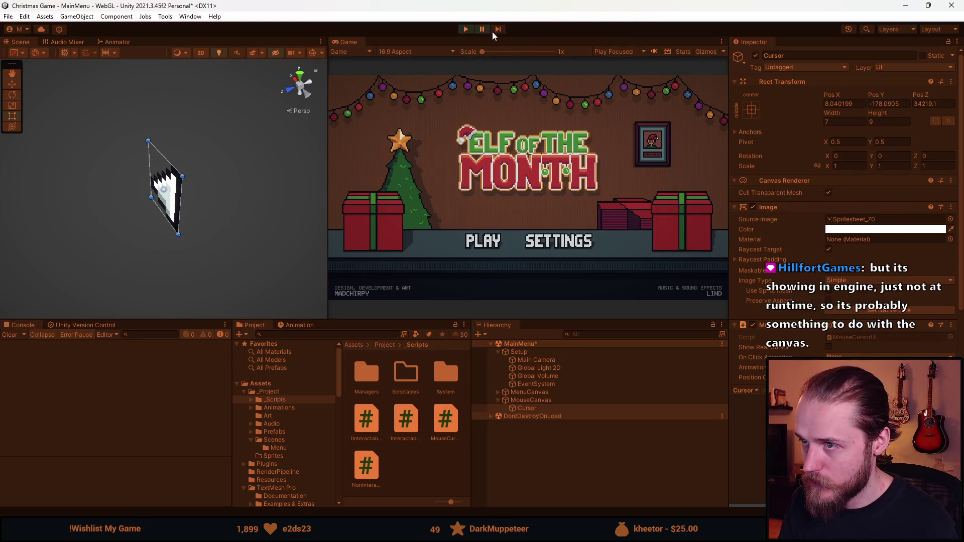
# Reselect the Cursor object and frame it in the Scene view with F
pyautogui.click(930, 103)
pyautogui.write('0')
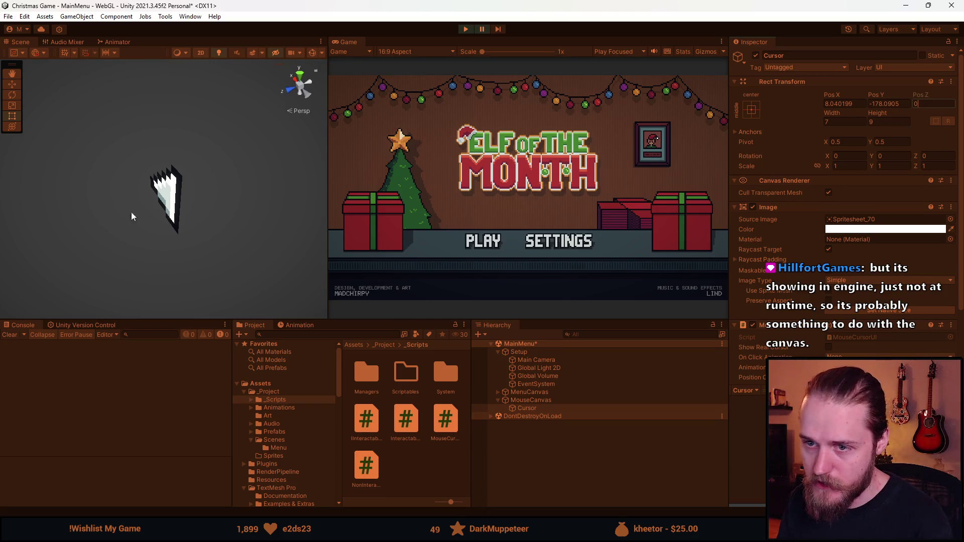
pyautogui.click(202, 196)
pyautogui.click(527, 407)
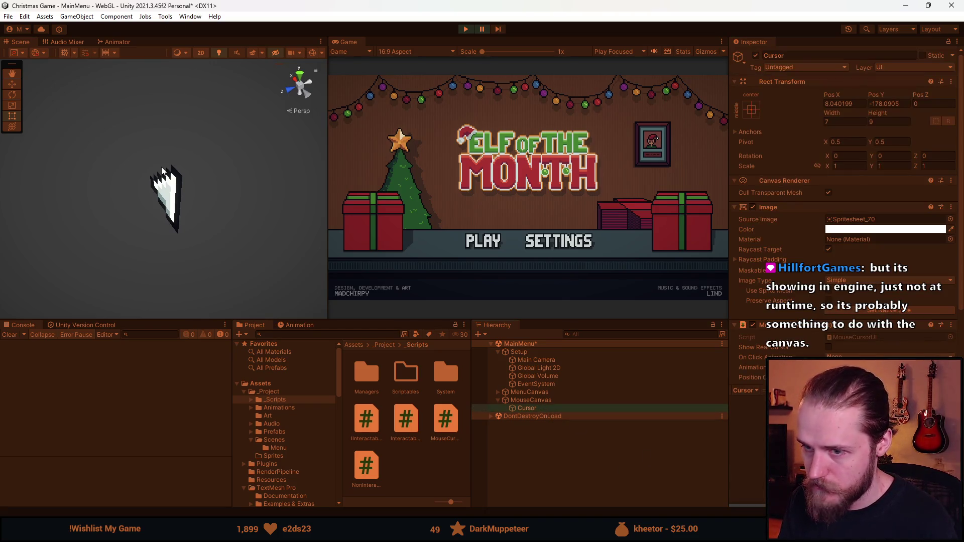
pyautogui.scroll(-3, 161, 166)
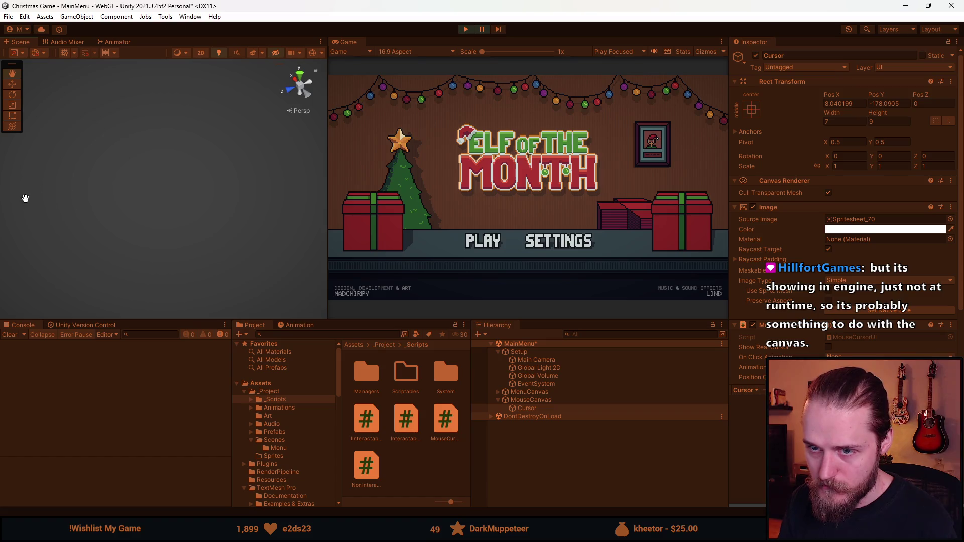
pyautogui.scroll(-3, 246, 180)
pyautogui.moveTo(245, 182)
pyautogui.mouseDown()
pyautogui.moveTo(183, 189)
pyautogui.moveTo(204, 216)
pyautogui.moveTo(103, 258)
pyautogui.moveTo(43, 266)
pyautogui.mouseUp()
pyautogui.press('f')
pyautogui.scroll(-5, 201, 180)
pyautogui.scroll(-2, 202, 184)
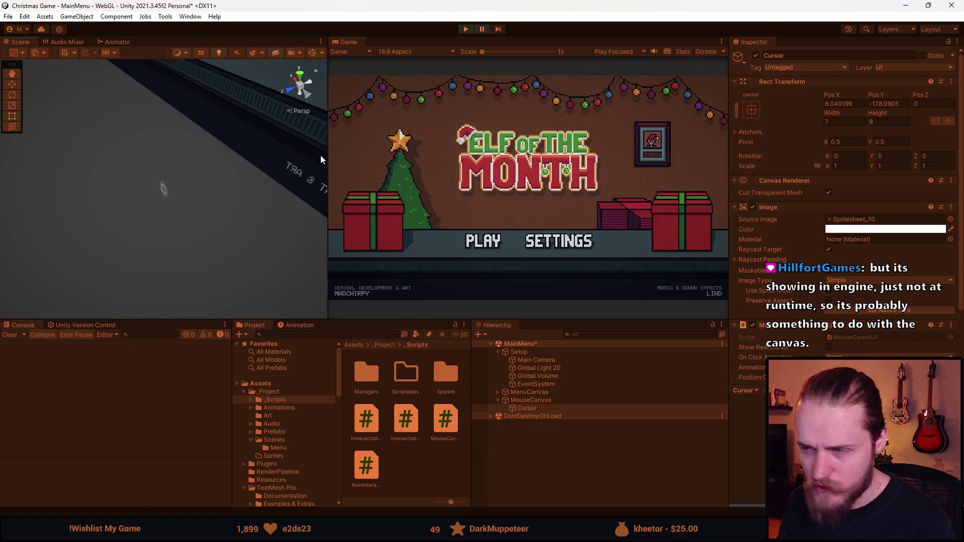
# Set the Cursor's Pos X and Pos Y to 0, then frame it again
pyautogui.click(844, 103)
pyautogui.write('0')
pyautogui.click(898, 104)
pyautogui.write('0')
pyautogui.moveTo(241, 198)
pyautogui.mouseDown()
pyautogui.moveTo(192, 152)
pyautogui.moveTo(294, 198)
pyautogui.mouseUp()
pyautogui.press('f')
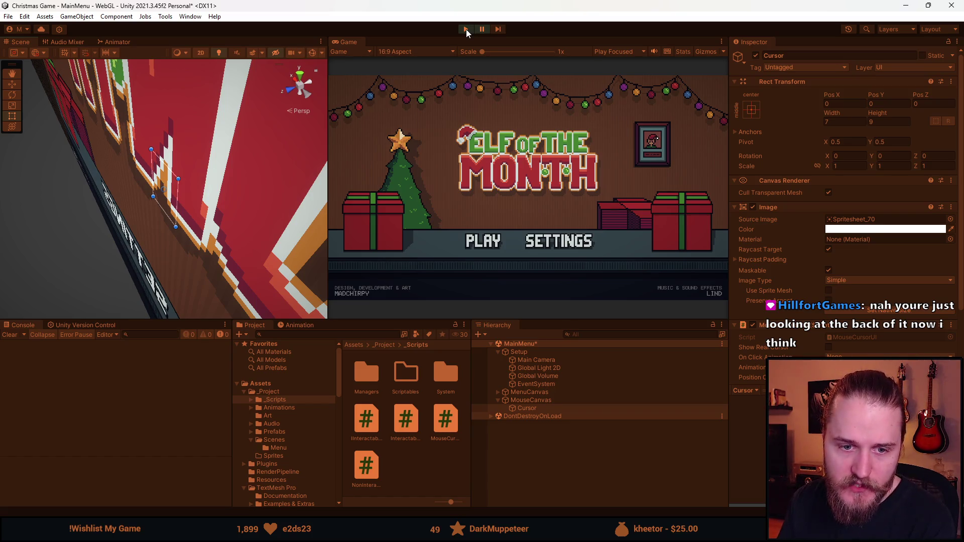
# Exit Play mode, frame MouseCanvas, and inspect the Cursor and MouseCanvas settings in the Inspector
pyautogui.click(466, 29)
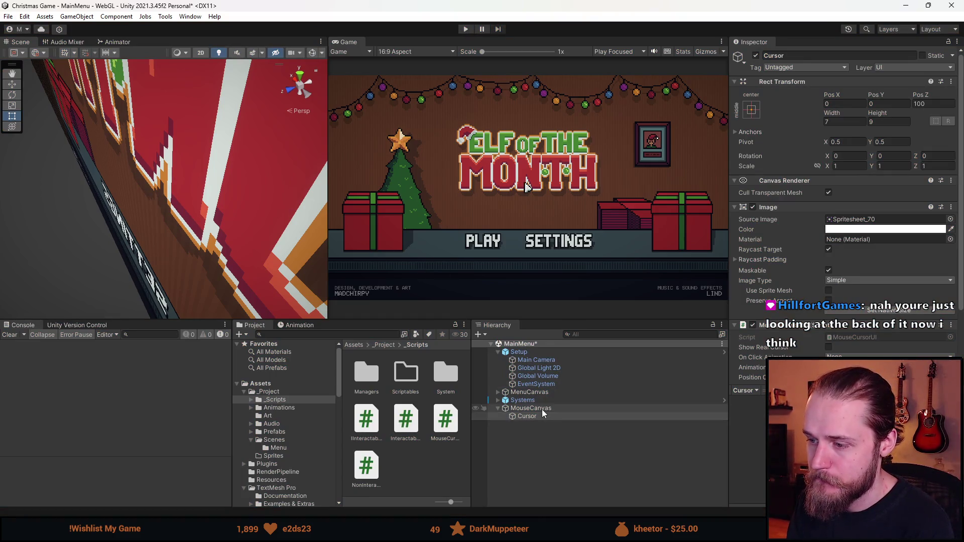
pyautogui.doubleClick(532, 408)
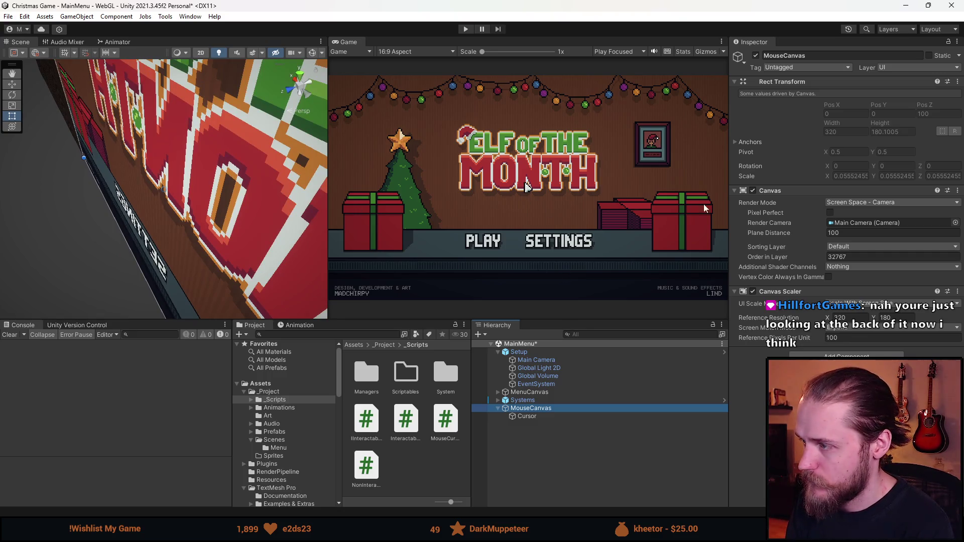
pyautogui.click(549, 417)
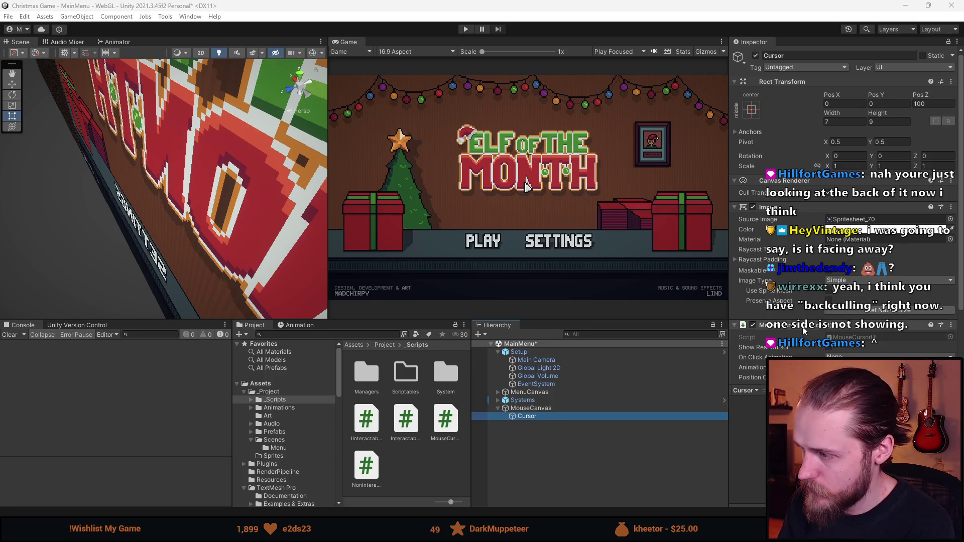
pyautogui.scroll(-3, 929, 326)
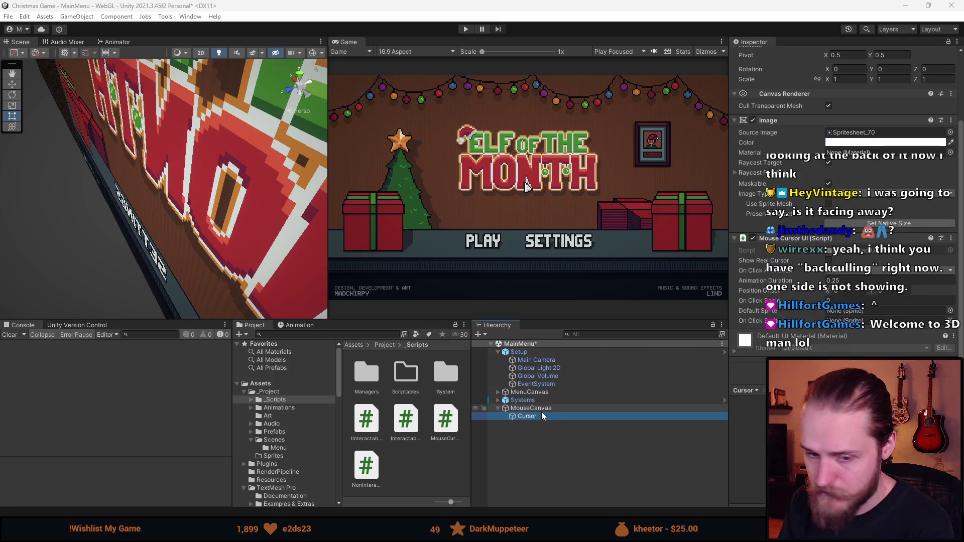
pyautogui.press('Up')
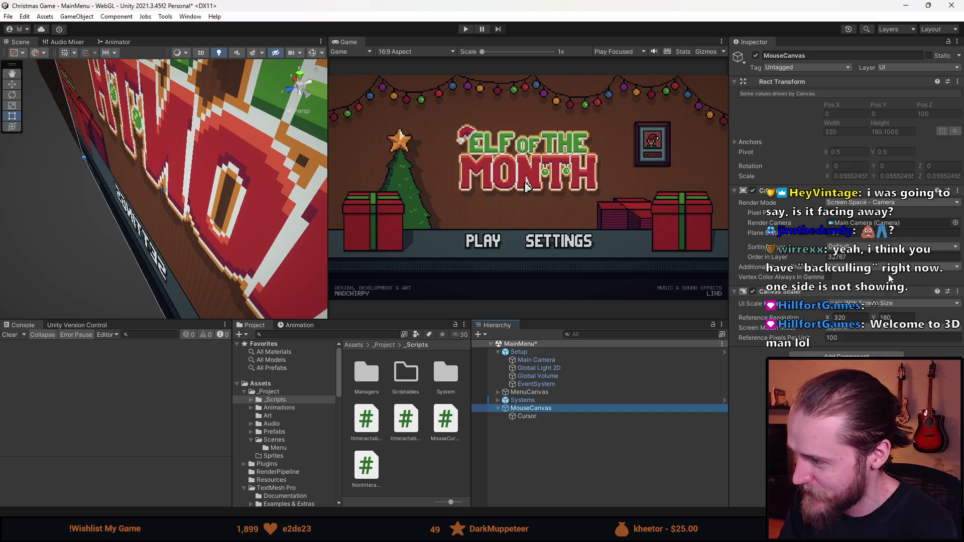
pyautogui.scroll(-10, 214, 216)
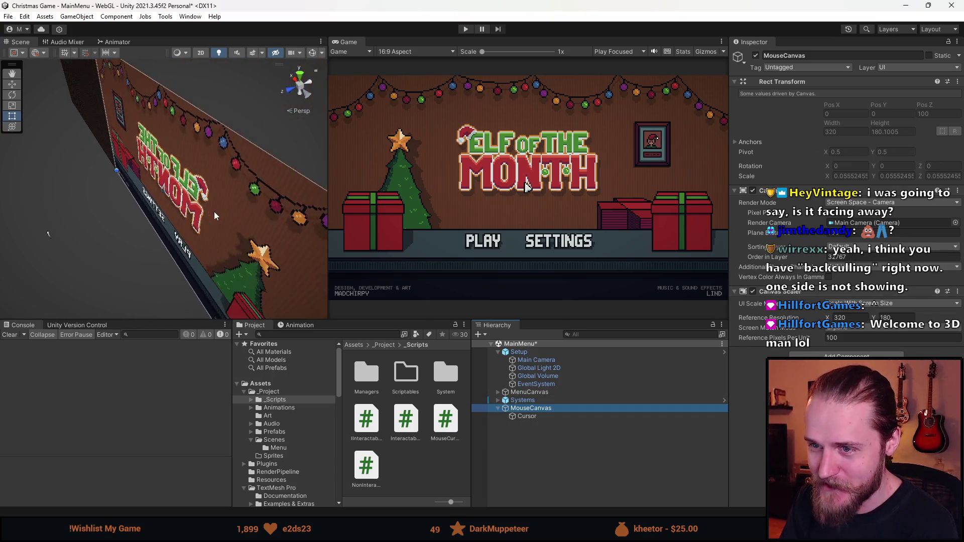
pyautogui.scroll(2, 214, 215)
pyautogui.click(520, 418)
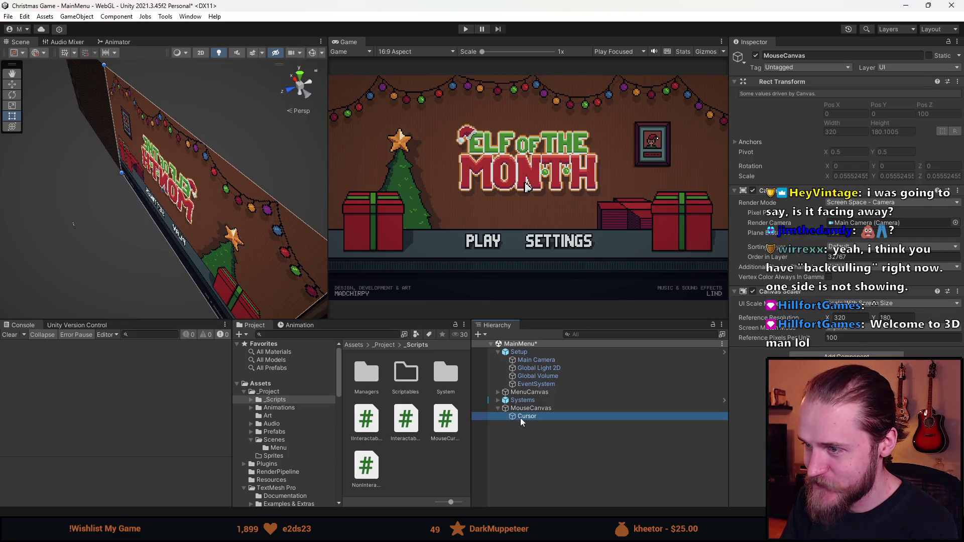
# Switch the Scene view to 2D, run the game, and drop the Music volume to minimum
pyautogui.click(205, 57)
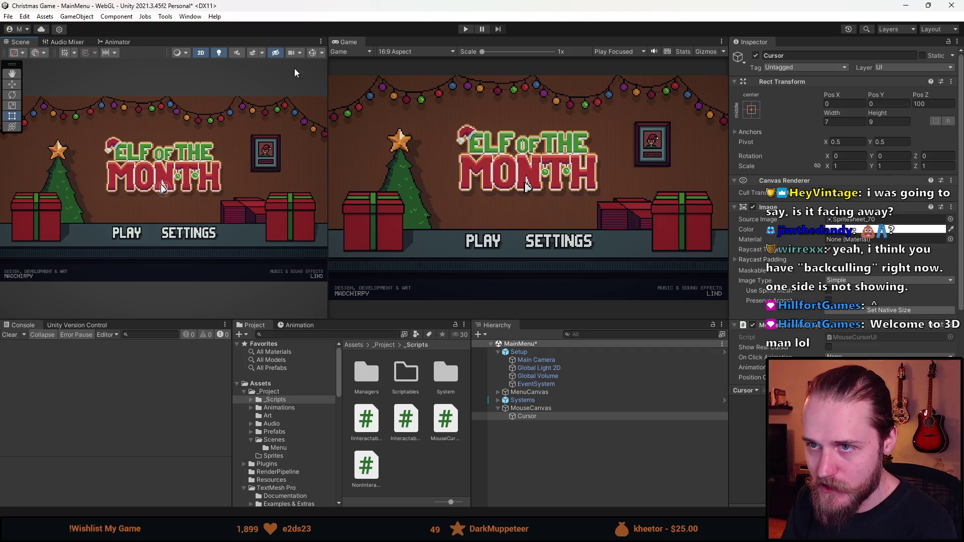
pyautogui.click(466, 30)
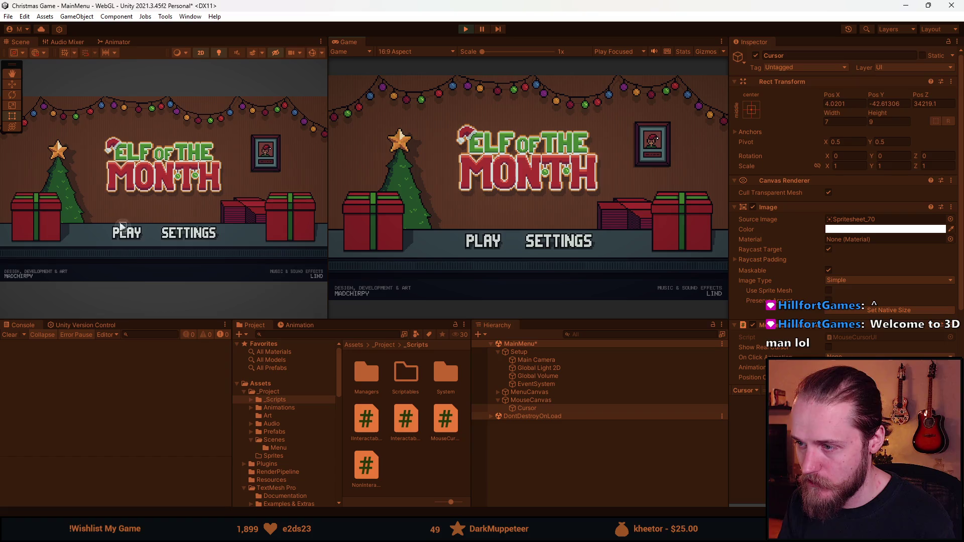
pyautogui.click(533, 241)
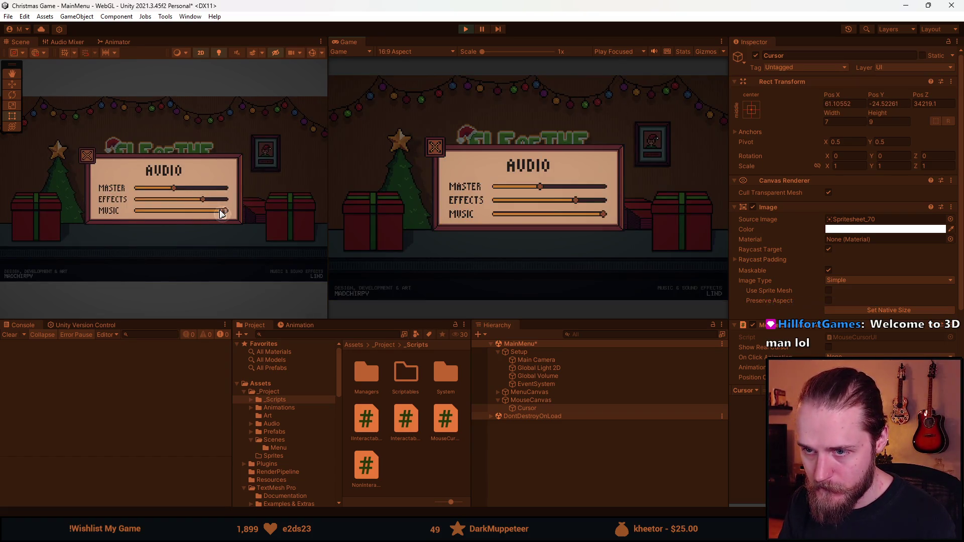
pyautogui.moveTo(512, 217)
pyautogui.mouseDown()
pyautogui.moveTo(521, 214)
pyautogui.moveTo(465, 214)
pyautogui.mouseUp()
pyautogui.click(434, 147)
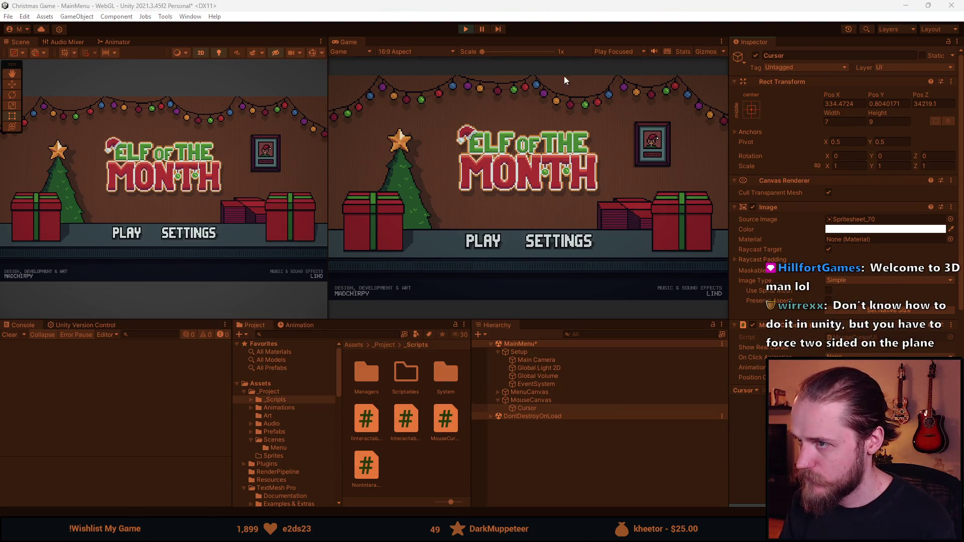
pyautogui.click(843, 103)
# Set the Cursor's Rect Transform position values to 0 while the game runs
pyautogui.write('0')
pyautogui.press('Return')
pyautogui.write('0')
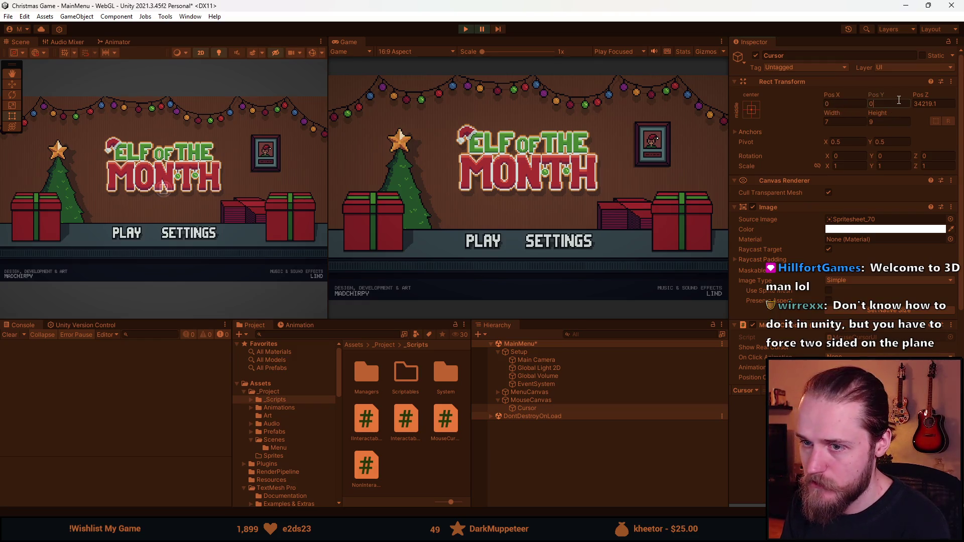
pyautogui.scroll(3, 160, 191)
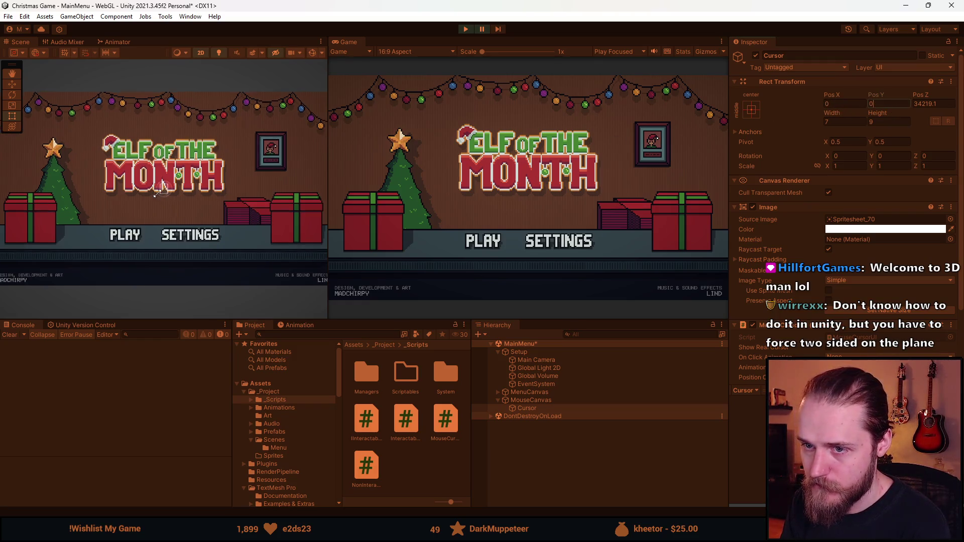
pyautogui.scroll(2, 162, 190)
pyautogui.scroll(2, 173, 178)
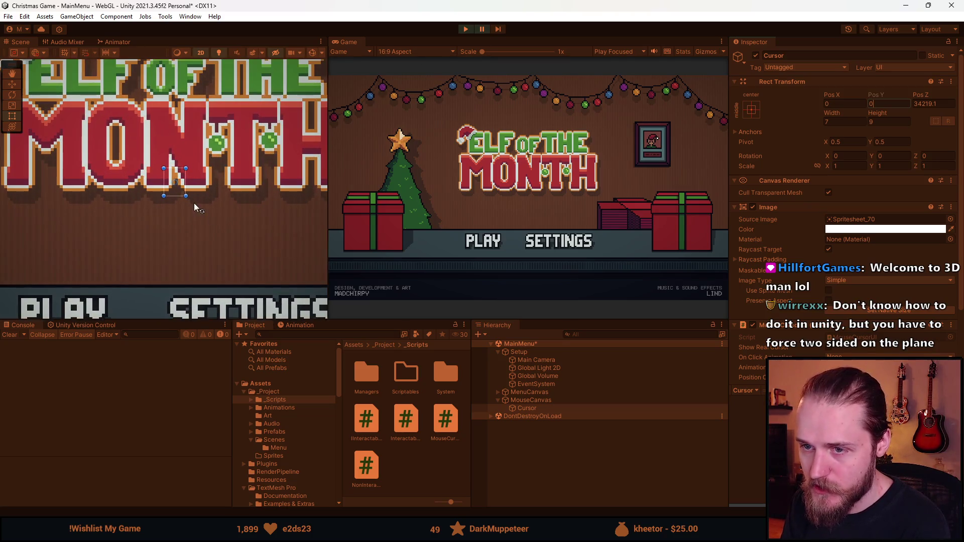
pyautogui.scroll(-4, 173, 178)
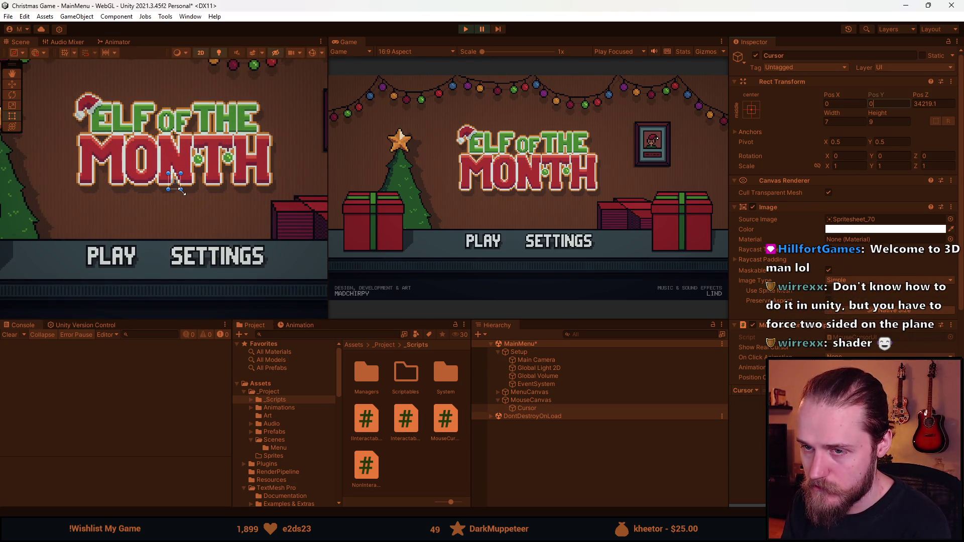
pyautogui.click(930, 105)
pyautogui.write('0')
pyautogui.press('BackSpace')
pyautogui.write('10')
# Check the Cursor's rotation and scale, trying Scale X 15 before reverting it to 1
pyautogui.click(941, 166)
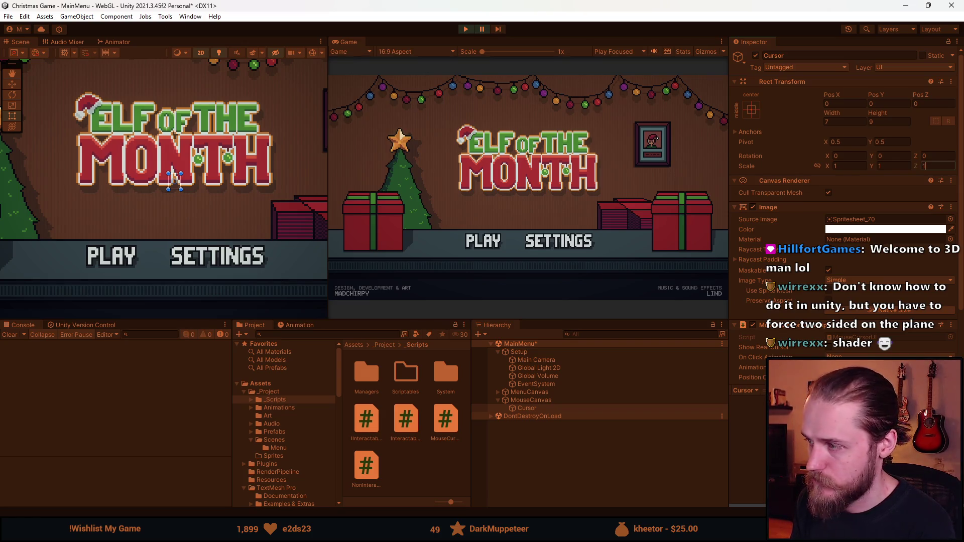
pyautogui.write('1')
pyautogui.click(942, 155)
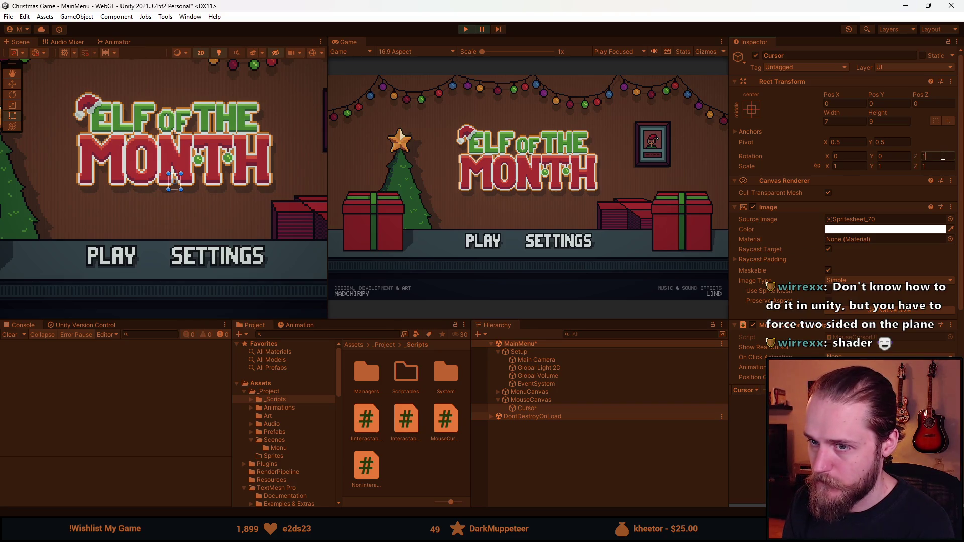
pyautogui.click(893, 156)
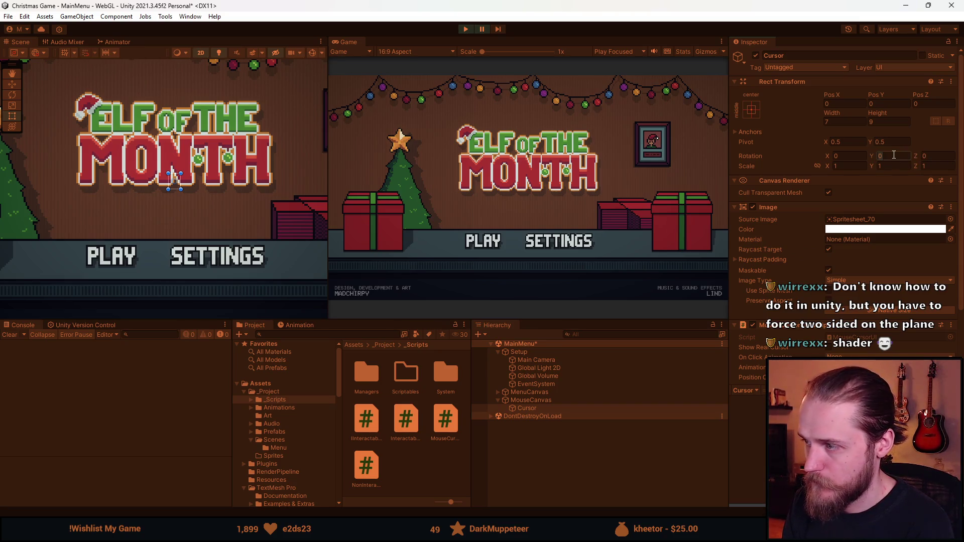
pyautogui.click(857, 170)
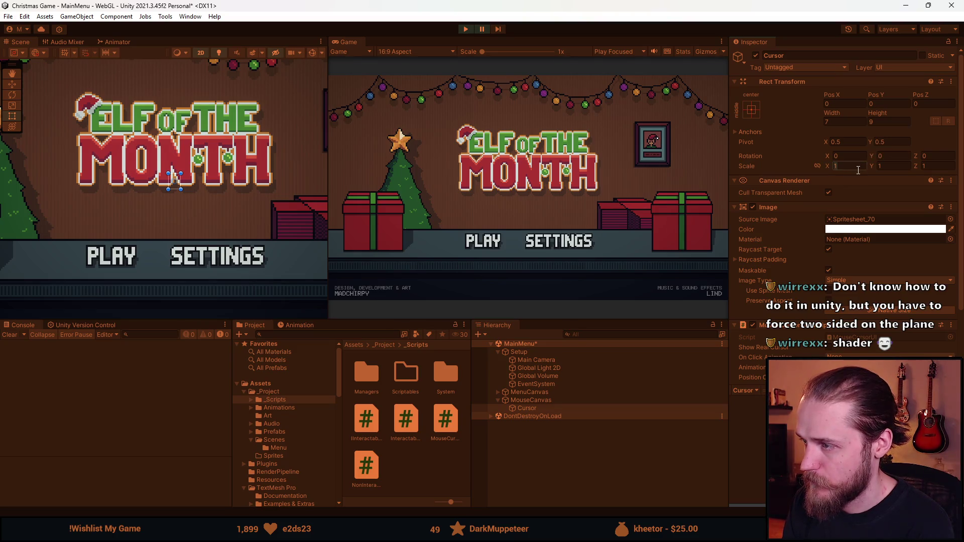
pyautogui.write('5')
pyautogui.press('BackSpace')
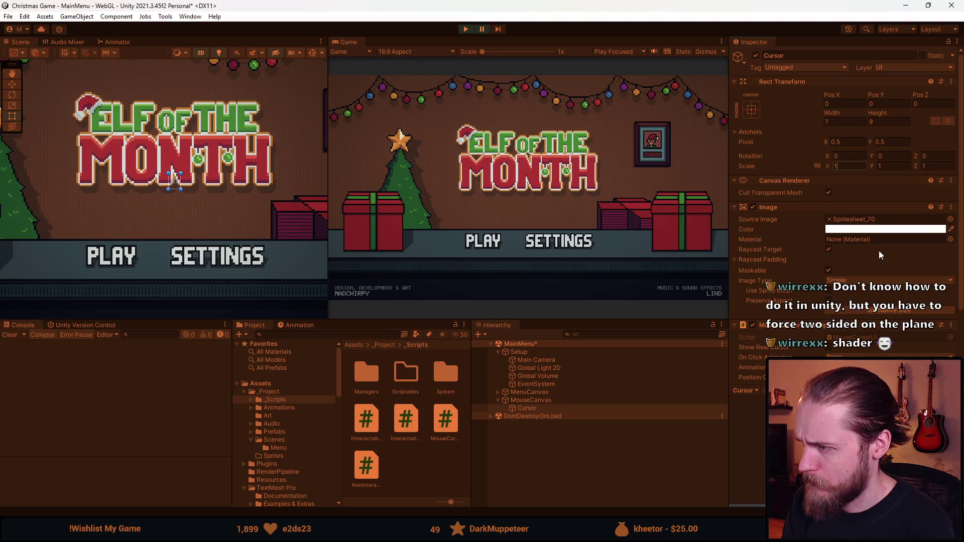
# Review the Image colour and Raycast Padding, then scroll down to the Mouse Cursor UI script
pyautogui.click(871, 230)
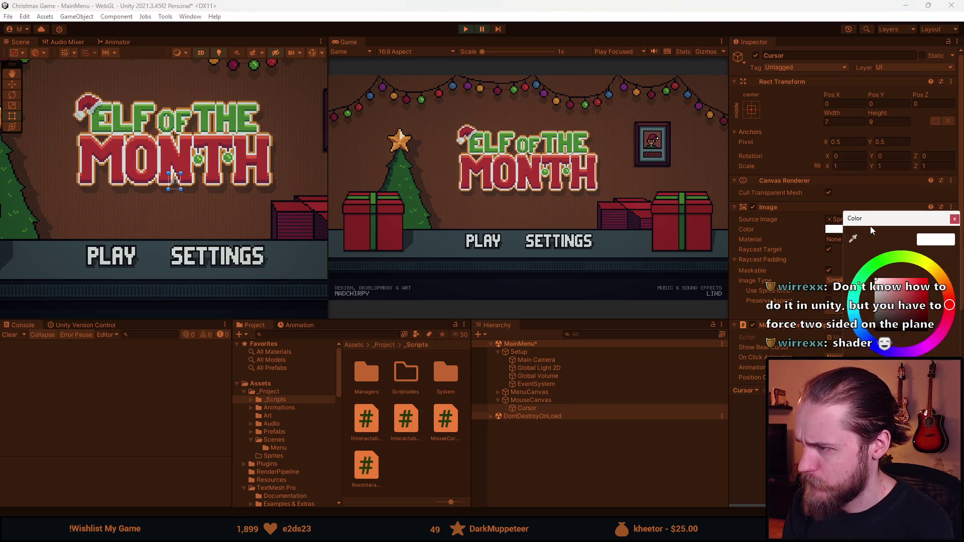
pyautogui.click(954, 219)
pyautogui.click(754, 263)
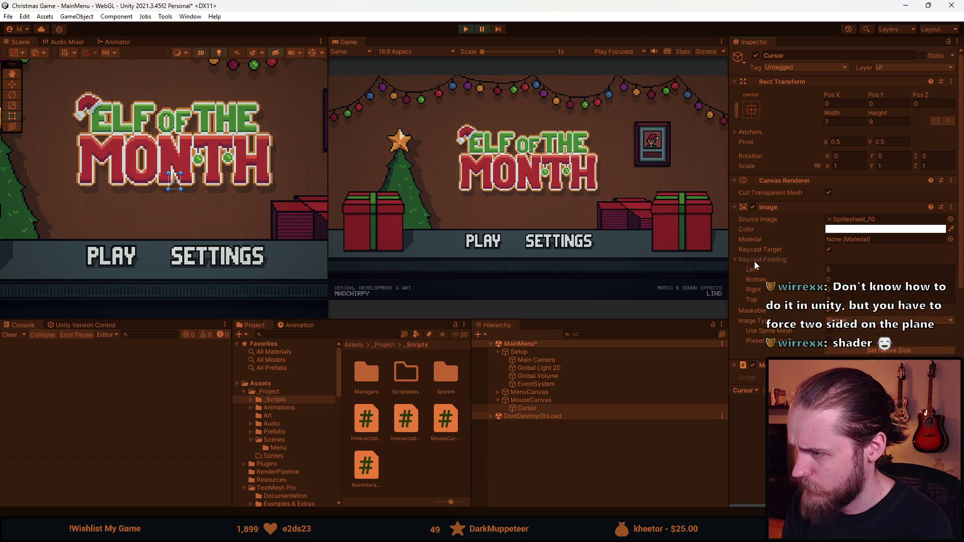
pyautogui.click(755, 263)
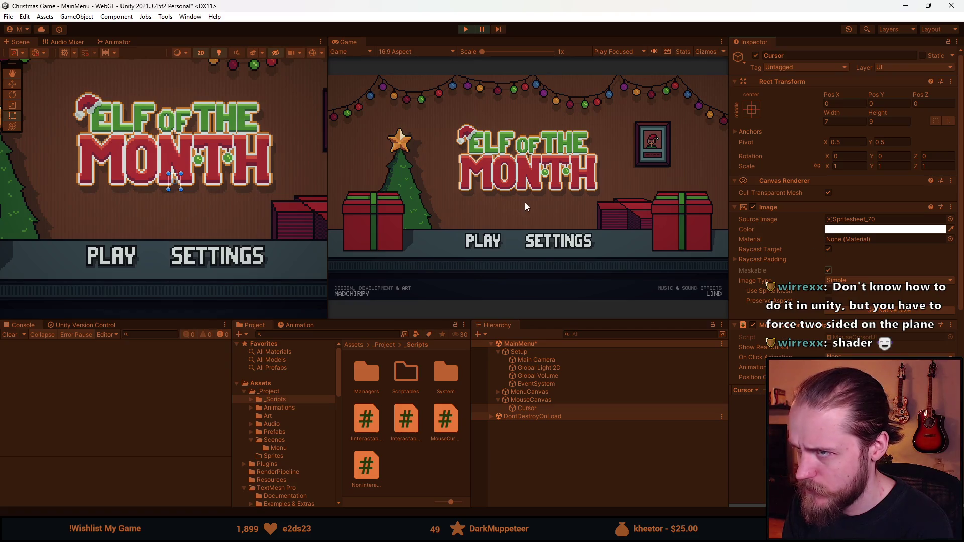
pyautogui.scroll(-3, 776, 294)
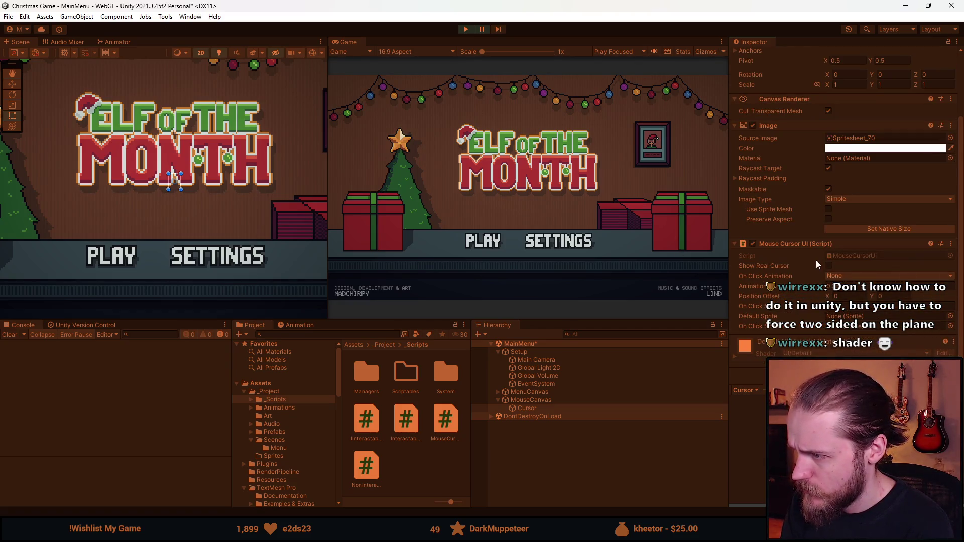
pyautogui.click(541, 400)
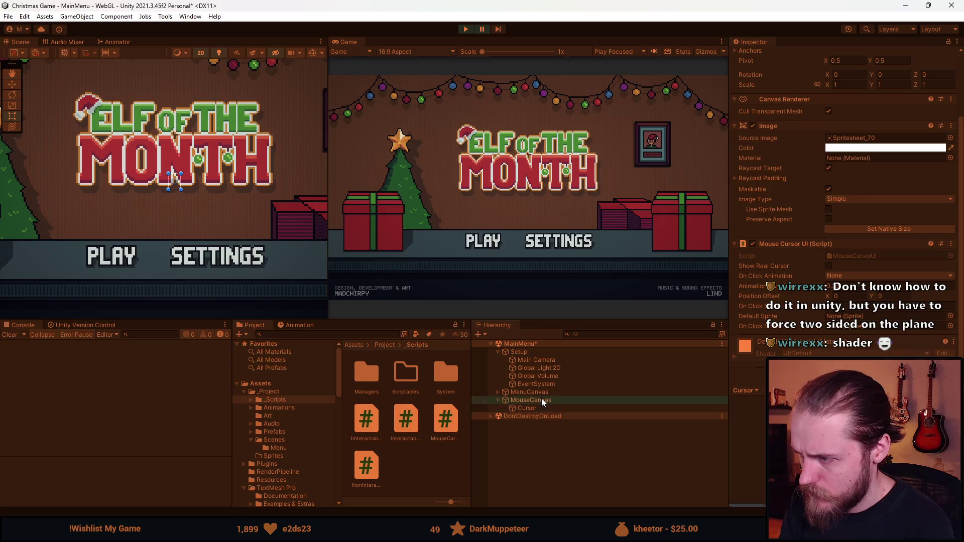
# Set MouseCanvas Order in Layer to -500, then 100000, which clamps to 32767
pyautogui.click(850, 256)
pyautogui.write('5')
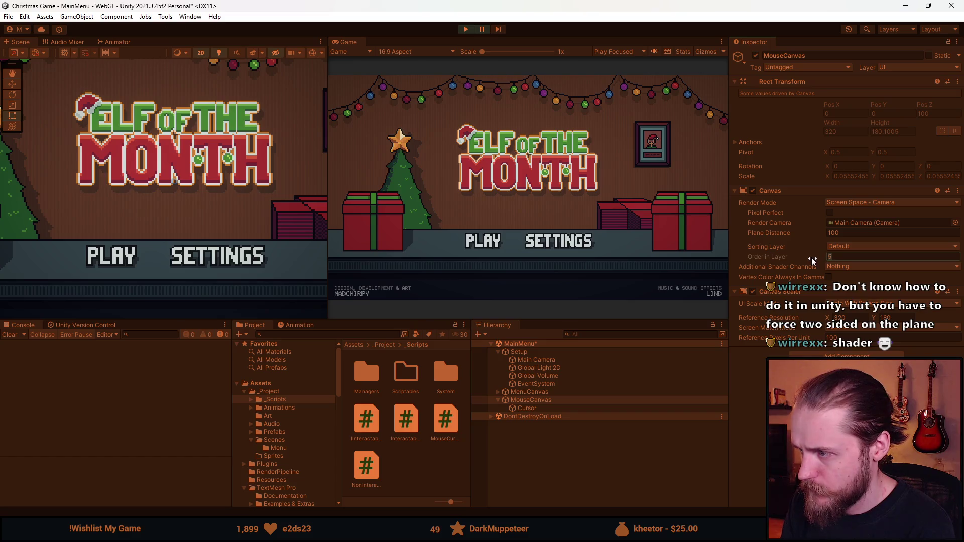
pyautogui.press('BackSpace')
pyautogui.write('-')
pyautogui.doubleClick(835, 257)
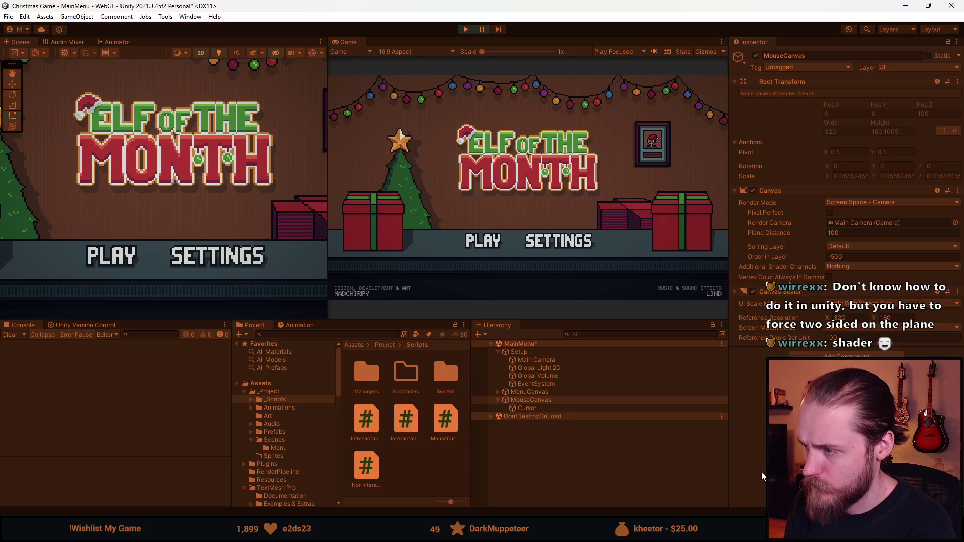
pyautogui.write('1')
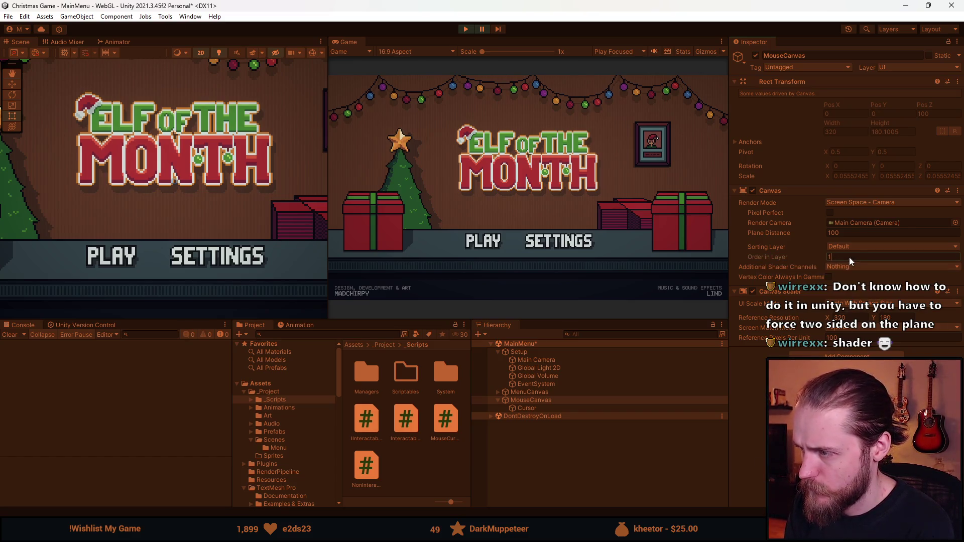
pyautogui.write('00000')
pyautogui.press('Return')
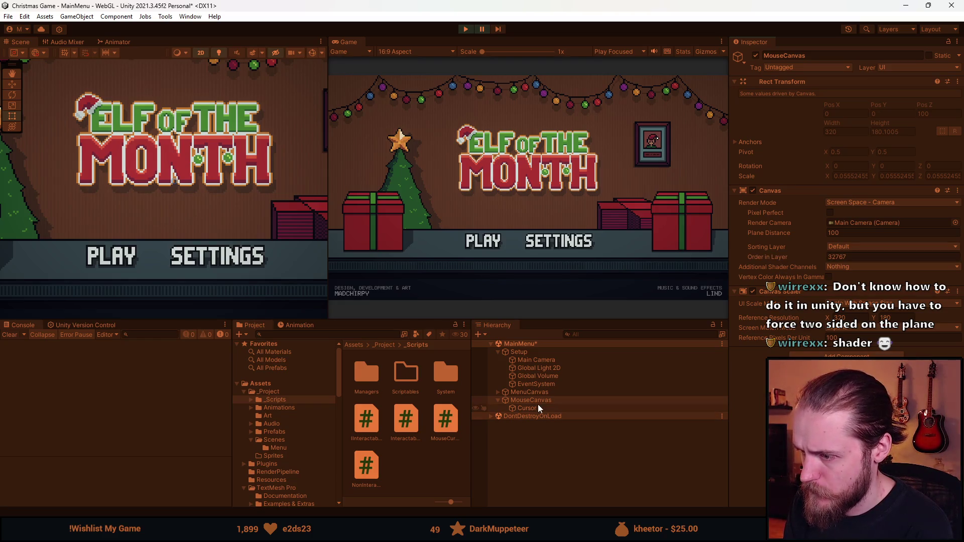
# Confirm the Cursor's Pos Z edit and stop the play test
pyautogui.click(538, 405)
pyautogui.press('Return')
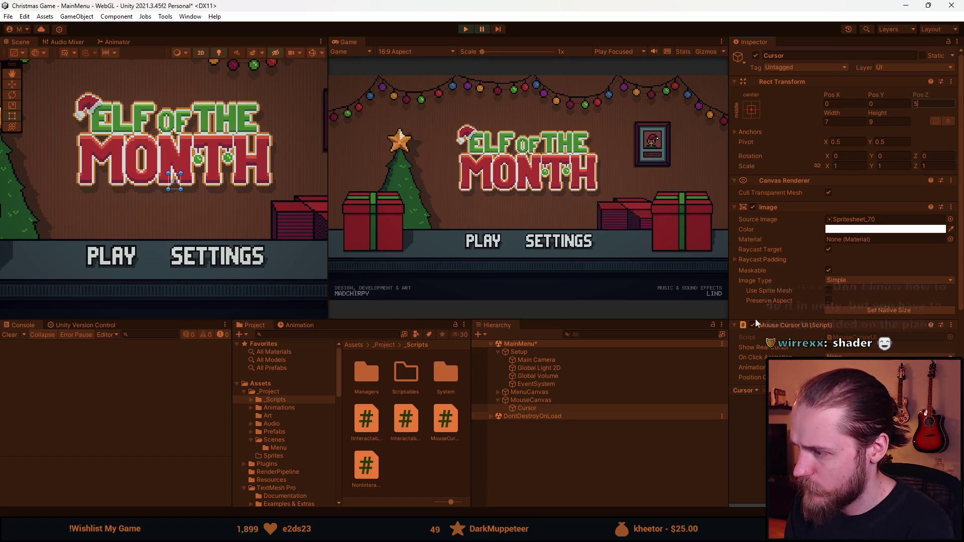
pyautogui.click(465, 28)
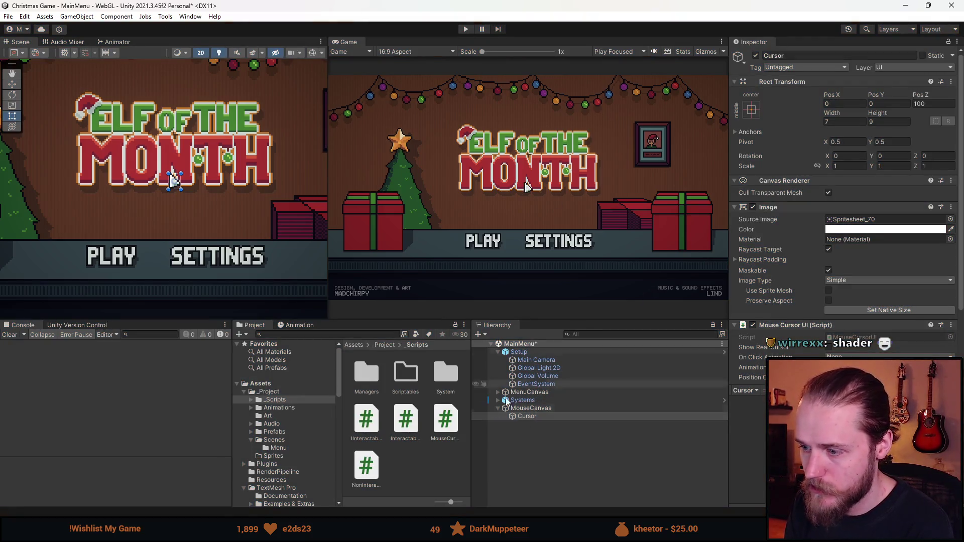
# Put MouseCanvas on the Cursor sorting layer
pyautogui.click(537, 407)
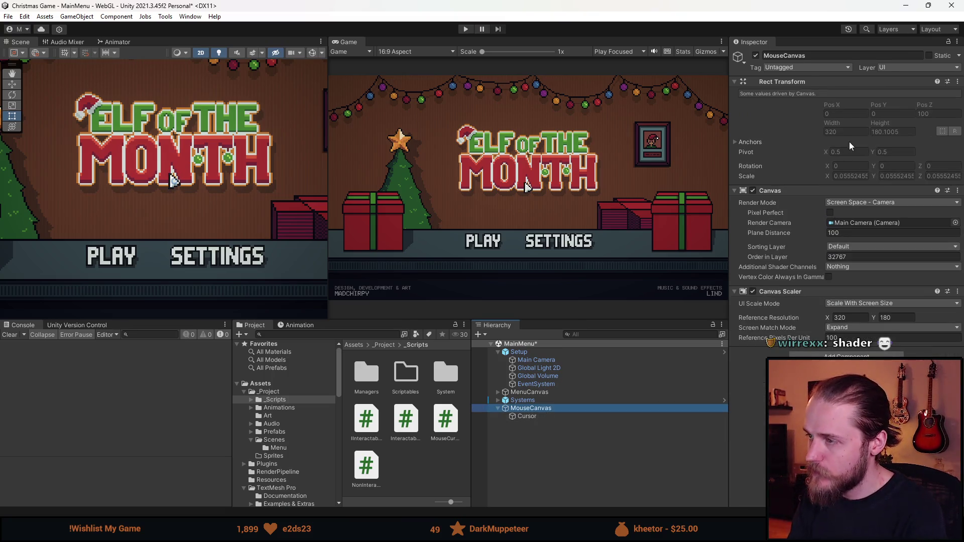
pyautogui.click(861, 246)
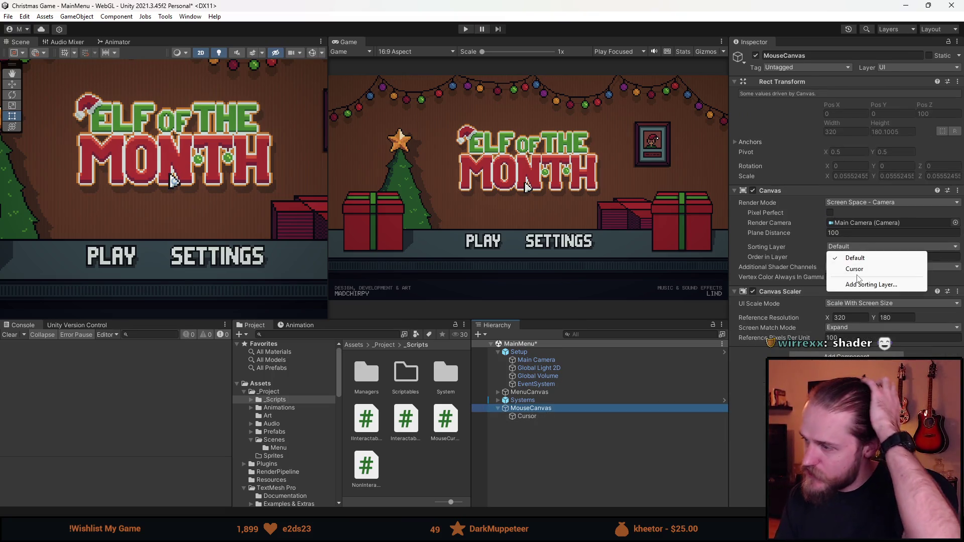
pyautogui.click(853, 265)
# Run a quick play test, then switch over to Visual Studio
pyautogui.click(466, 29)
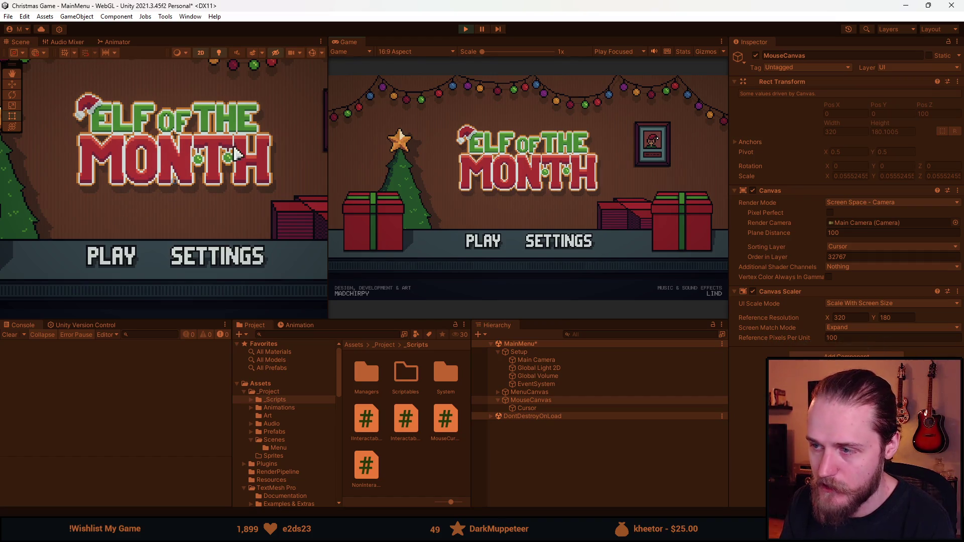
pyautogui.click(465, 29)
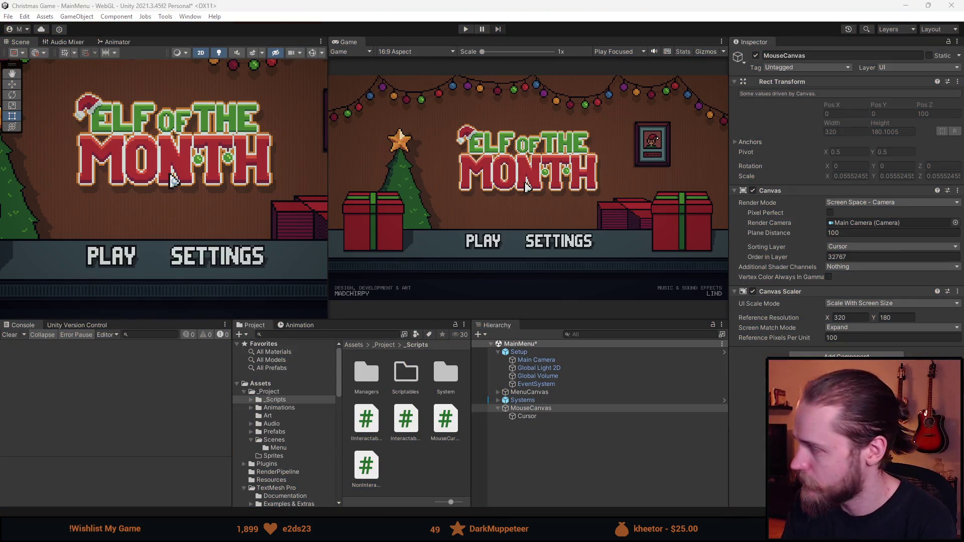
pyautogui.hotkey('alt', 'Tab')
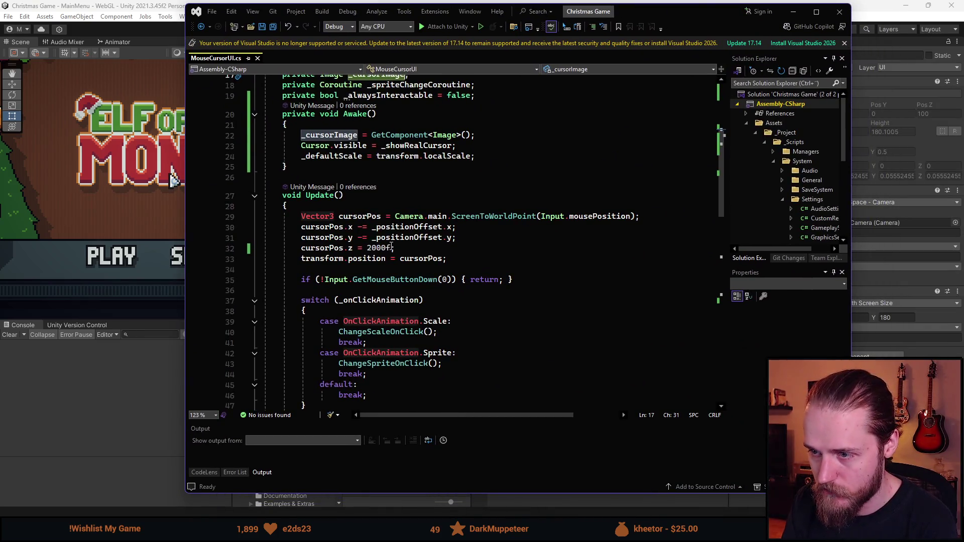
# Change line 32 of MouseCursorUI.cs to cursorPos.z = 0f, save, and return to Unity
pyautogui.click(367, 248)
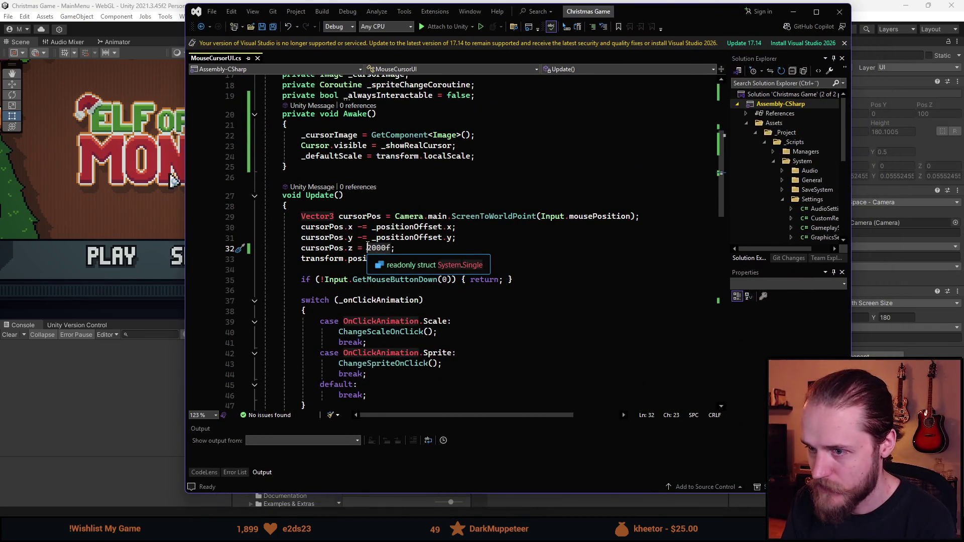
pyautogui.hotkey('shift', 'End')
pyautogui.write('0f;')
pyautogui.hotkey('ctrl', 's')
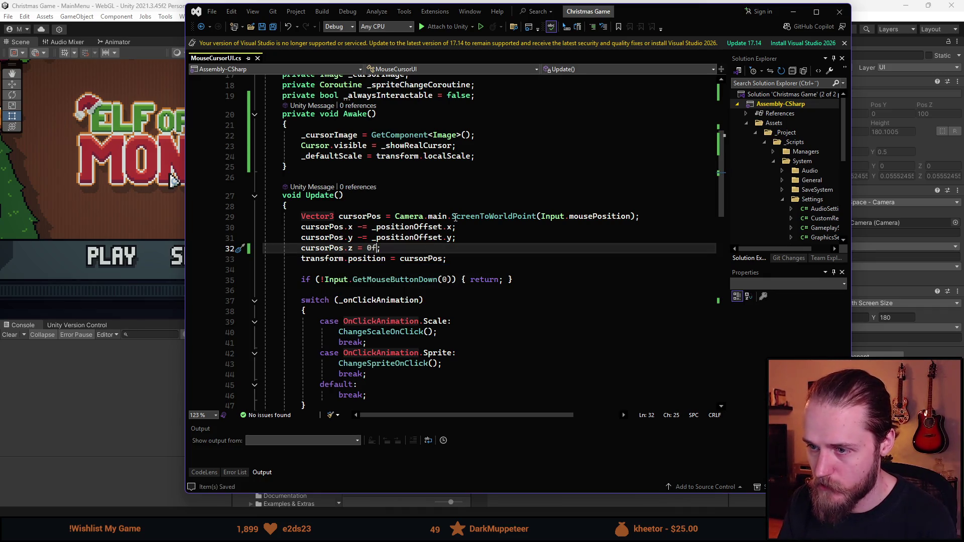
pyautogui.scroll(-2, 466, 264)
pyautogui.scroll(-1, 466, 264)
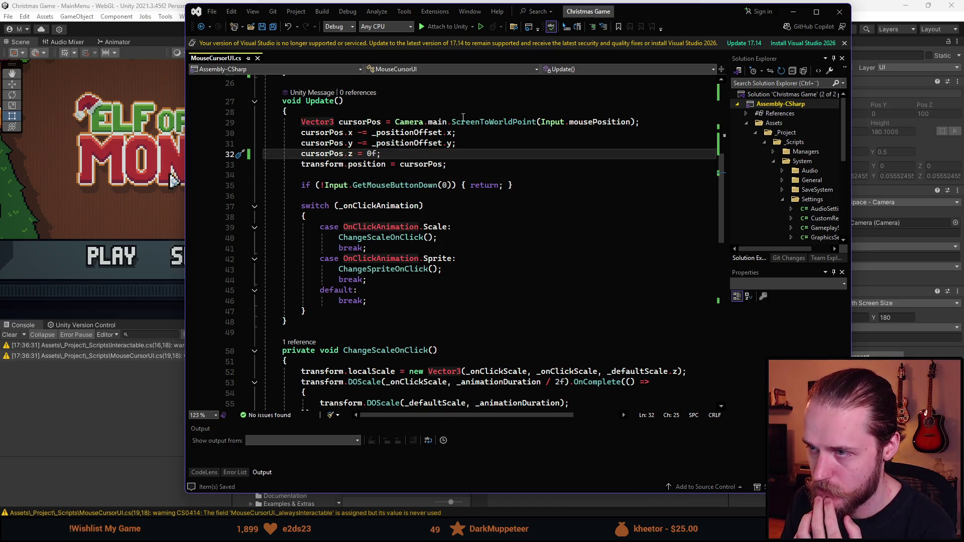
pyautogui.hotkey('alt', 'Tab')
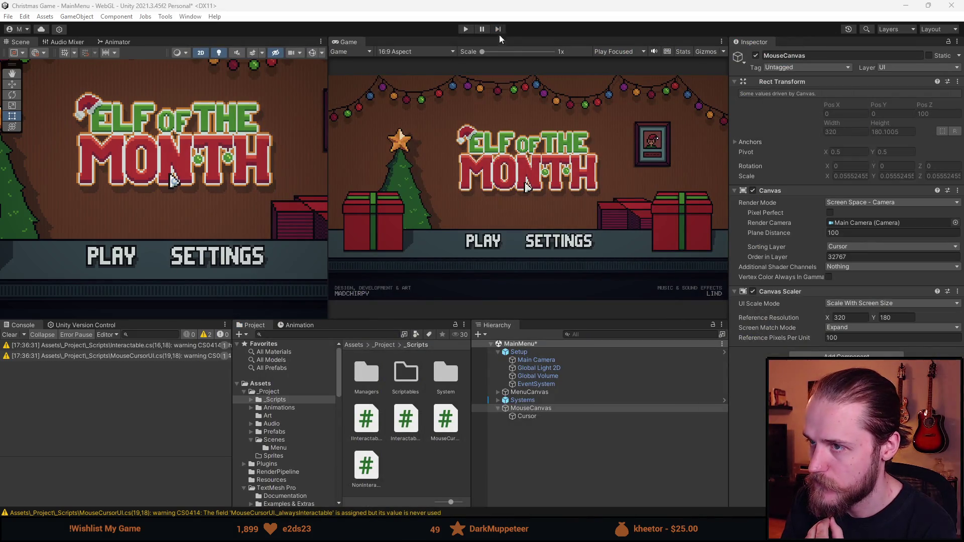
# Save the MainMenu scene with Ctrl+S and enter Play mode to test the cursor
pyautogui.hotkey('ctrl', 's')
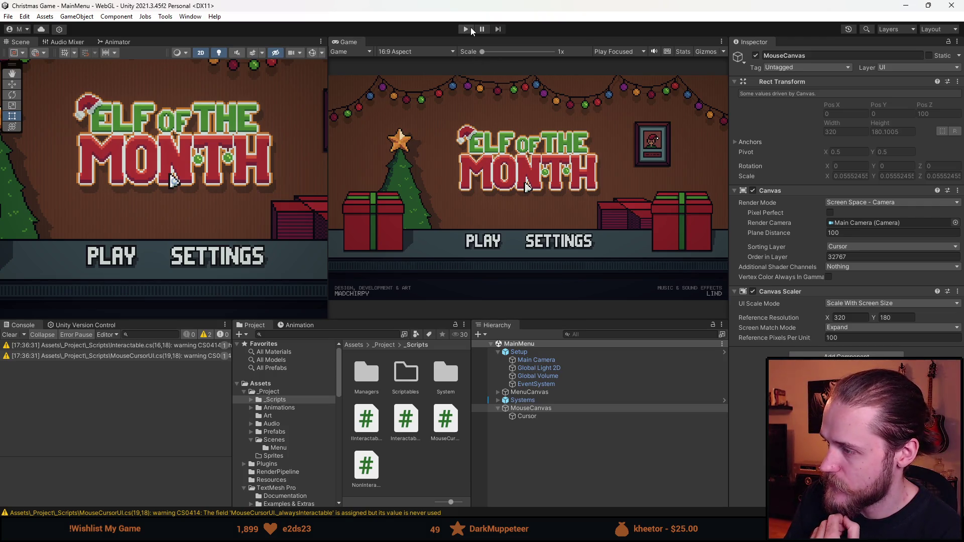
pyautogui.click(471, 30)
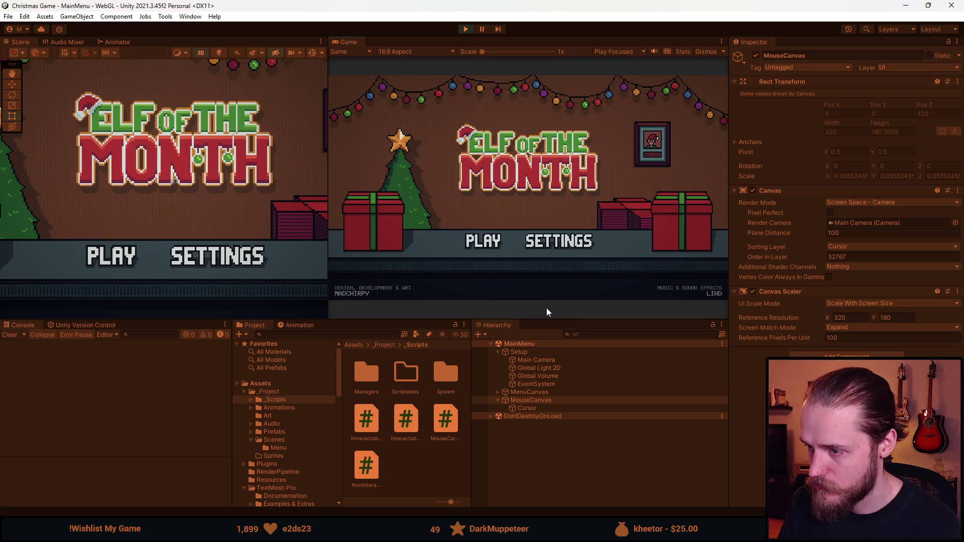
# Set the Game view to Free Aspect, resize the panels, then switch it to 16:9
pyautogui.click(420, 52)
pyautogui.click(417, 87)
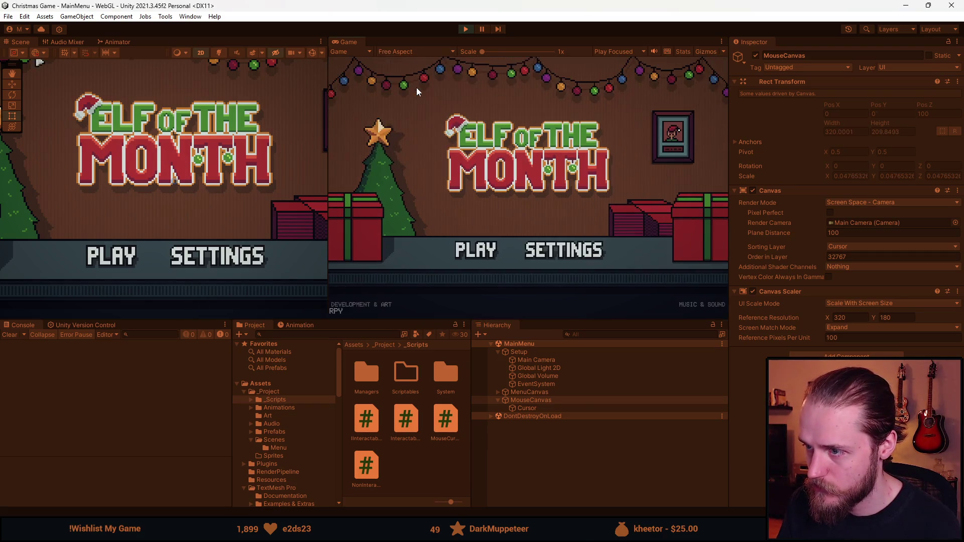
pyautogui.moveTo(571, 321); pyautogui.dragTo(572, 186)
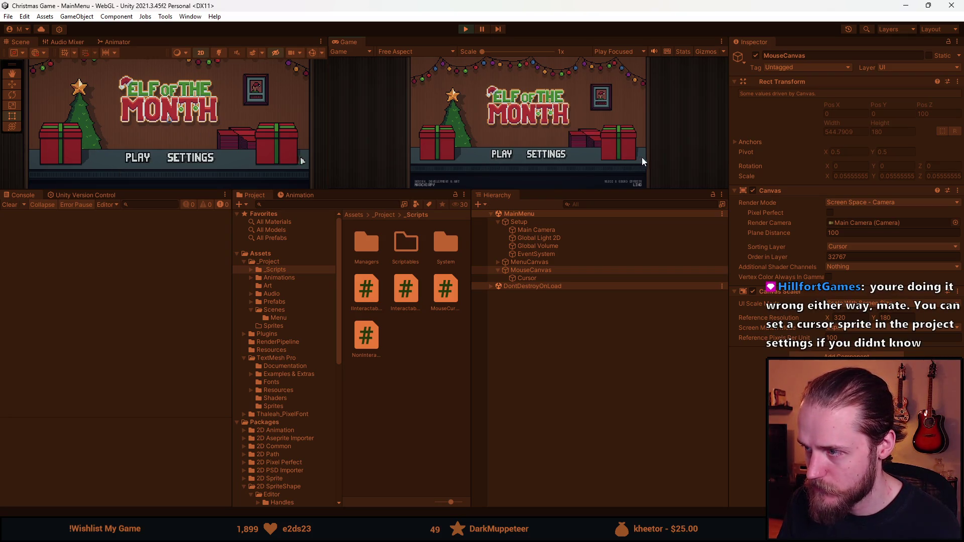
pyautogui.moveTo(577, 193); pyautogui.dragTo(578, 312)
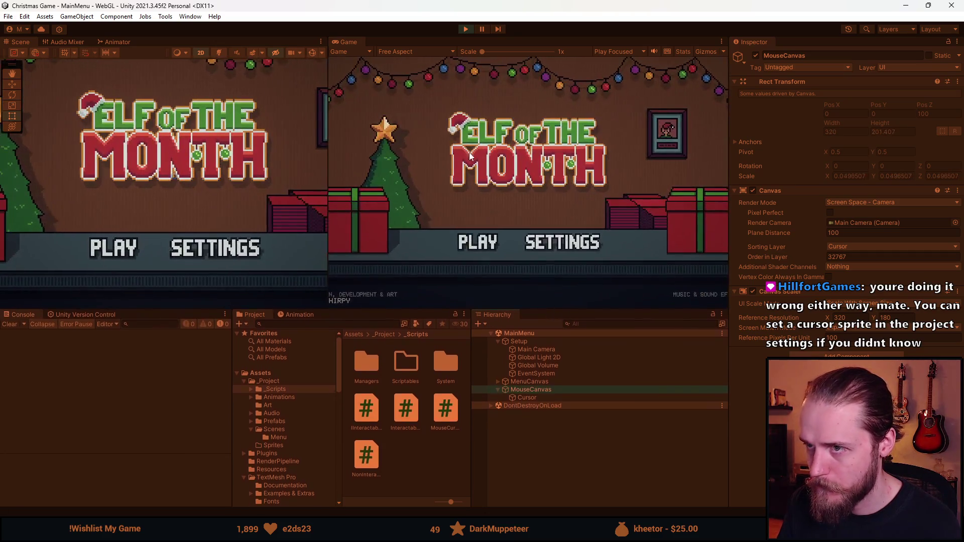
pyautogui.click(390, 52)
pyautogui.click(435, 95)
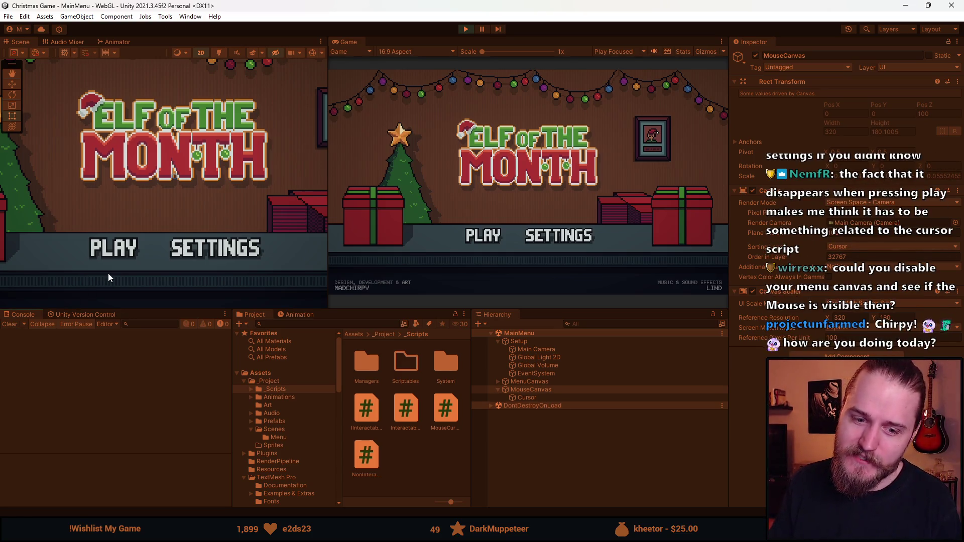
# Adjust the Game view height while the menu plays, then stop the play test
pyautogui.moveTo(358, 309)
pyautogui.mouseDown()
pyautogui.moveTo(336, 394)
pyautogui.moveTo(318, 280)
pyautogui.mouseUp()
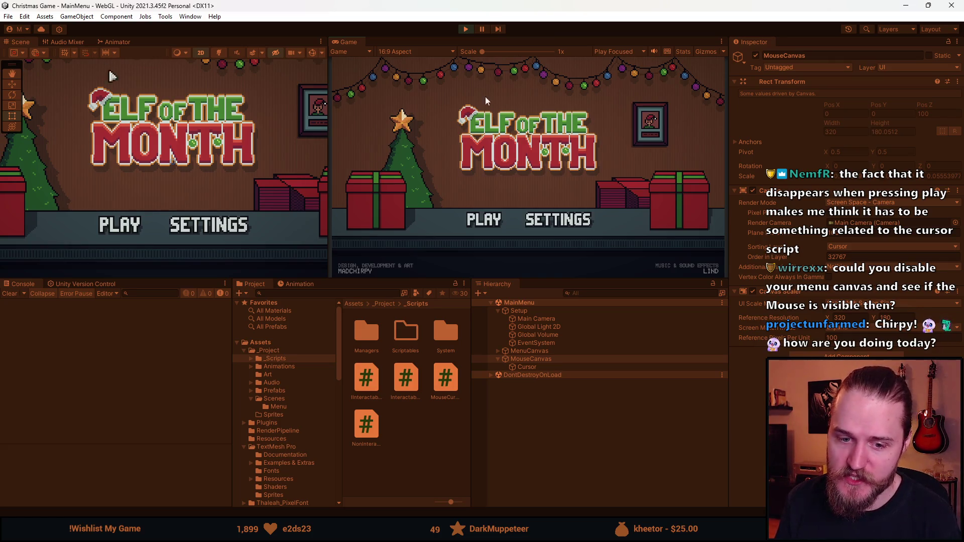
pyautogui.click(460, 29)
# Disable MenuCanvas and play-test the scene with the menu hidden
pyautogui.click(529, 350)
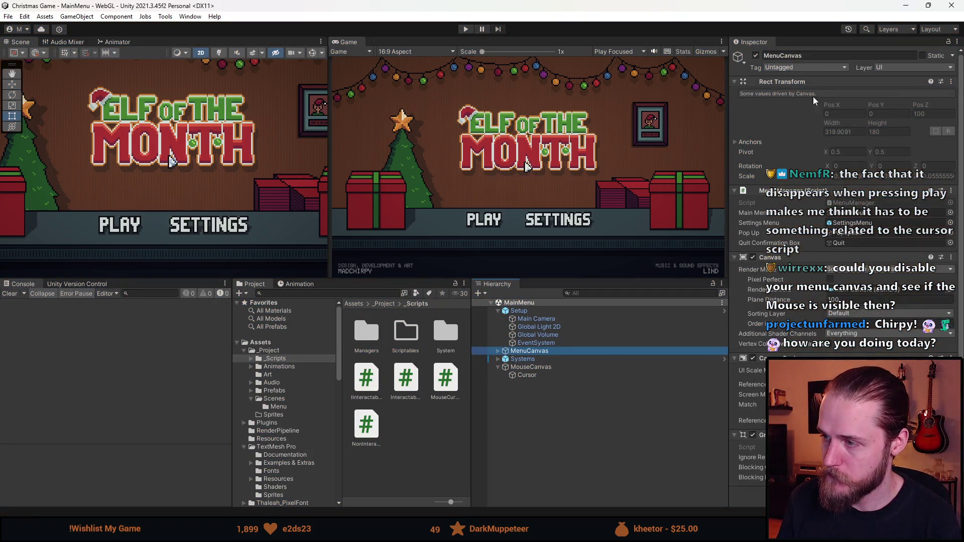
pyautogui.click(753, 56)
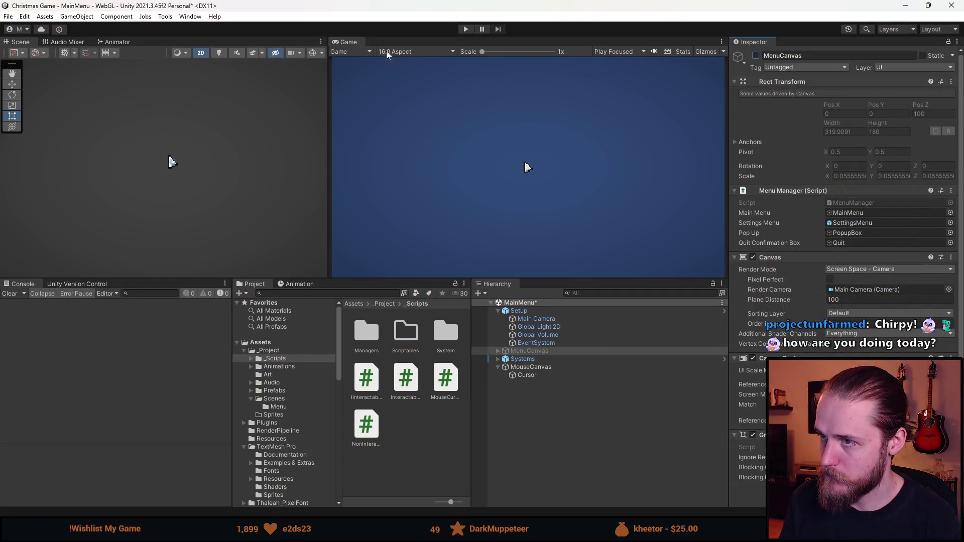
pyautogui.click(465, 29)
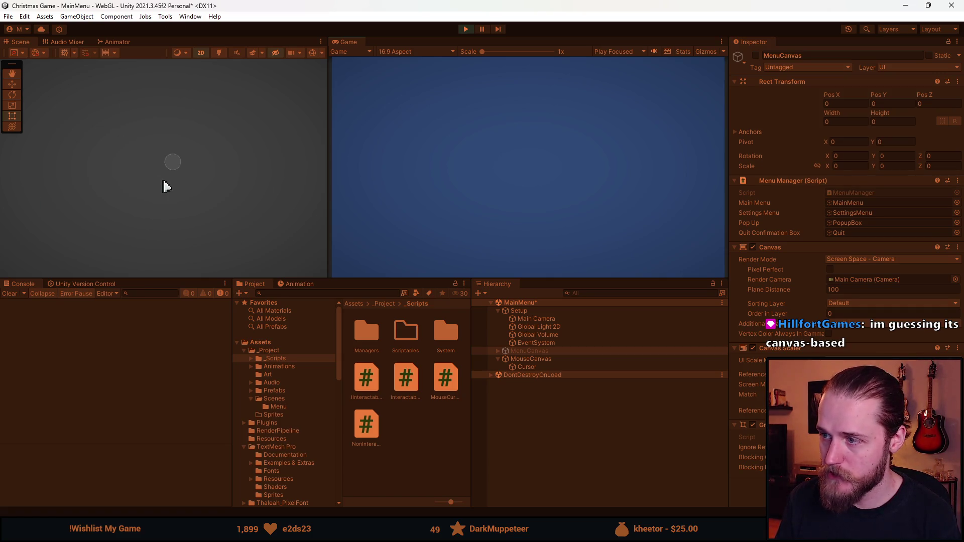
# Play-test again with the Cursor's Mouse Cursor UI script disabled
pyautogui.click(526, 359)
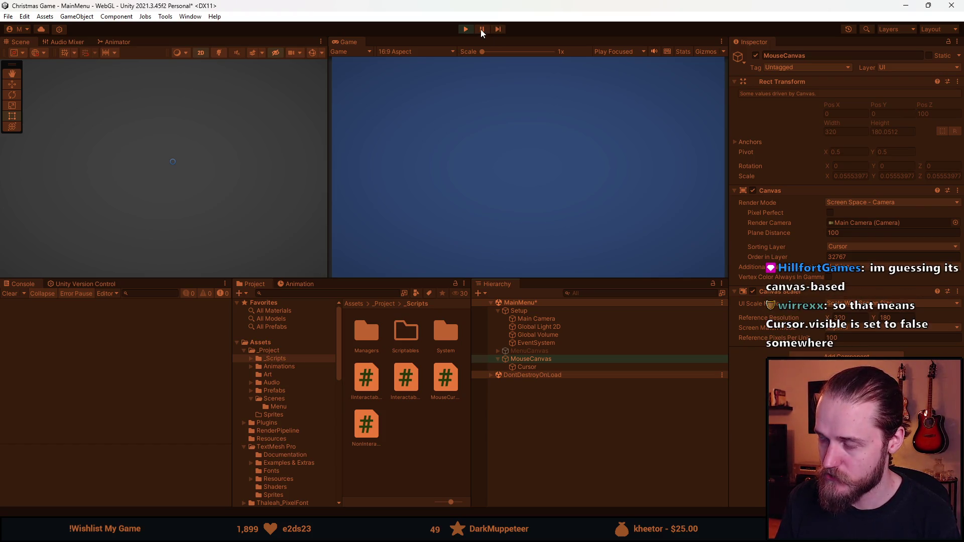
pyautogui.click(469, 29)
pyautogui.click(522, 376)
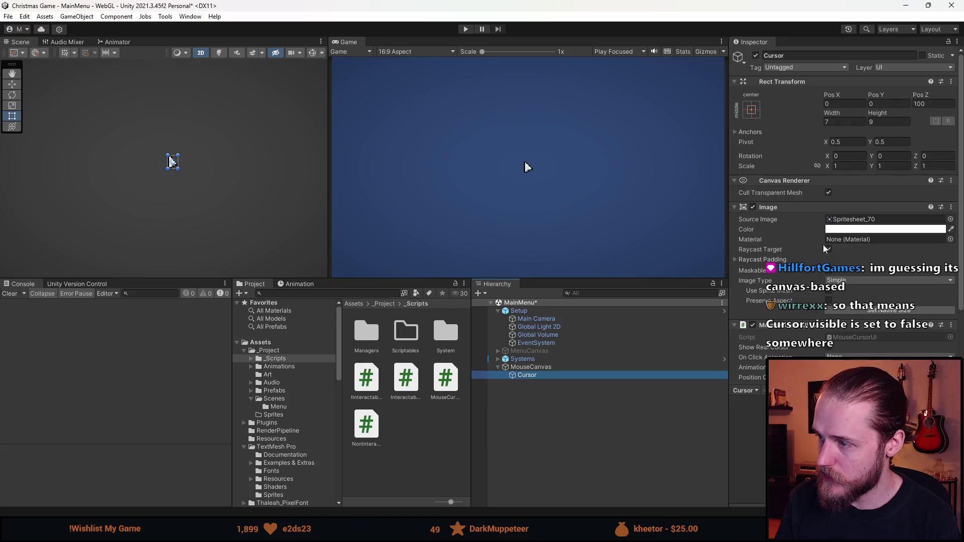
pyautogui.scroll(-3, 803, 251)
pyautogui.click(753, 244)
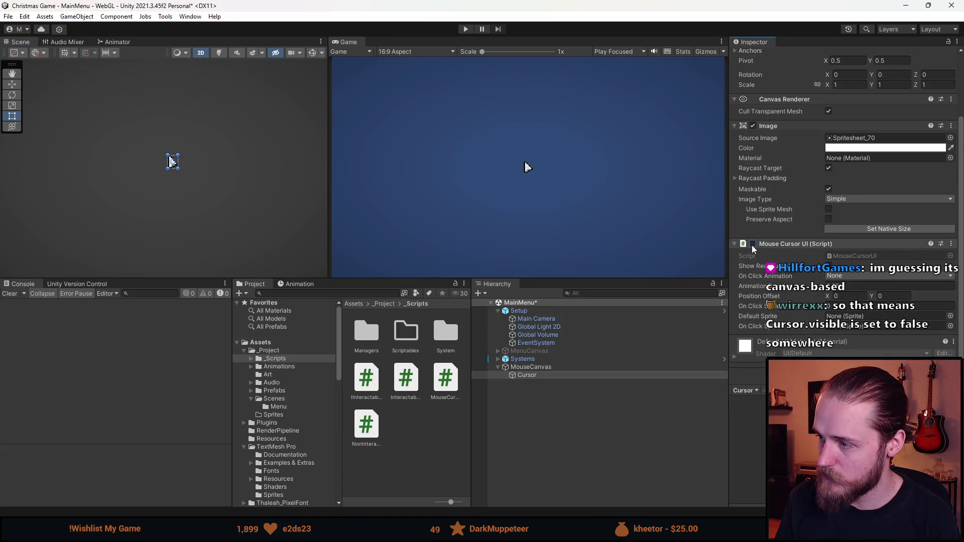
pyautogui.click(467, 27)
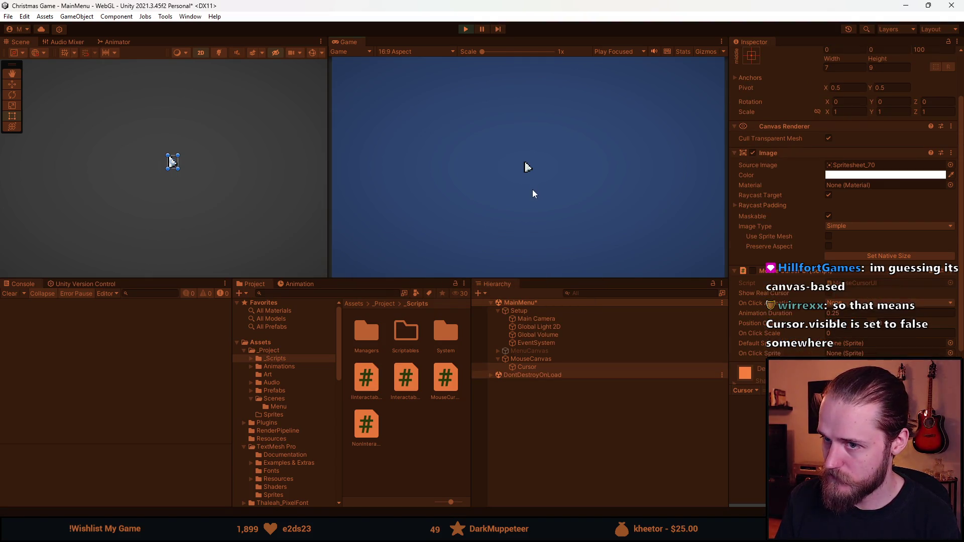
pyautogui.click(466, 28)
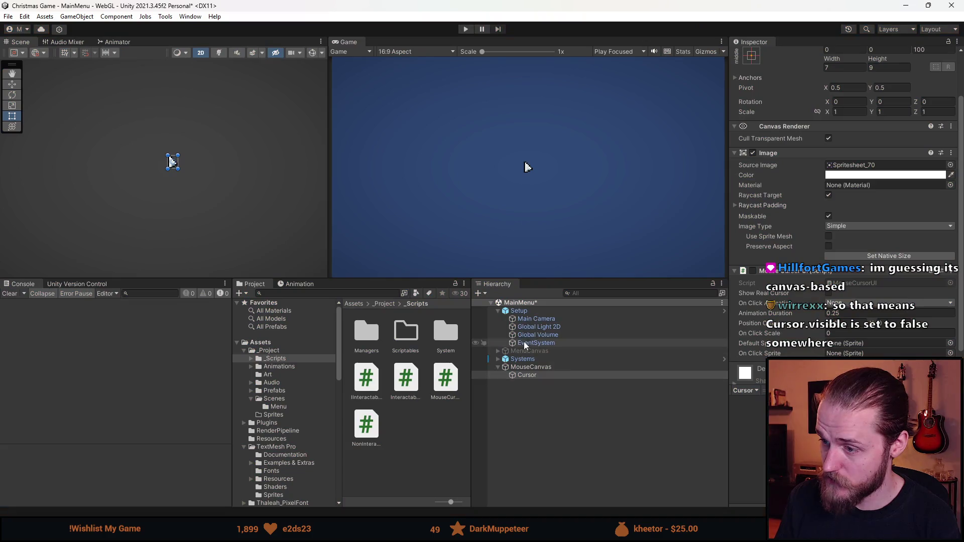
# Re-enable MenuCanvas and run one more play test of the main menu
pyautogui.click(528, 350)
pyautogui.click(755, 56)
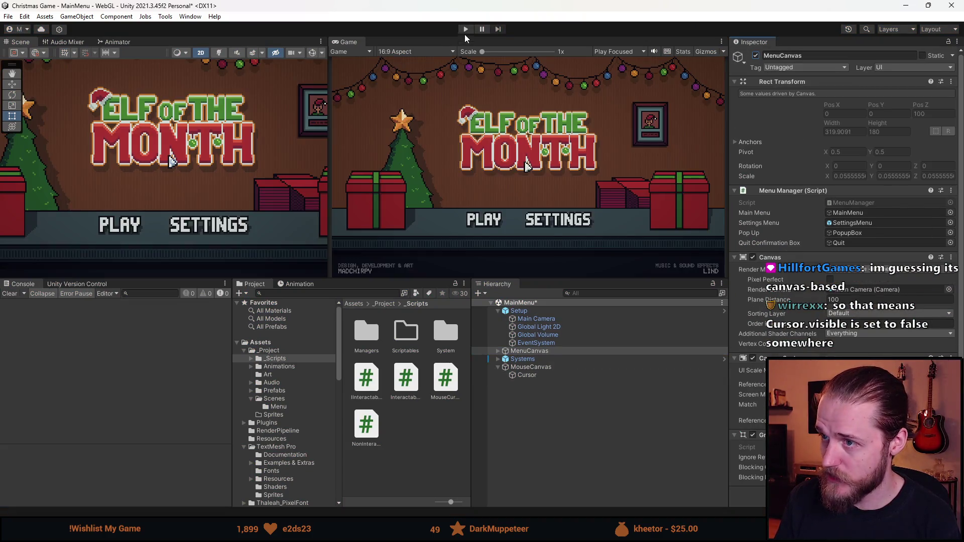
pyautogui.click(465, 29)
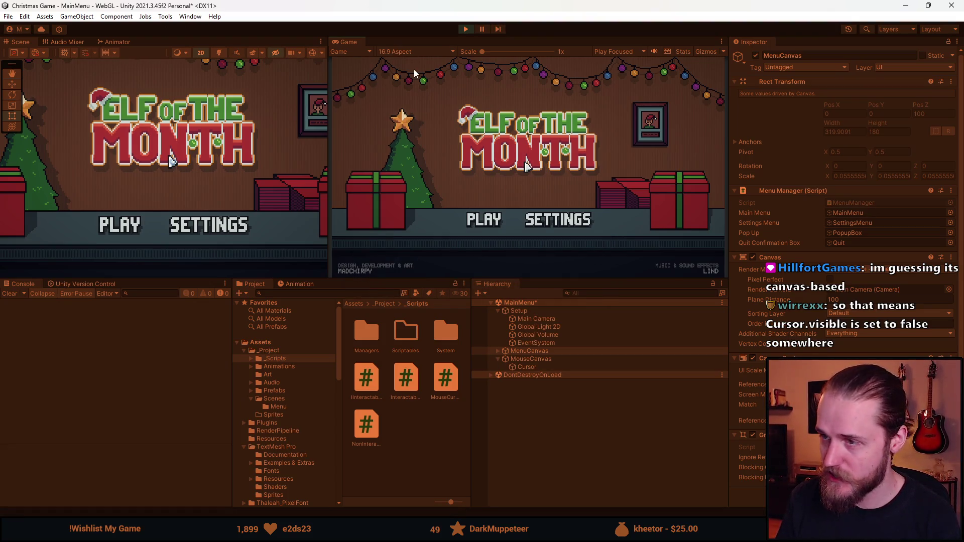
pyautogui.click(465, 28)
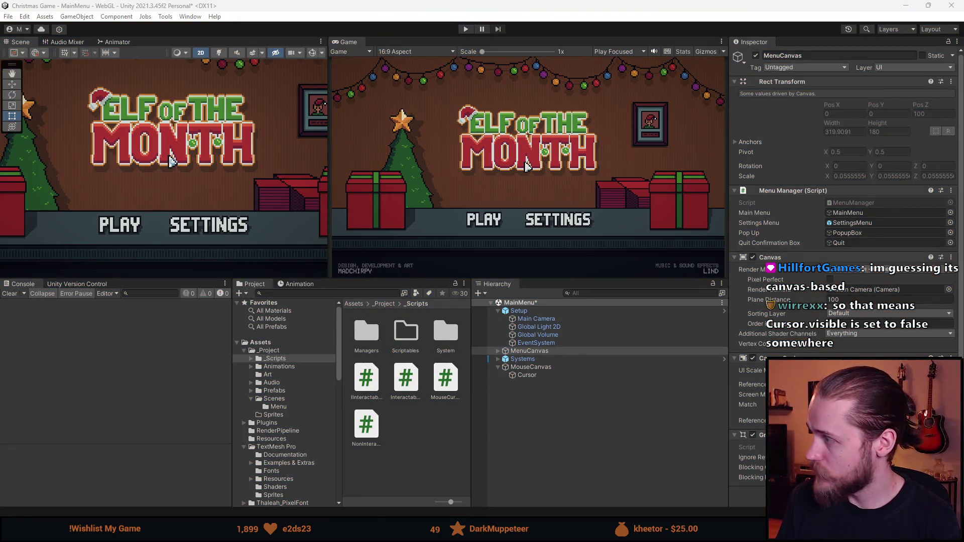
pyautogui.hotkey('alt', 'Tab')
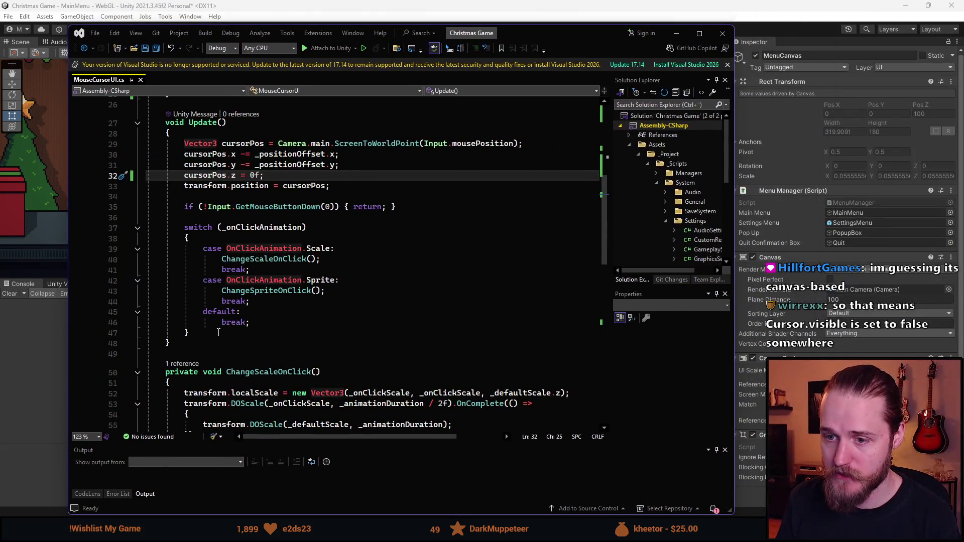
# Insert 'return;' as the first line of Update() in MouseCursorUI.cs
pyautogui.scroll(1, 218, 333)
pyautogui.moveTo(218, 364)
pyautogui.mouseDown()
pyautogui.moveTo(201, 364)
pyautogui.moveTo(189, 177)
pyautogui.mouseUp()
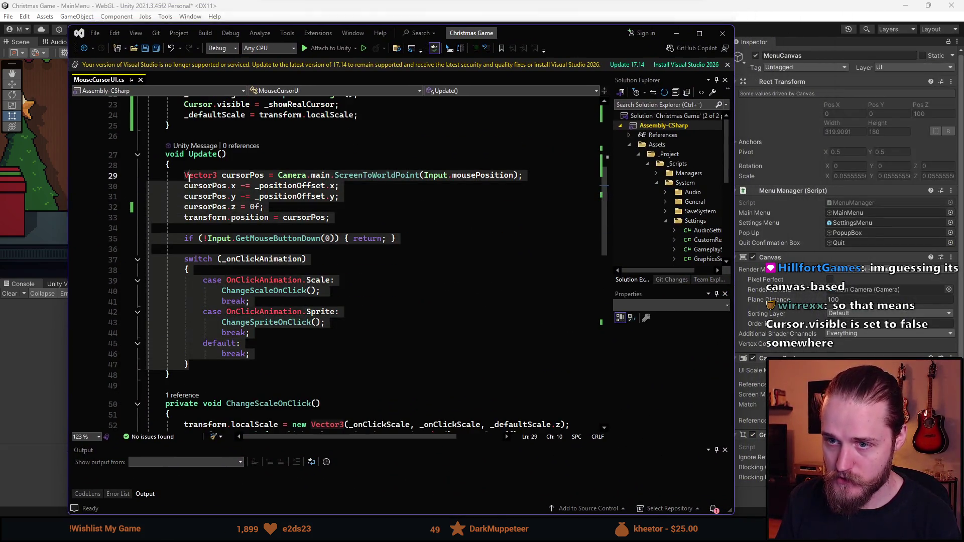
pyautogui.press('Up')
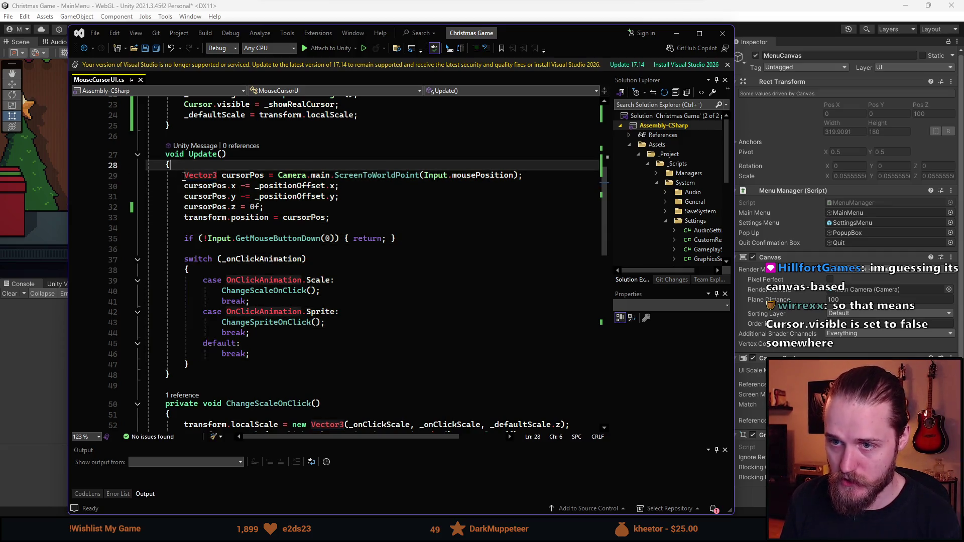
pyautogui.press('Return')
pyautogui.write('return;')
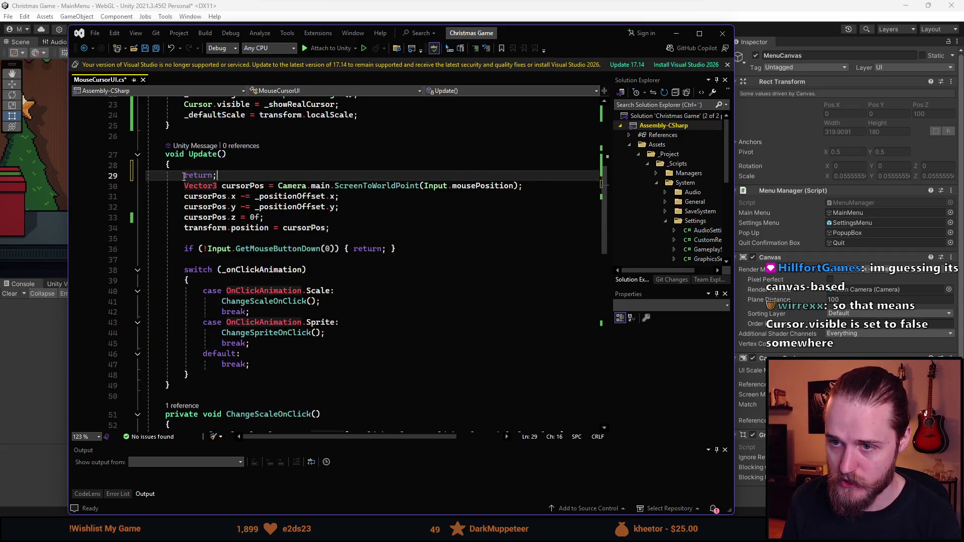
pyautogui.click(465, 5)
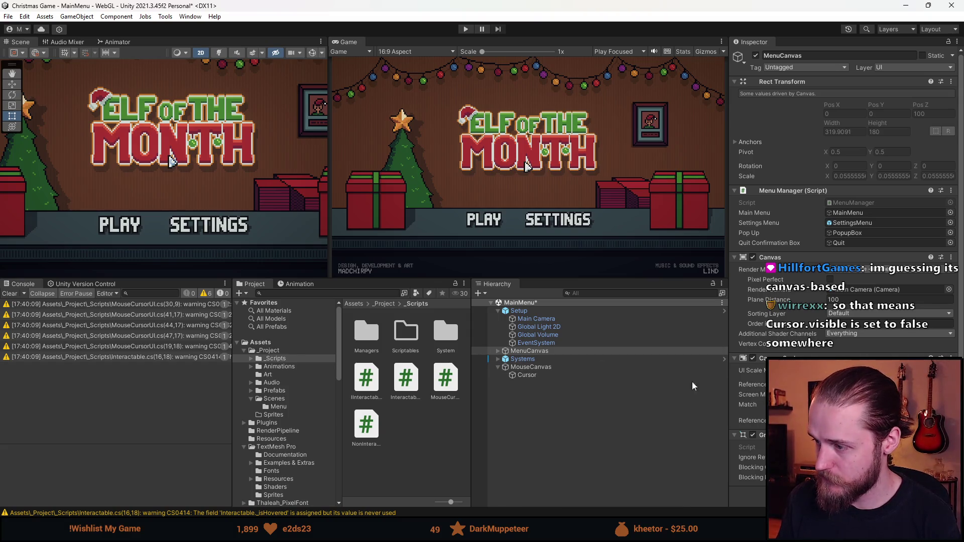
# Enable Mouse Cursor UI on MouseCanvas > Cursor, save the MainMenu scene, and play-test briefly
pyautogui.click(559, 368)
pyautogui.click(527, 375)
pyautogui.click(751, 325)
pyautogui.hotkey('ctrl', 's')
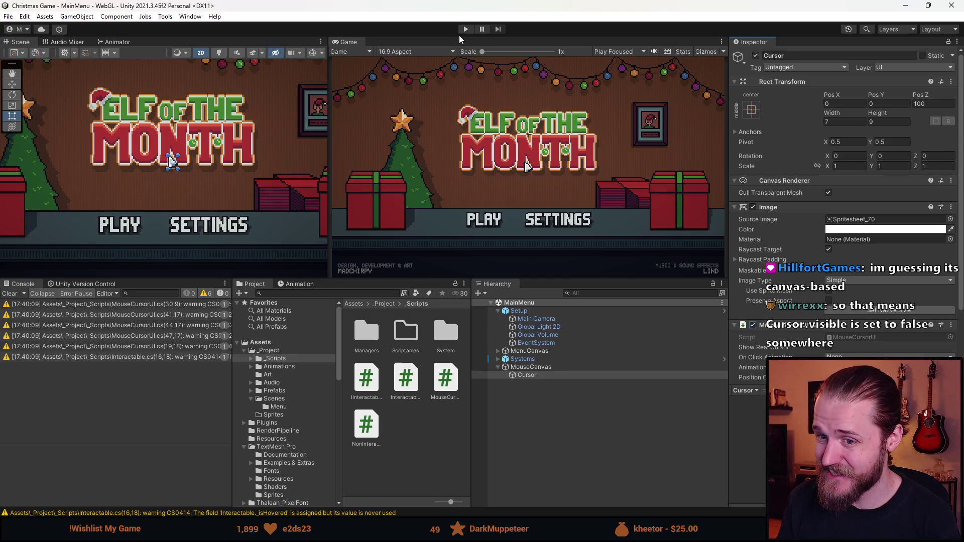
pyautogui.click(465, 29)
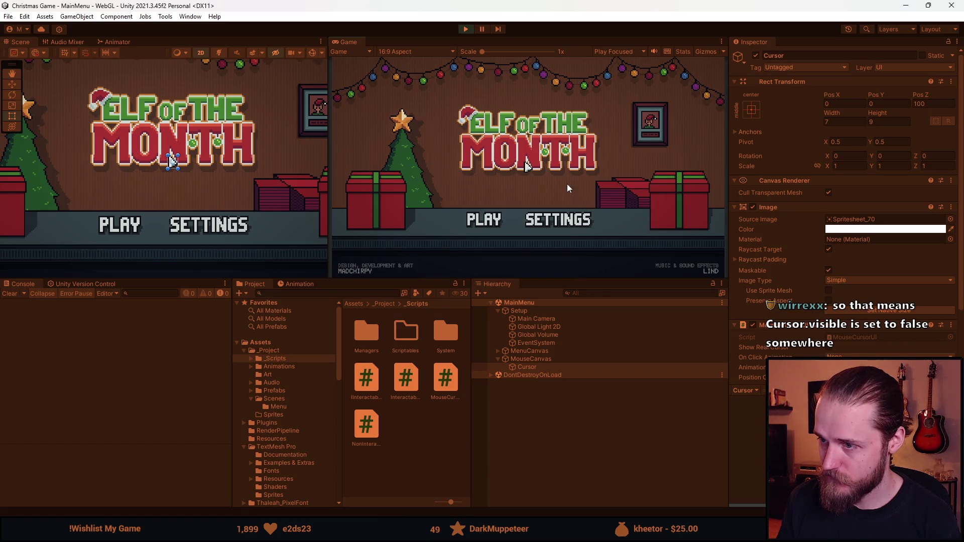
pyautogui.click(466, 29)
pyautogui.hotkey('alt', 'Tab')
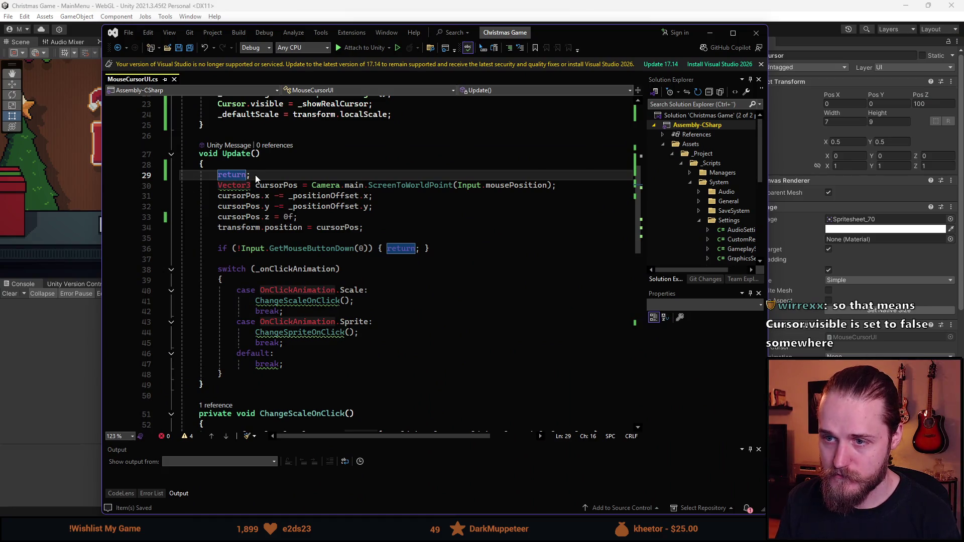
# Delete the early return, save, and comment out Update's click check and animation switch
pyautogui.hotkey('ctrl', 'x')
pyautogui.hotkey('ctrl', 's')
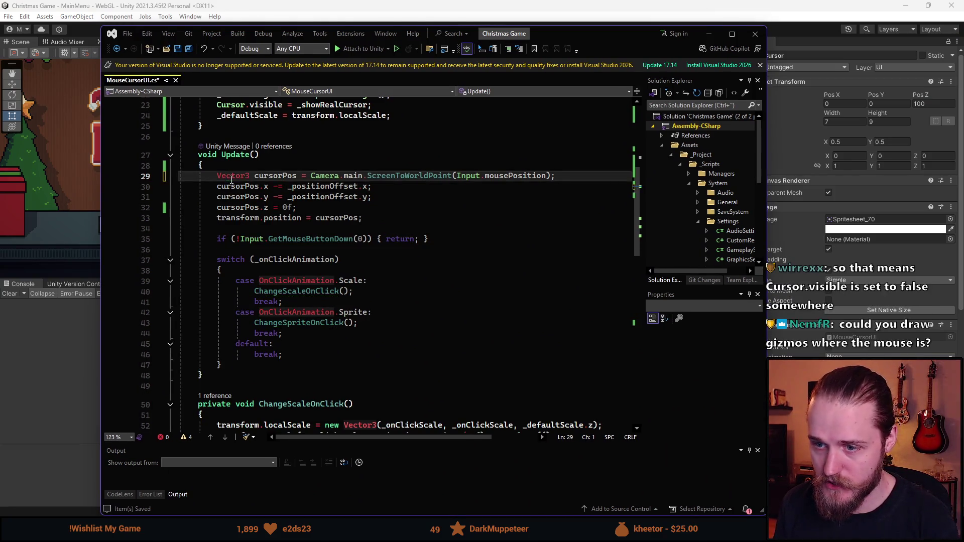
pyautogui.moveTo(239, 362)
pyautogui.mouseDown()
pyautogui.moveTo(191, 283)
pyautogui.moveTo(122, 235)
pyautogui.mouseUp()
pyautogui.hotkey('ctrl', 'k')
pyautogui.hotkey('ctrl', 'c')
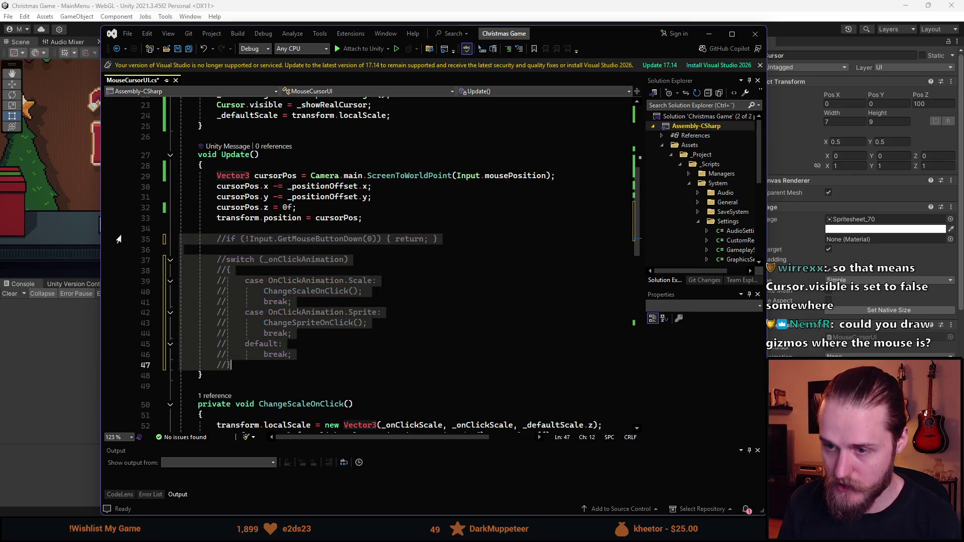
pyautogui.moveTo(570, 40); pyautogui.dragTo(705, 76)
pyautogui.hotkey('alt', 'Tab')
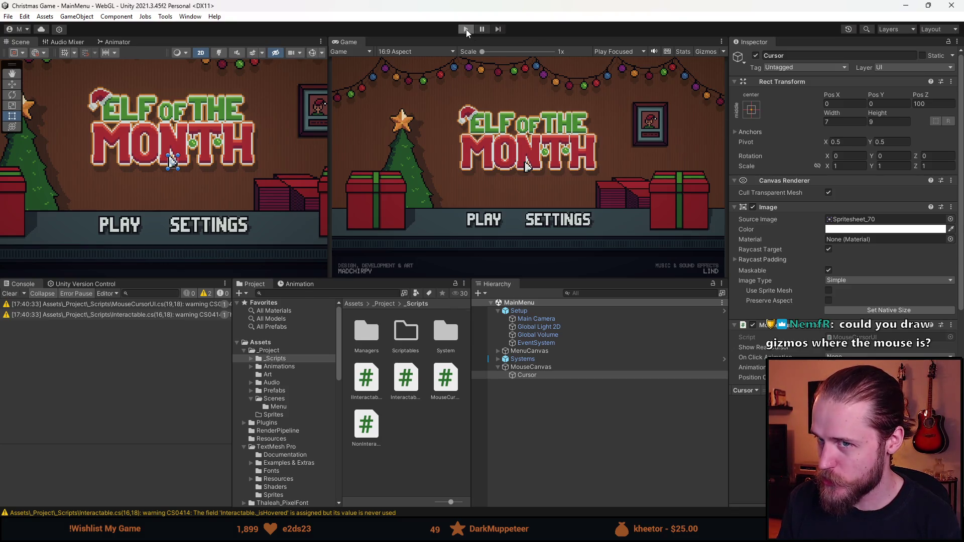
# Run several play tests of the main menu to check the custom cursor
pyautogui.click(466, 30)
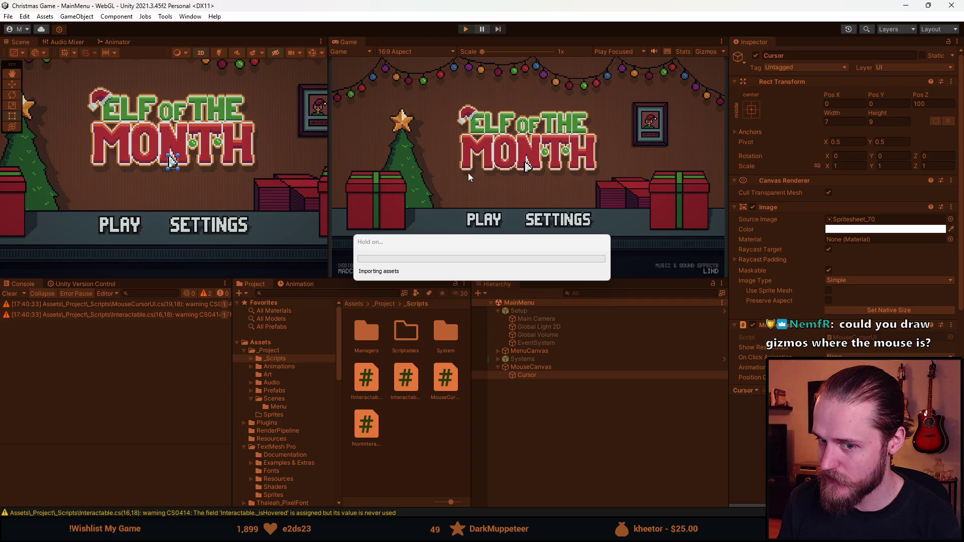
pyautogui.click(465, 28)
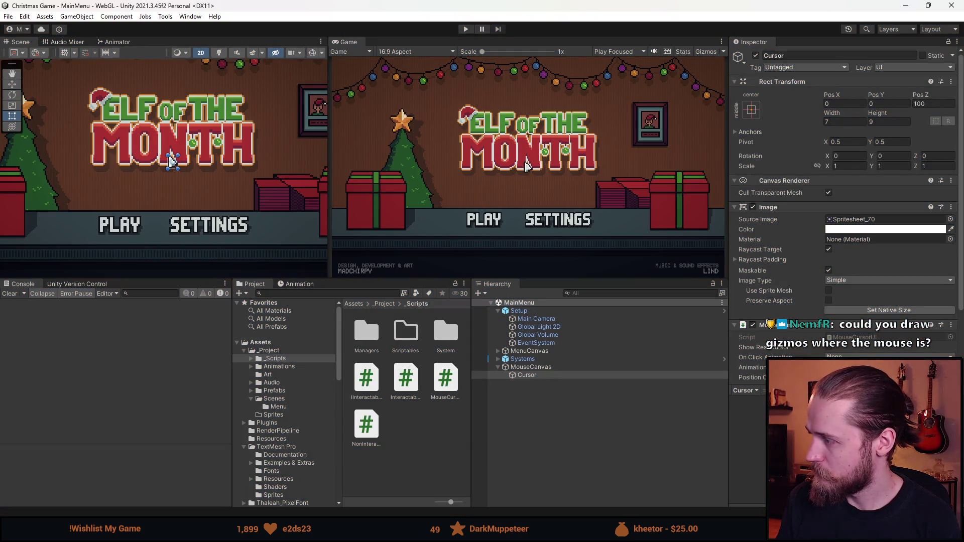
pyautogui.hotkey('alt', 'Tab')
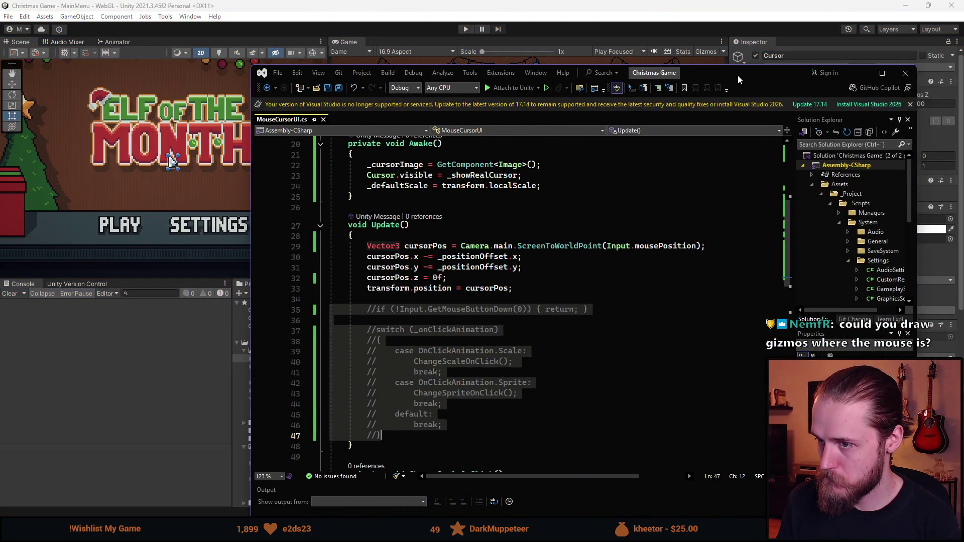
pyautogui.hotkey('alt', 'Tab')
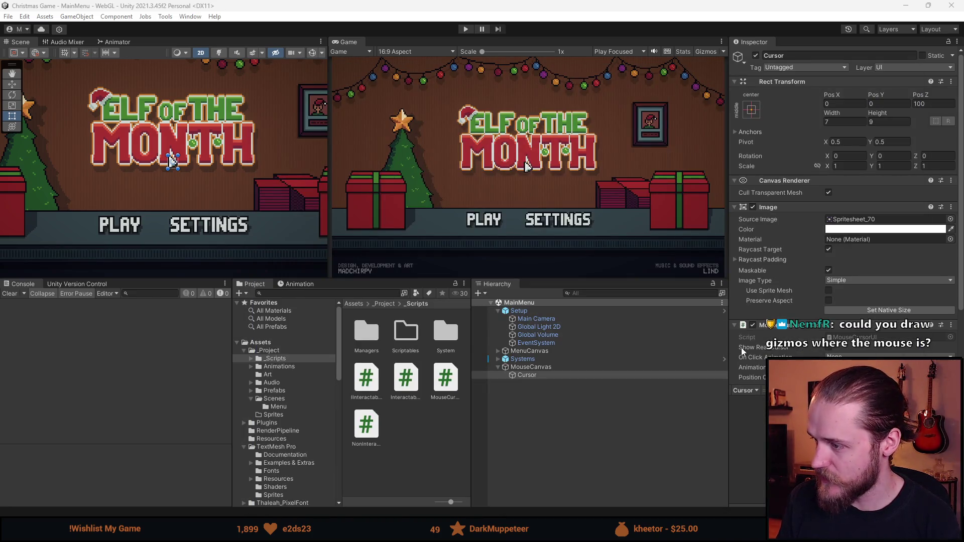
pyautogui.click(459, 29)
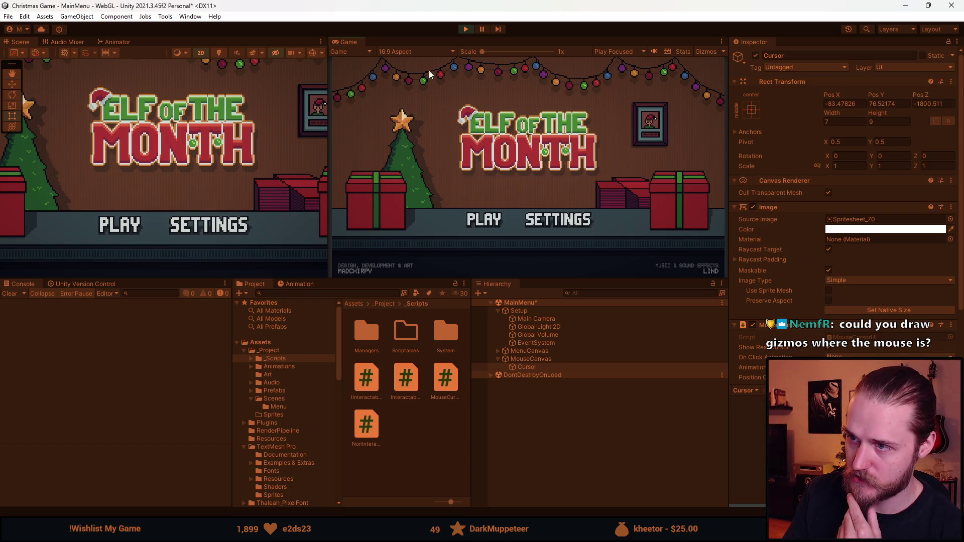
pyautogui.click(465, 29)
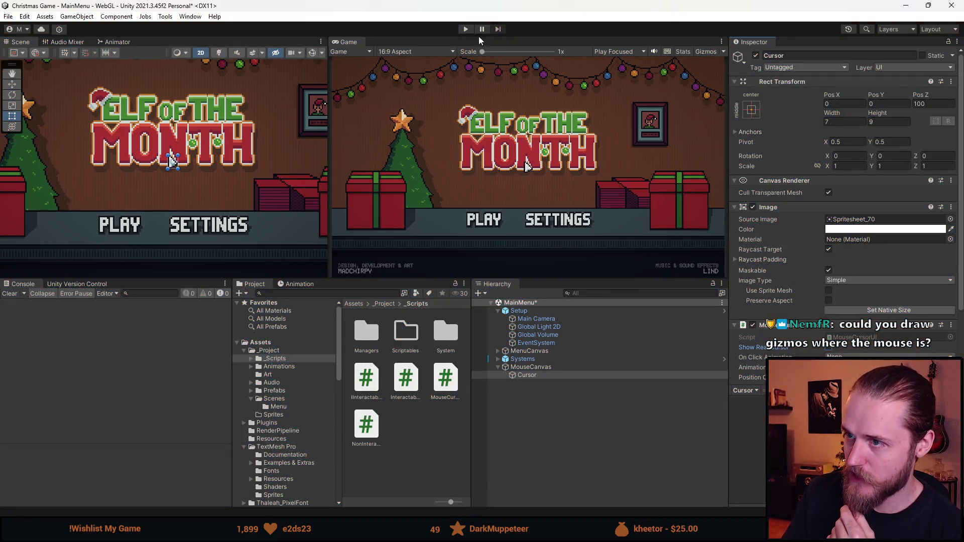
pyautogui.click(465, 29)
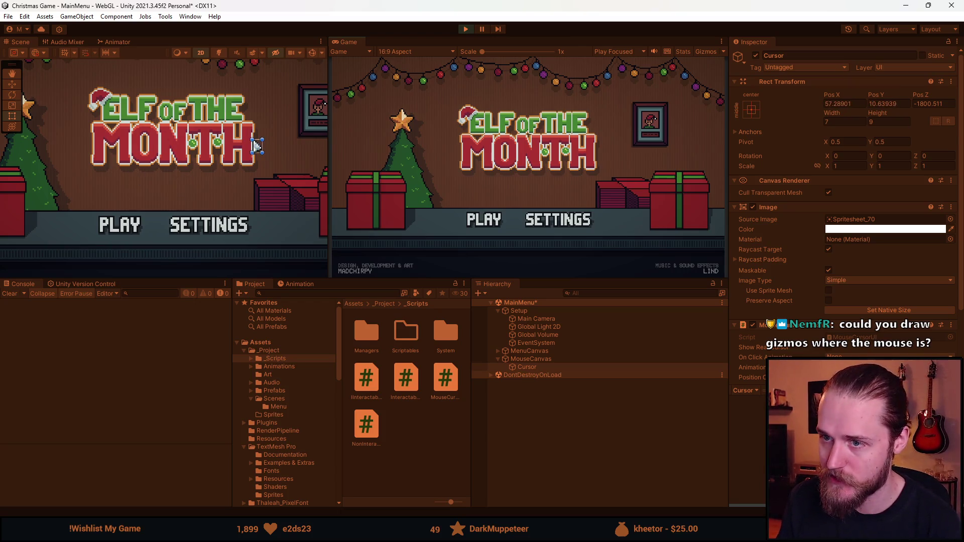
pyautogui.click(465, 29)
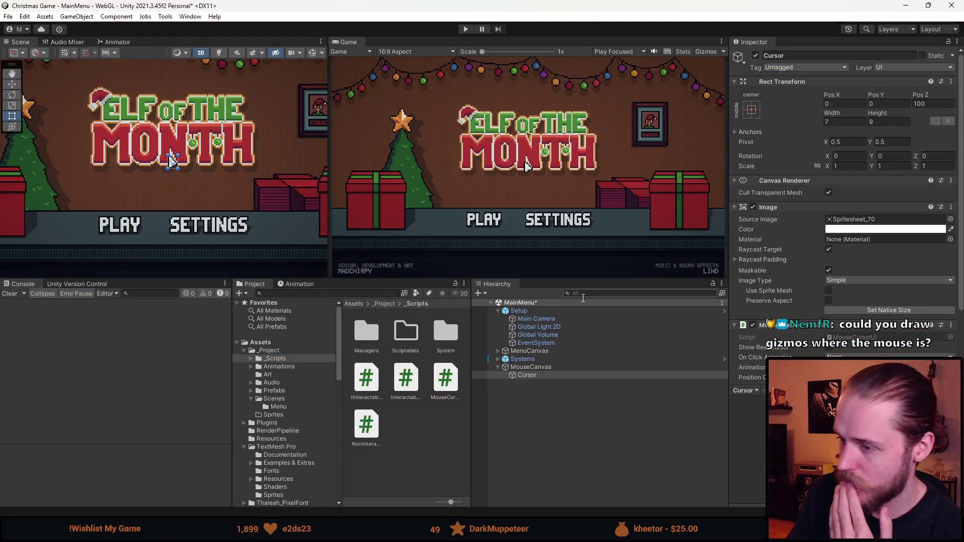
# Play once more watching the Cursor's Rect Transform, then bring up the shroud_of_gloom editor
pyautogui.scroll(-3, 858, 304)
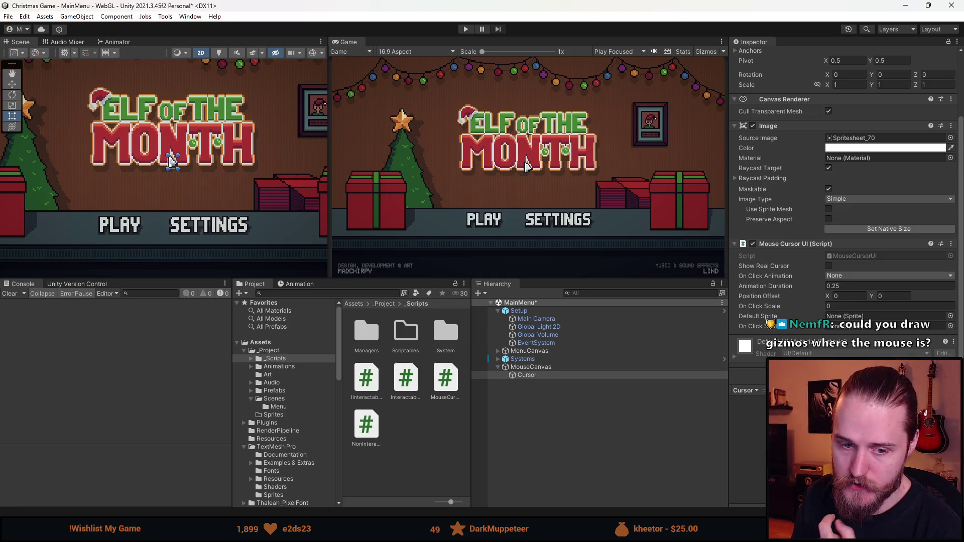
pyautogui.hotkey('alt', 'Tab')
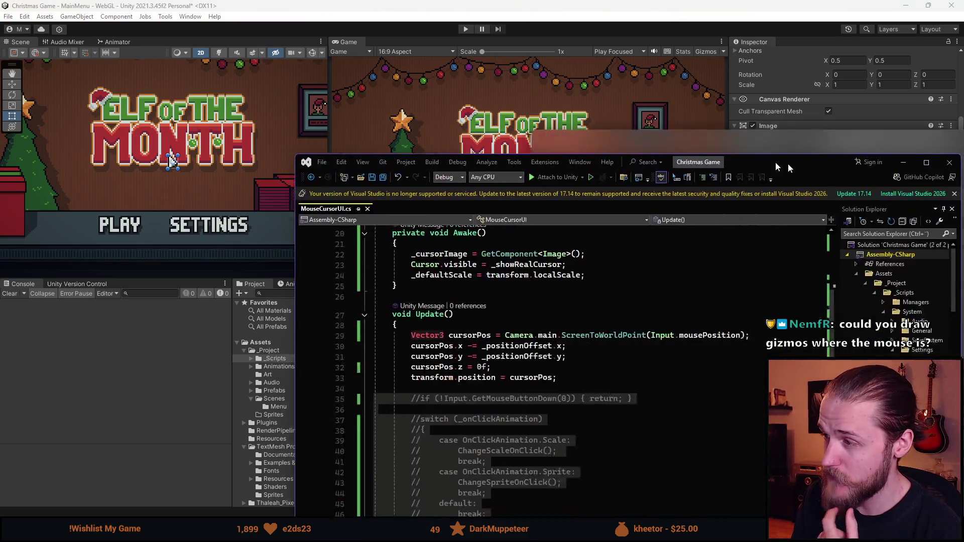
pyautogui.scroll(3, 853, 314)
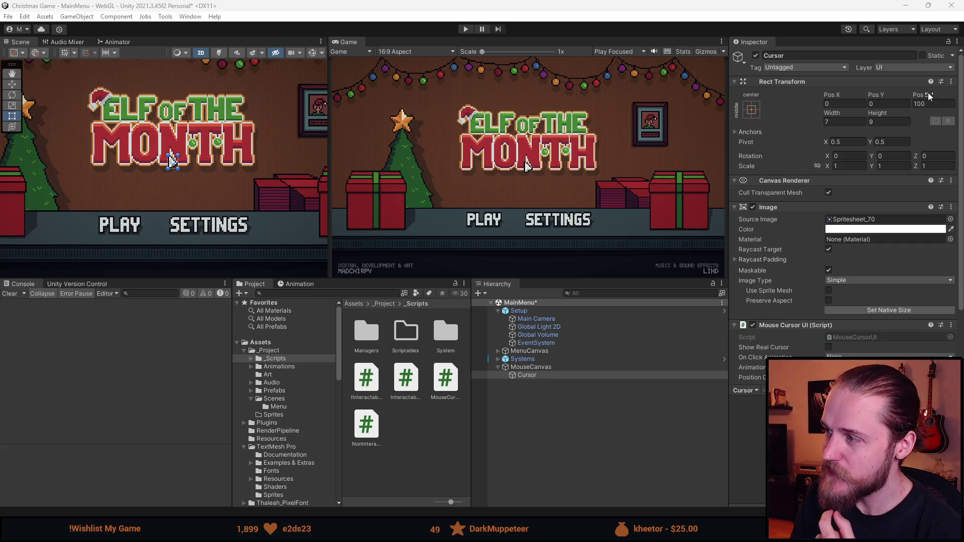
pyautogui.click(465, 28)
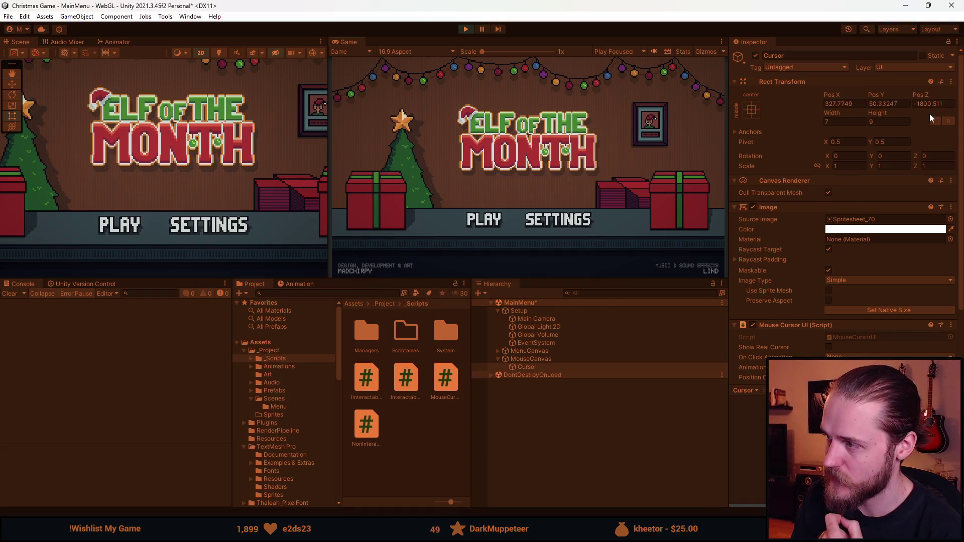
pyautogui.click(466, 29)
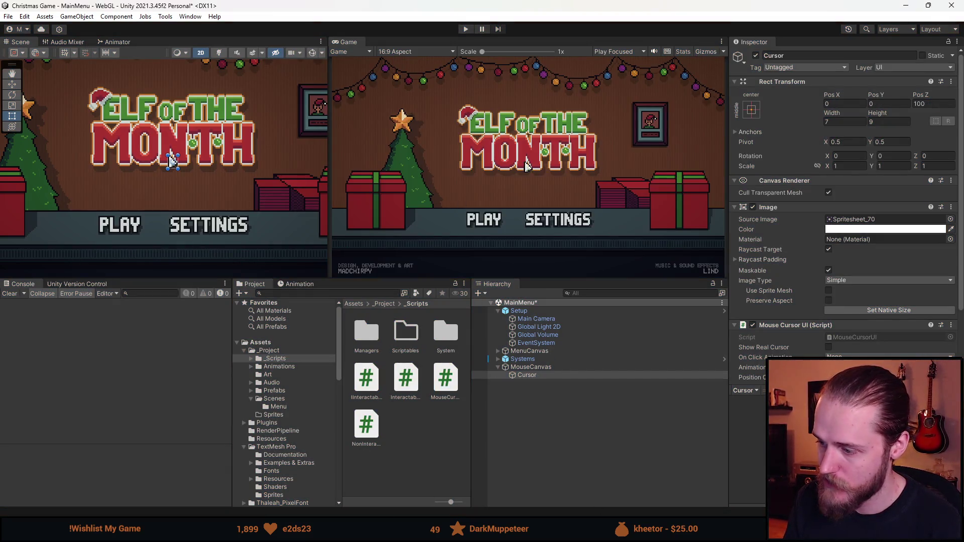
pyautogui.click(333, 474)
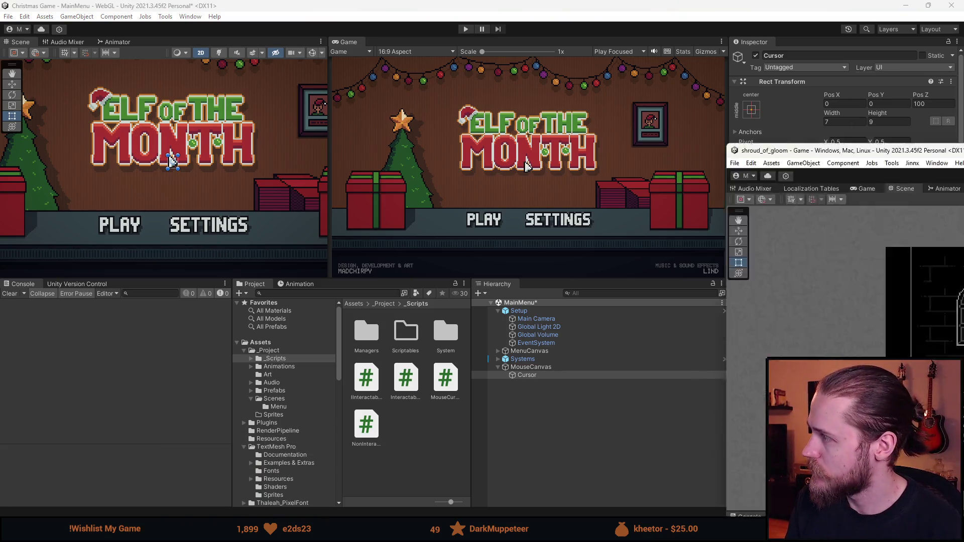
pyautogui.scroll(-1, 599, 474)
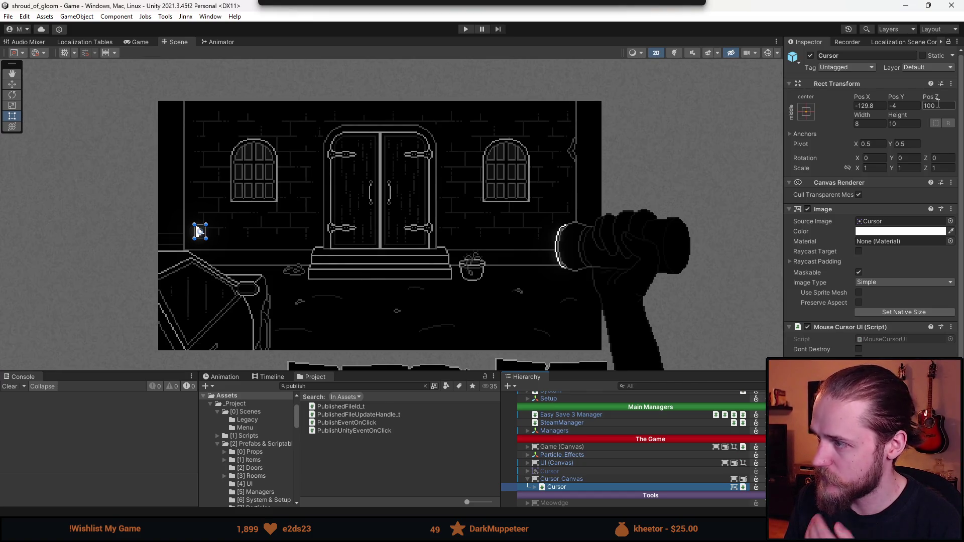
pyautogui.click(465, 29)
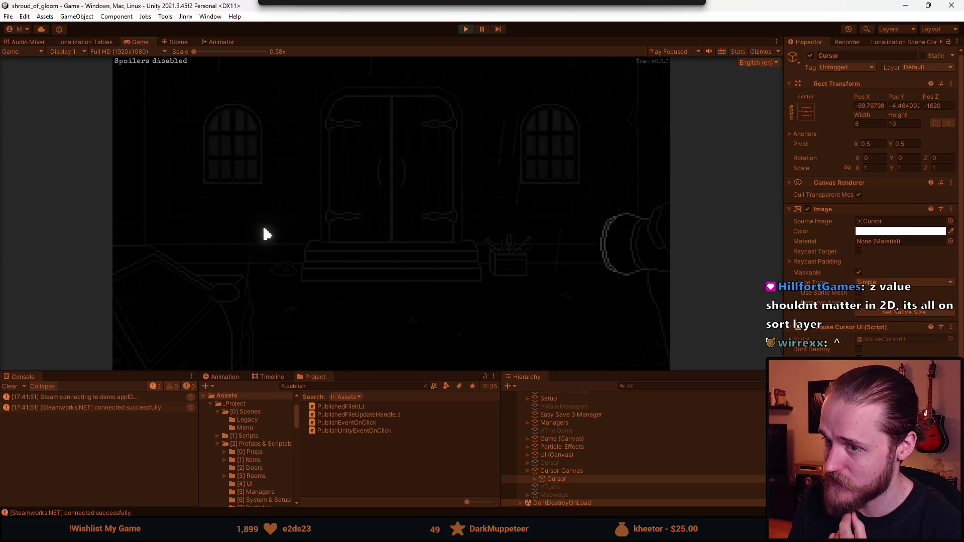
pyautogui.click(340, 204)
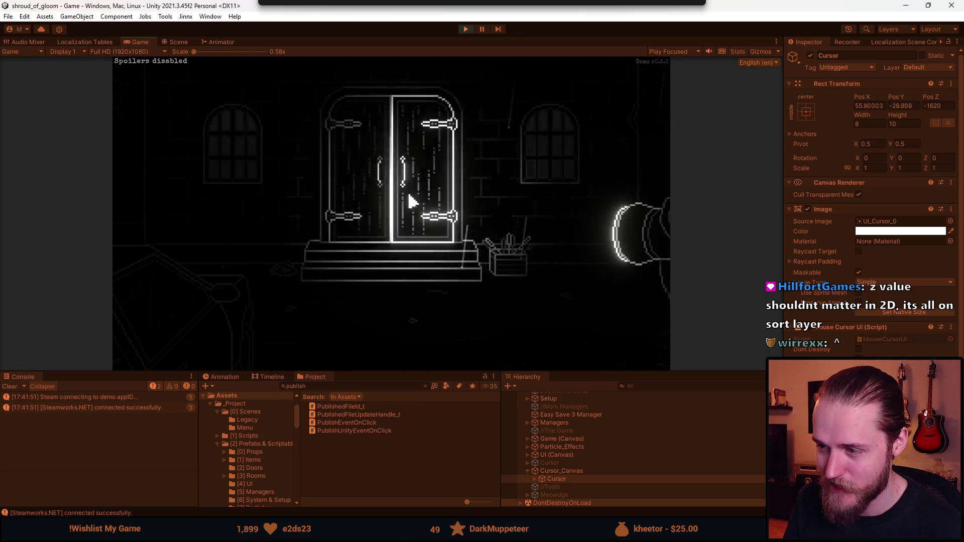
pyautogui.hotkey('alt', 'Tab')
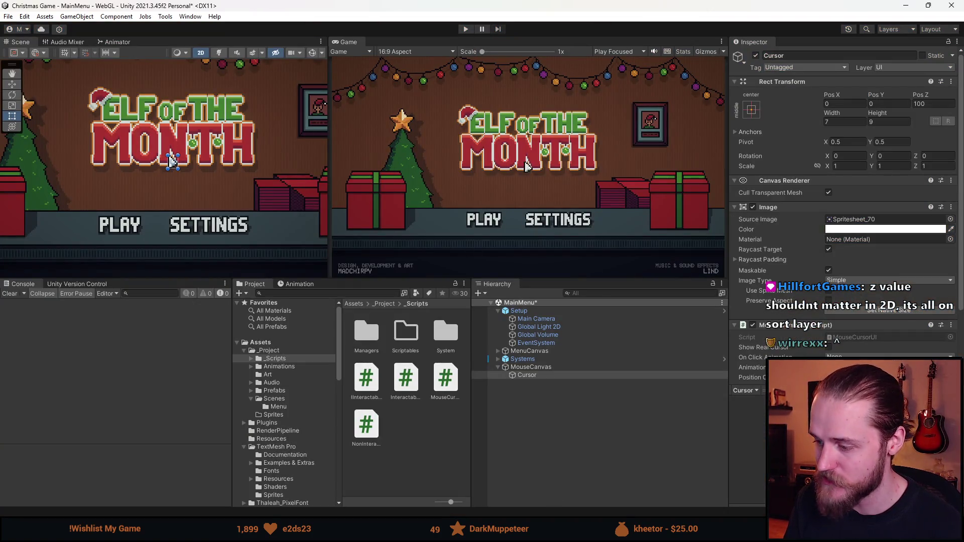
pyautogui.click(324, 487)
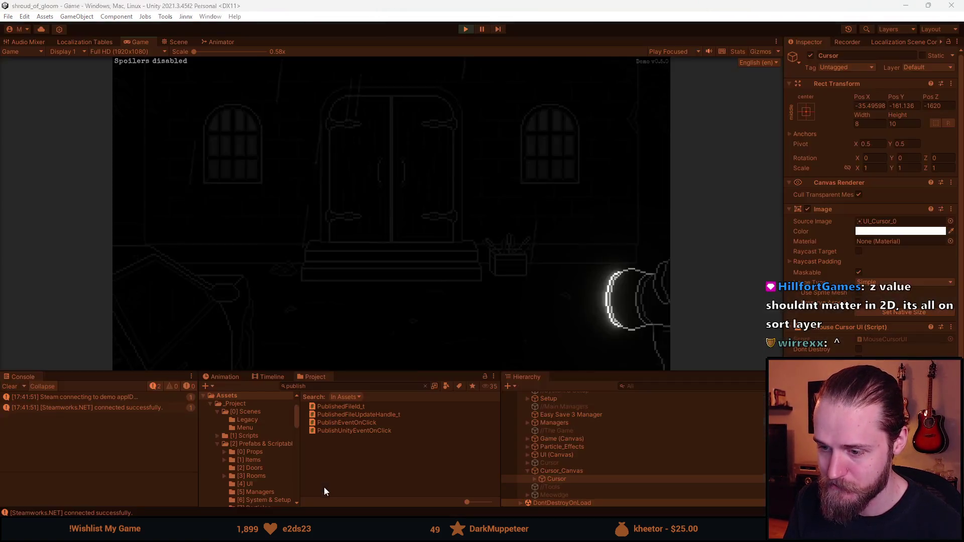
pyautogui.click(465, 29)
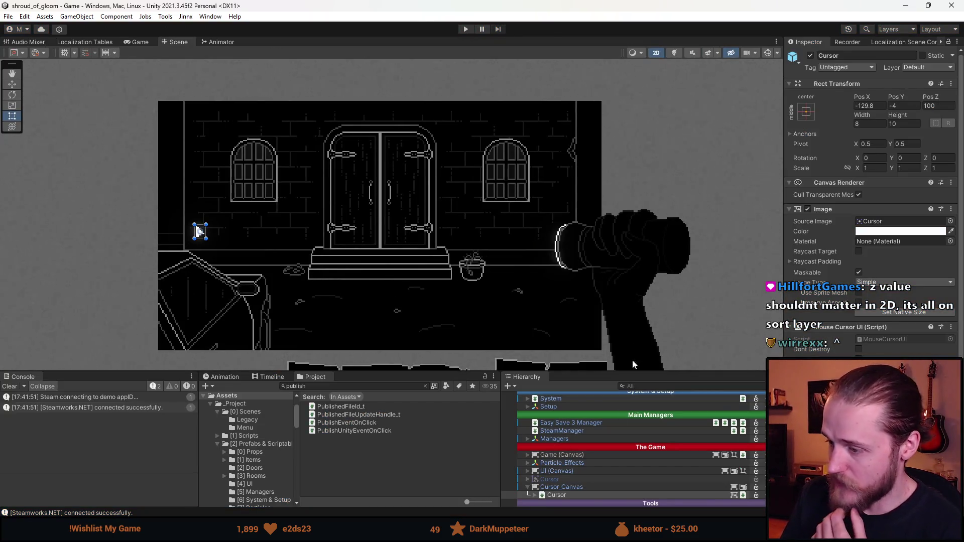
pyautogui.click(577, 488)
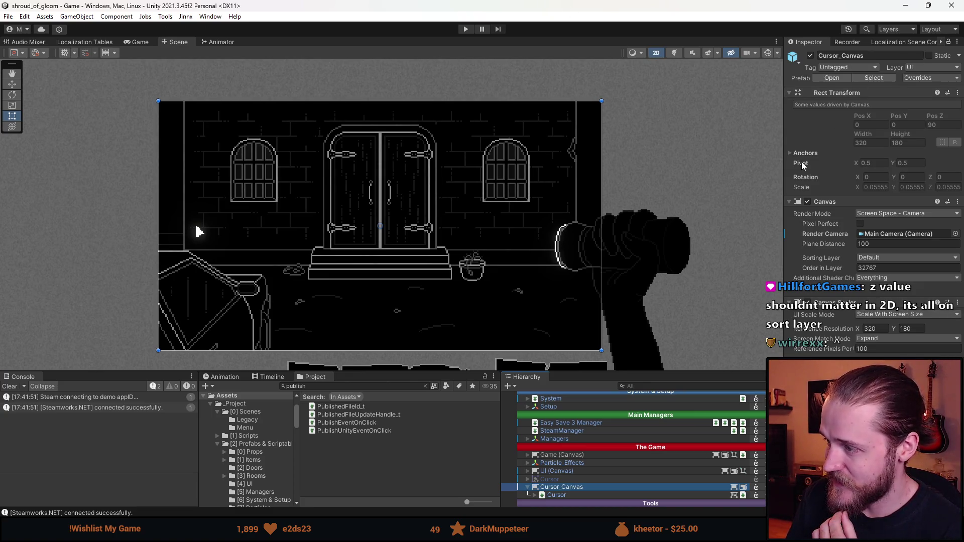
pyautogui.click(908, 6)
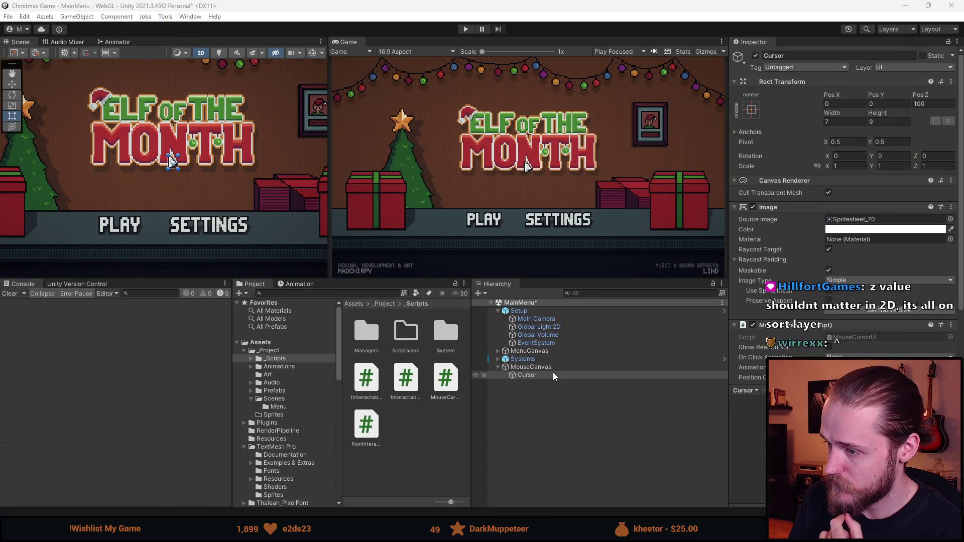
# Inspect MouseCanvas's sorting layer Cursor and order 32767, then review MouseCursorUI.cs
pyautogui.click(553, 368)
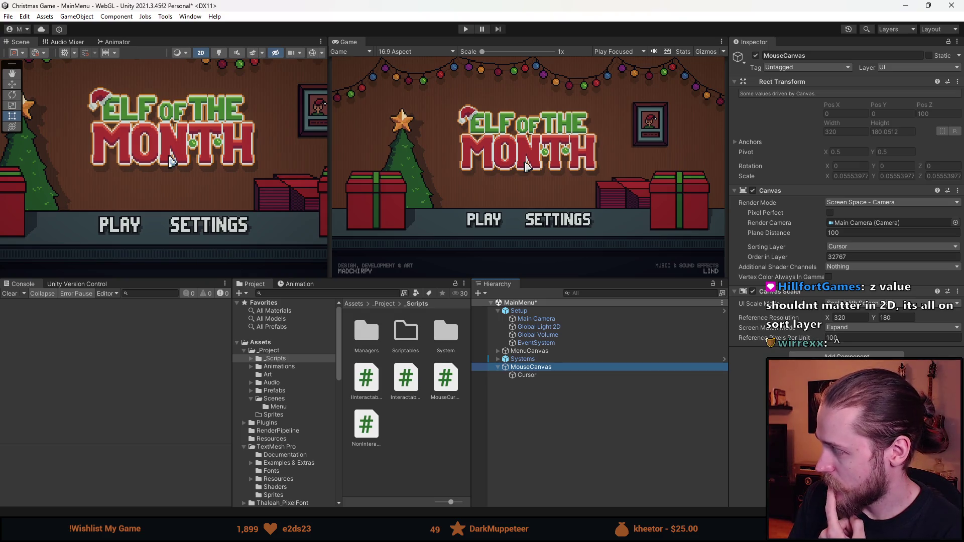
pyautogui.hotkey('alt', 'Tab')
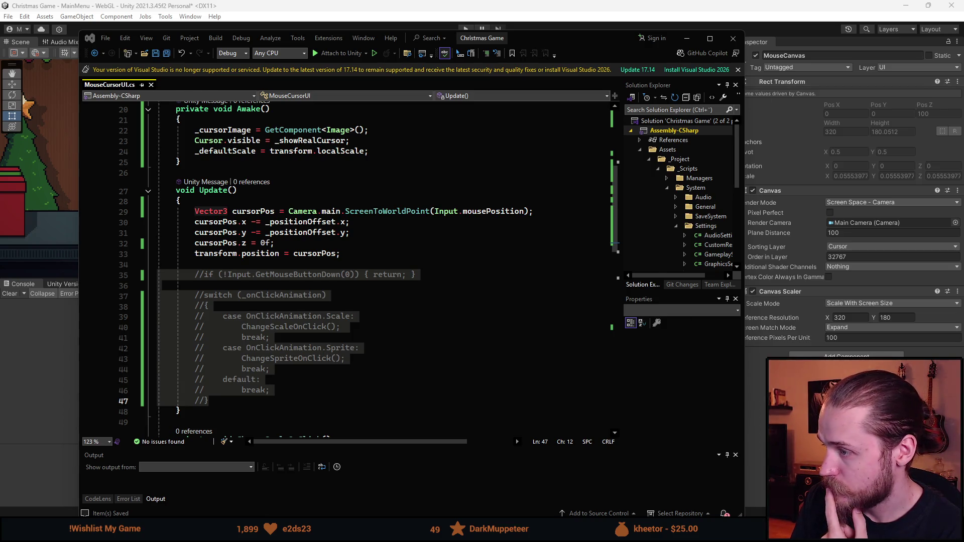
pyautogui.click(758, 132)
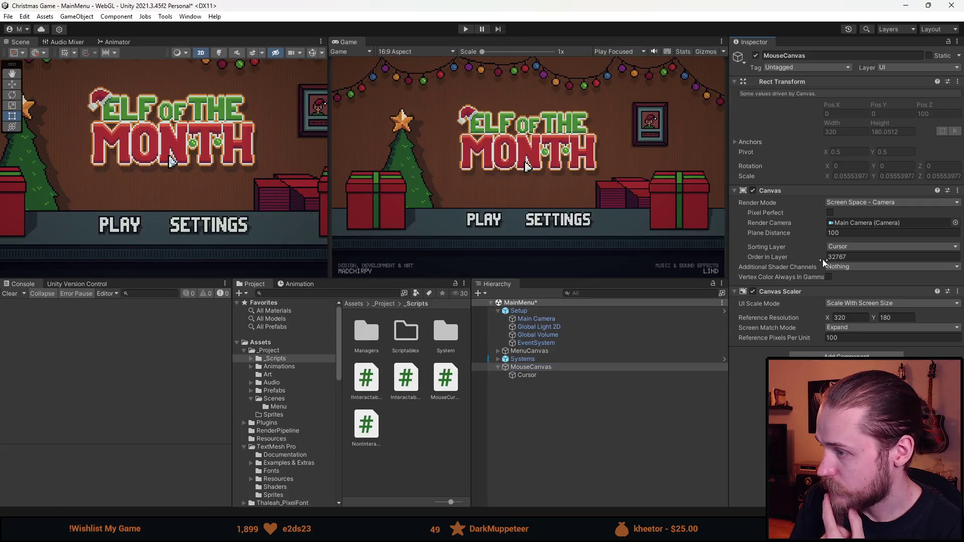
# Set MouseCanvas's sorting layer to Default and Additional Shader Channels to Everything
pyautogui.click(849, 247)
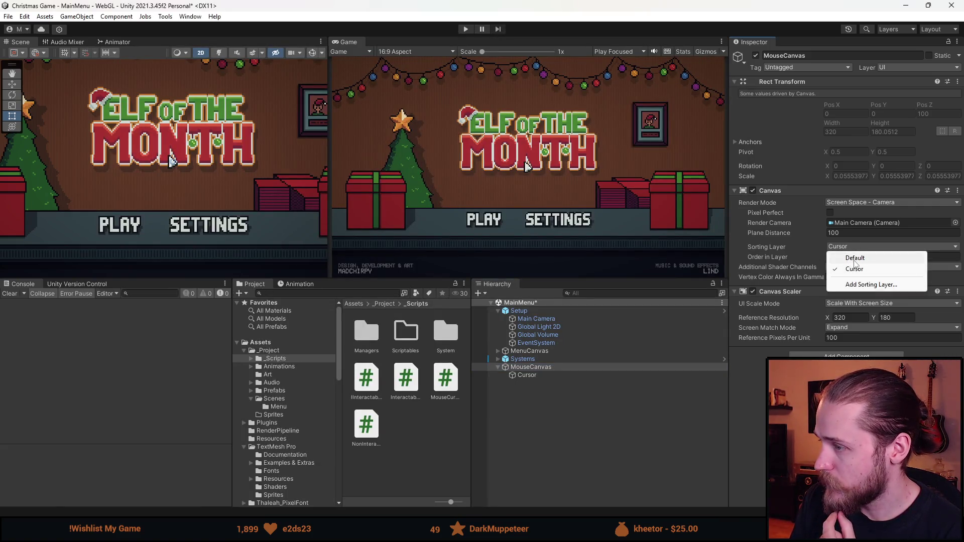
pyautogui.click(848, 255)
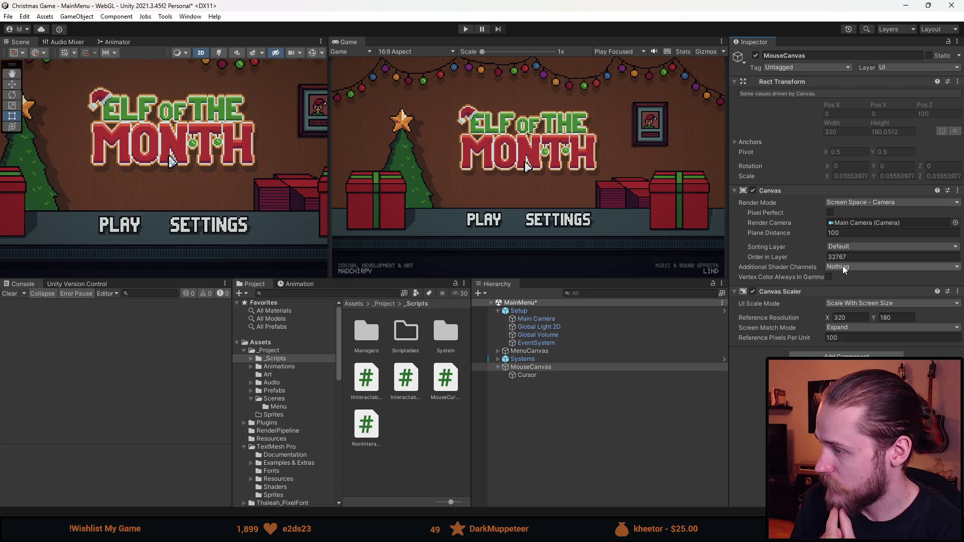
pyautogui.click(531, 351)
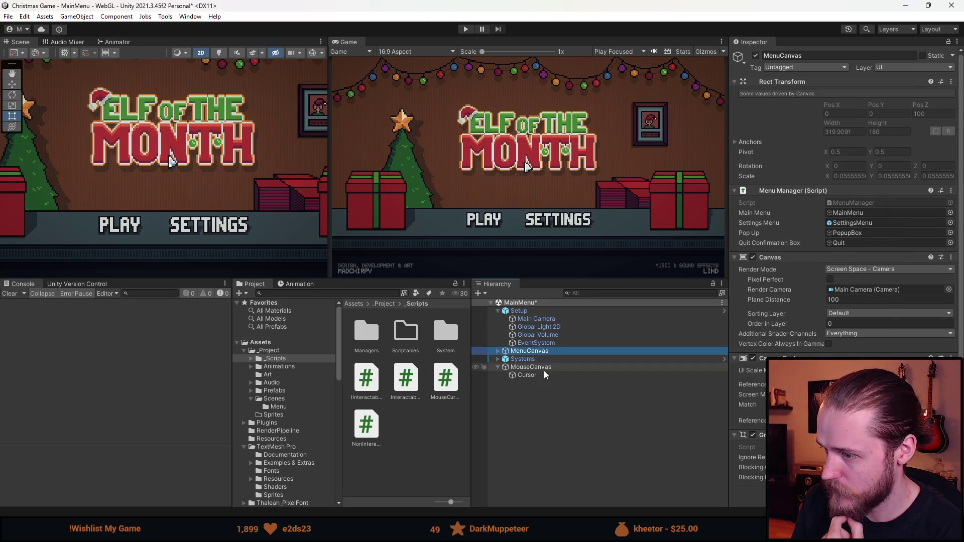
pyautogui.click(543, 368)
pyautogui.click(864, 267)
pyautogui.click(857, 289)
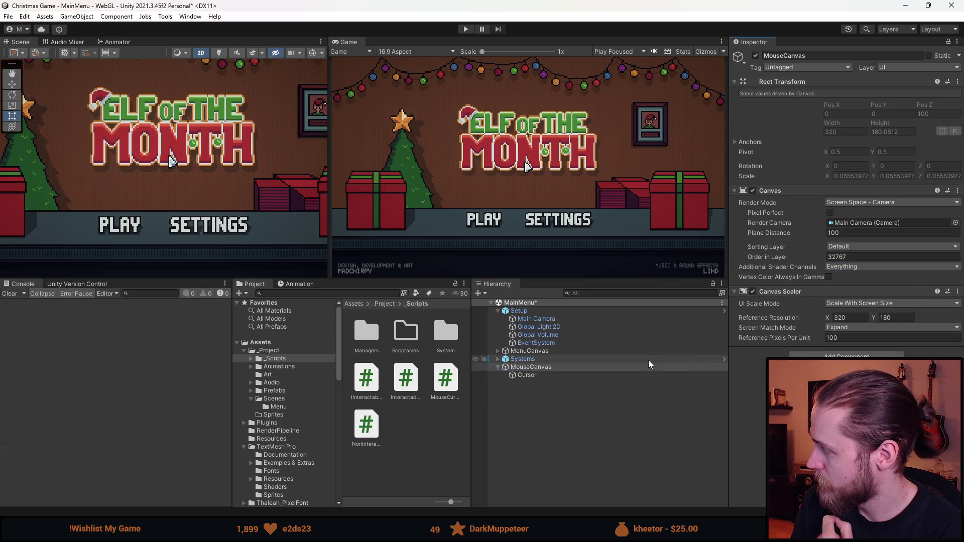
# Test Match Width Or Height screen matching, revert to Expand, and run the game again
pyautogui.click(861, 327)
pyautogui.click(871, 339)
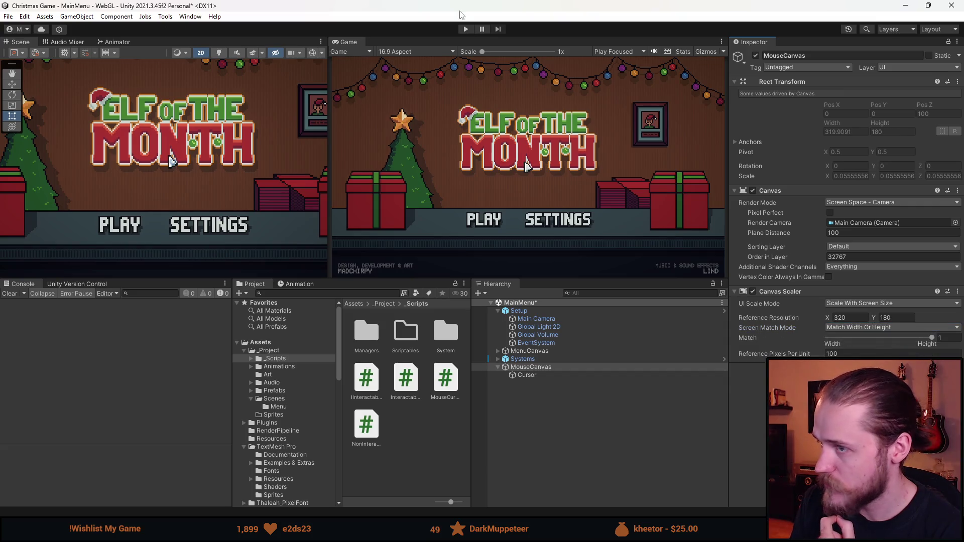
pyautogui.click(465, 28)
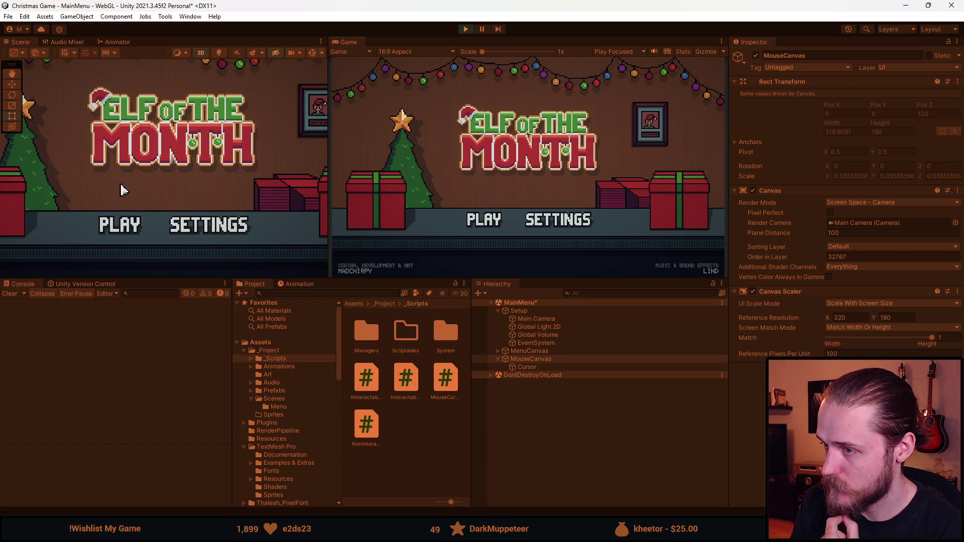
pyautogui.click(465, 29)
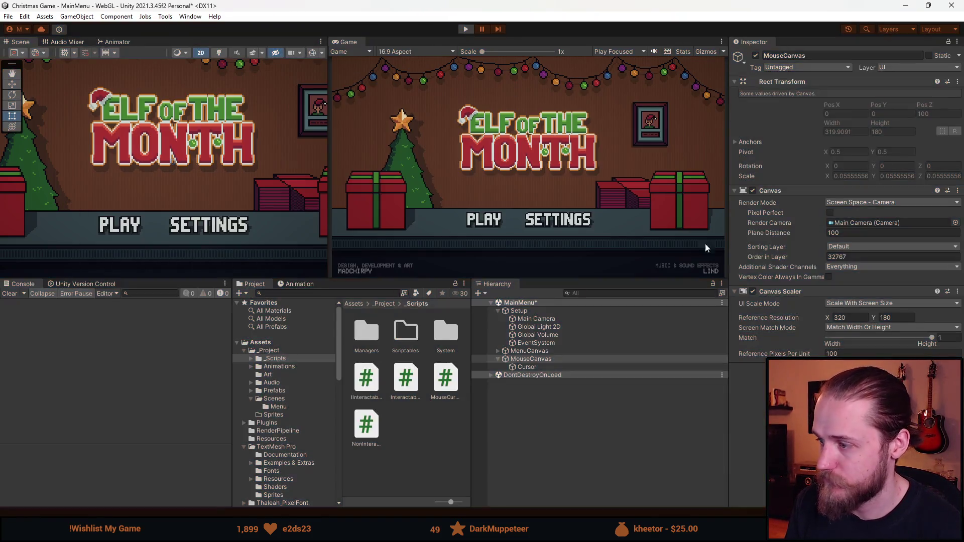
pyautogui.click(883, 327)
pyautogui.click(853, 349)
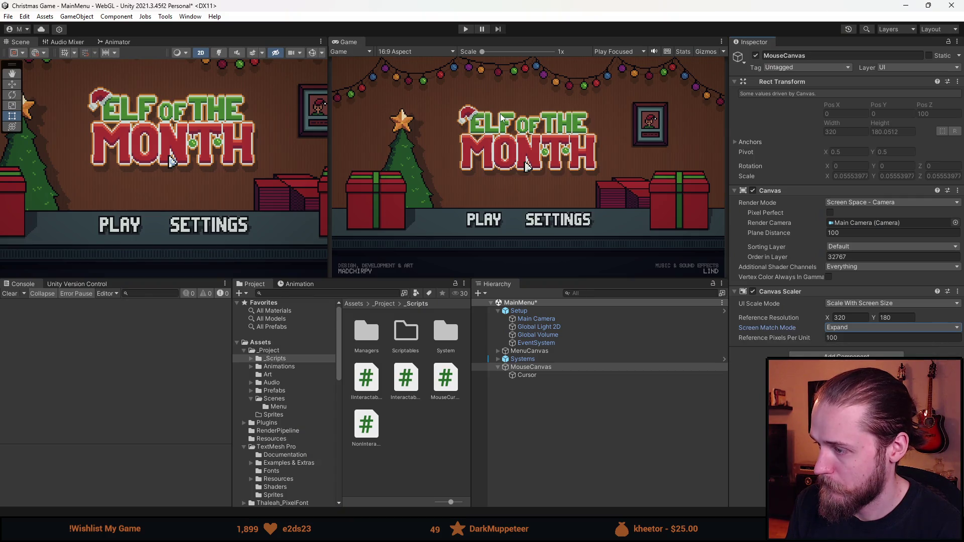
pyautogui.click(466, 29)
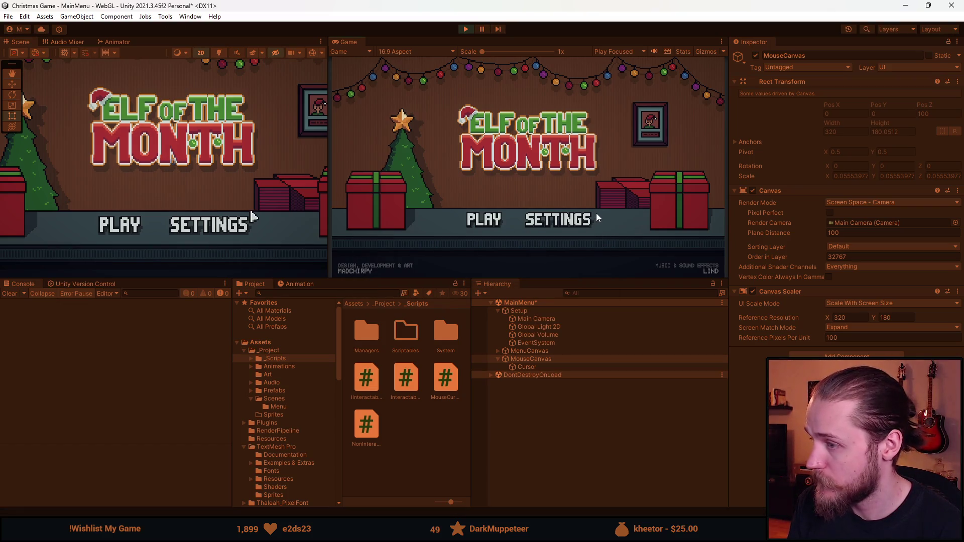
pyautogui.hotkey('alt', 'Tab')
pyautogui.press('Escape')
pyautogui.click(535, 367)
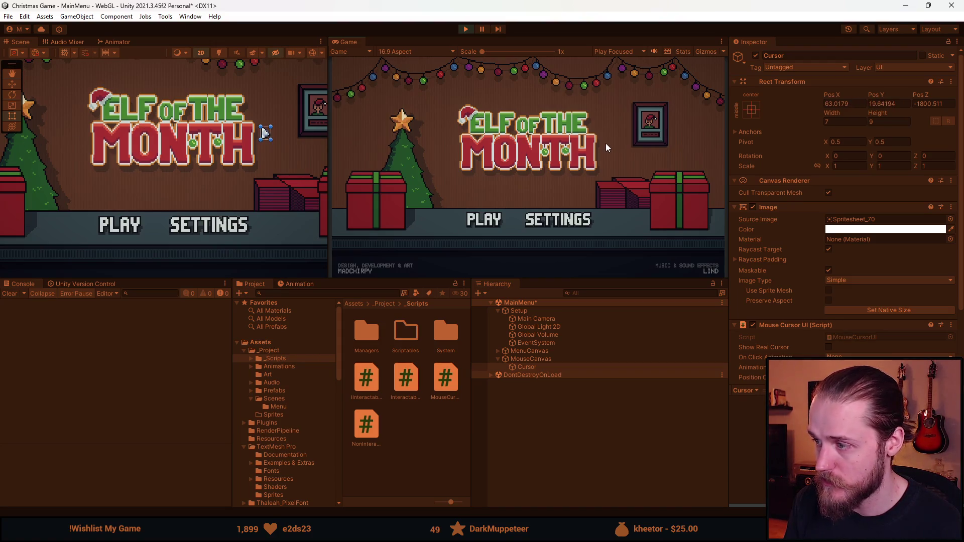
pyautogui.click(467, 30)
pyautogui.hotkey('alt', 'Tab')
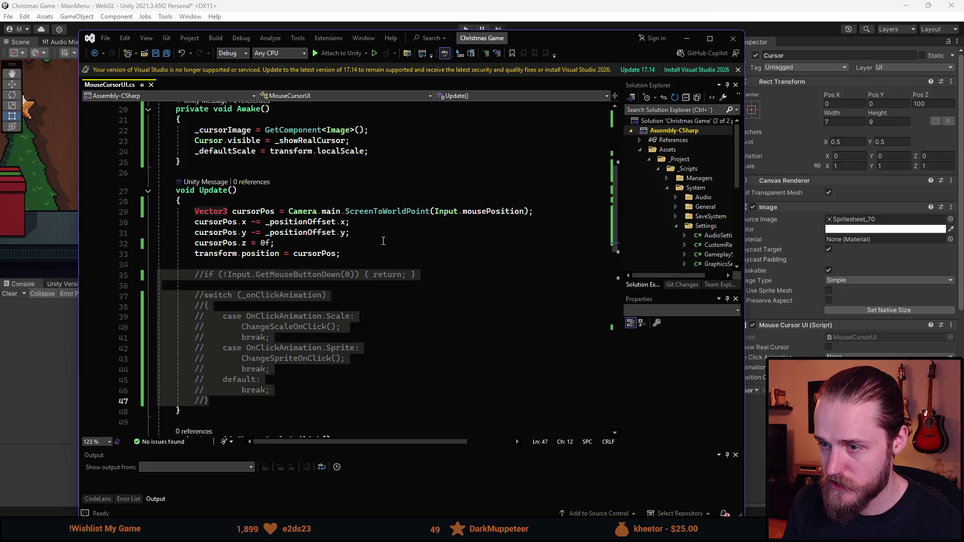
pyautogui.click(686, 38)
pyautogui.scroll(-4, 800, 293)
pyautogui.click(858, 290)
pyautogui.click(466, 29)
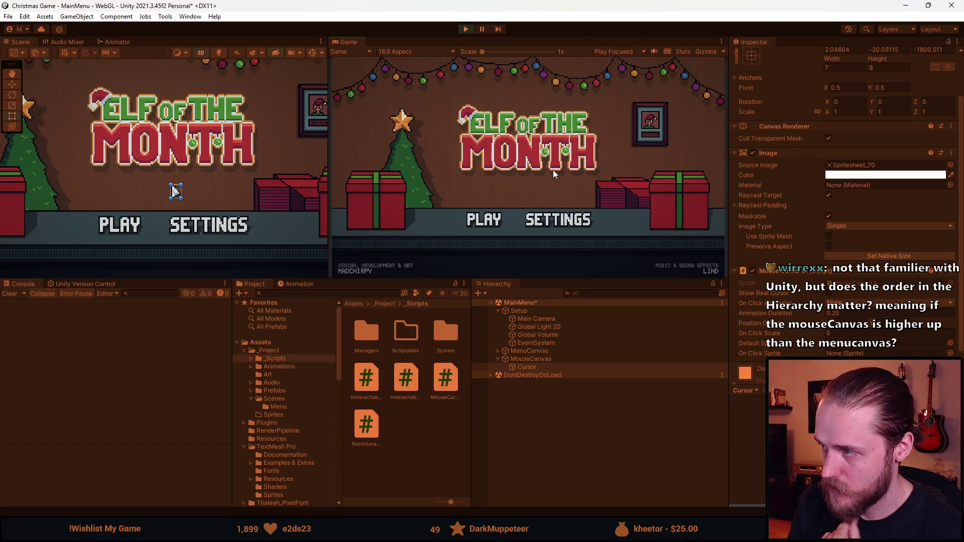
pyautogui.click(462, 29)
# Move MouseCanvas above MenuCanvas in the Hierarchy and play-test the new order
pyautogui.click(537, 367)
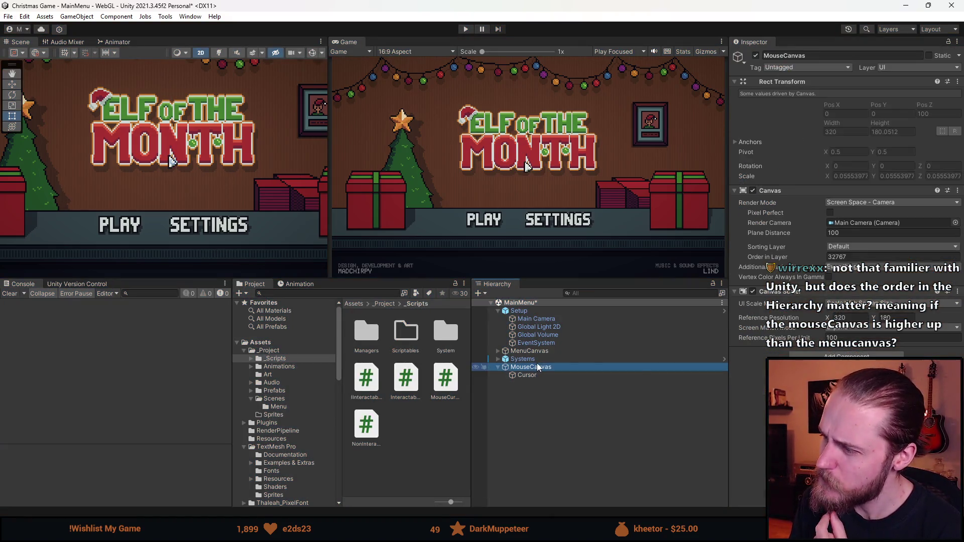
pyautogui.click(498, 367)
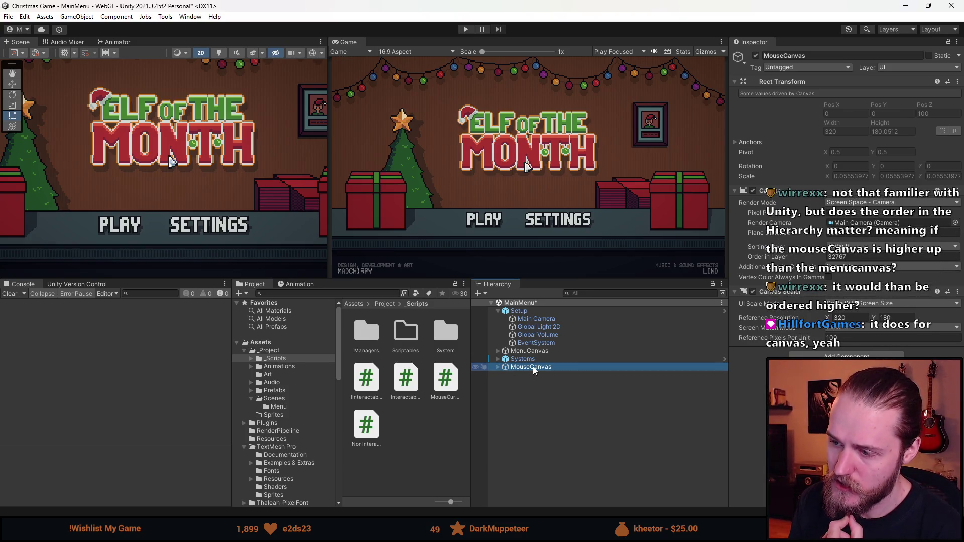
pyautogui.moveTo(532, 367); pyautogui.dragTo(508, 351)
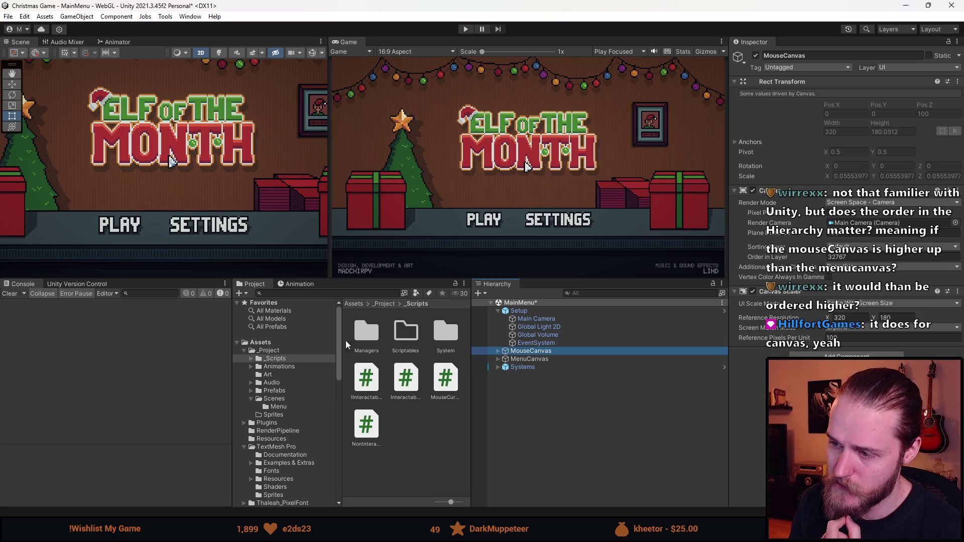
pyautogui.click(466, 29)
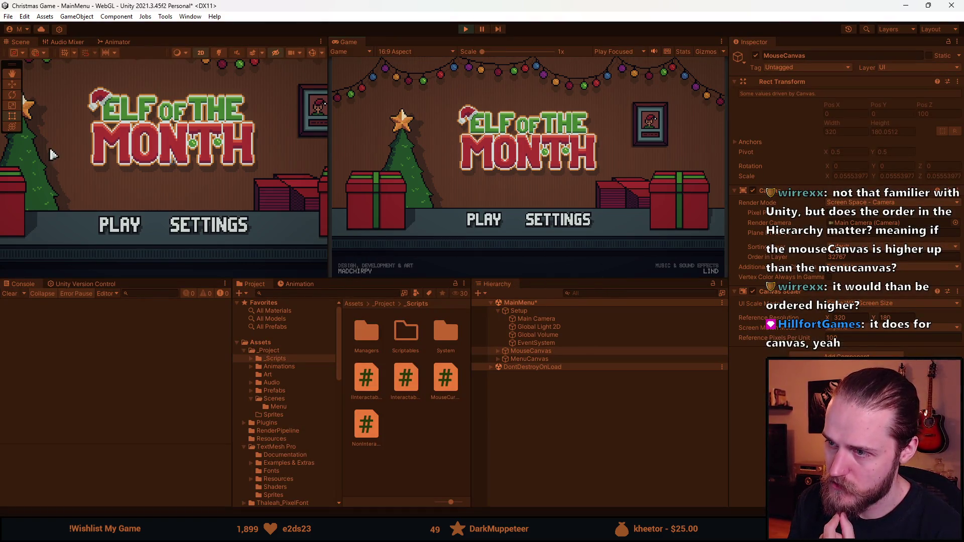
pyautogui.hotkey('alt', 'Tab')
pyautogui.click(686, 39)
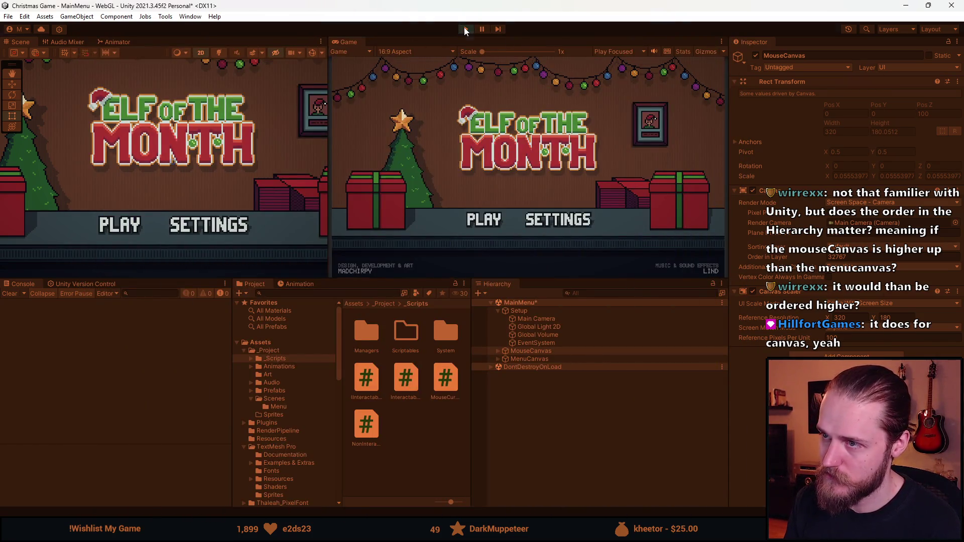
pyautogui.click(465, 29)
# Put MouseCanvas back below MenuCanvas, move Systems to the top, play, and compare both canvases
pyautogui.moveTo(542, 349); pyautogui.dragTo(538, 361)
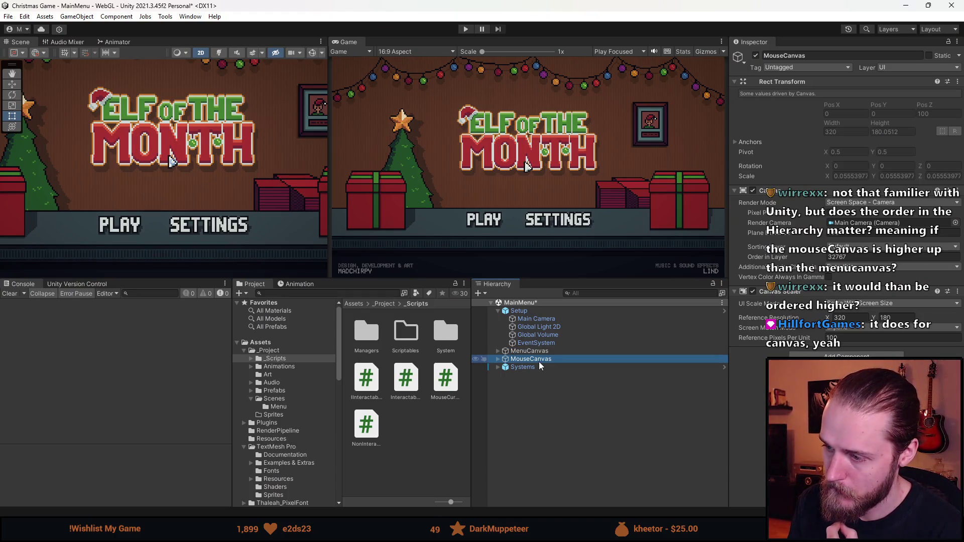
pyautogui.moveTo(522, 368); pyautogui.dragTo(523, 307)
pyautogui.click(466, 29)
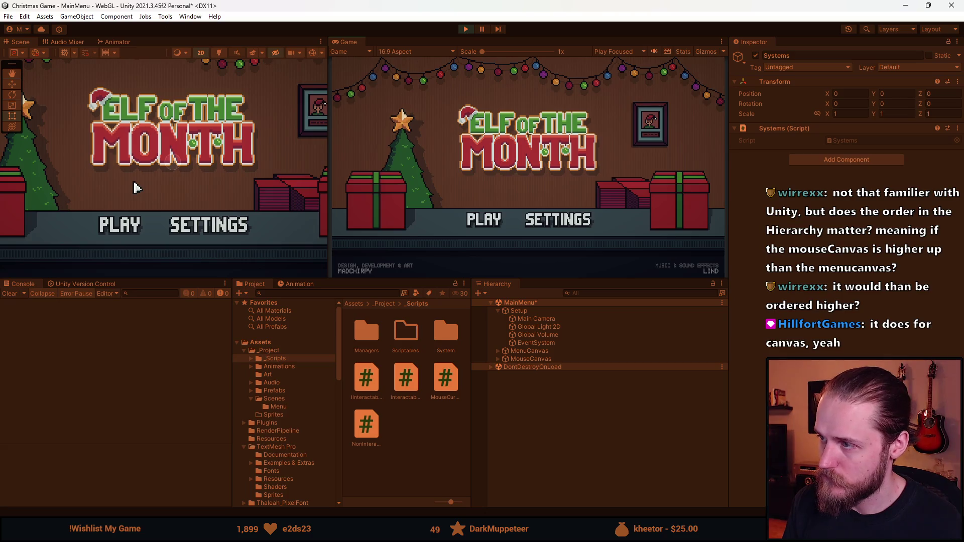
pyautogui.hotkey('alt', 'Tab')
pyautogui.click(557, 5)
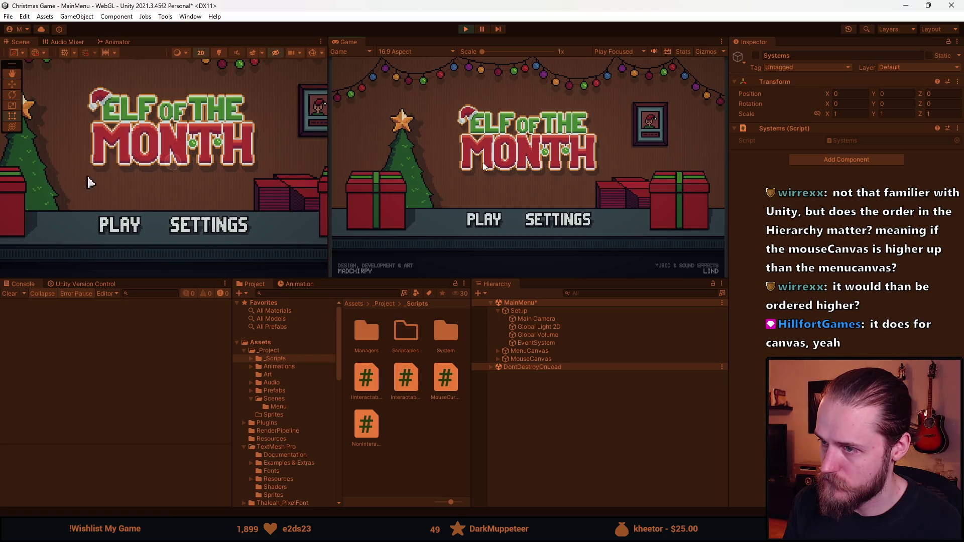
pyautogui.click(529, 360)
pyautogui.click(534, 350)
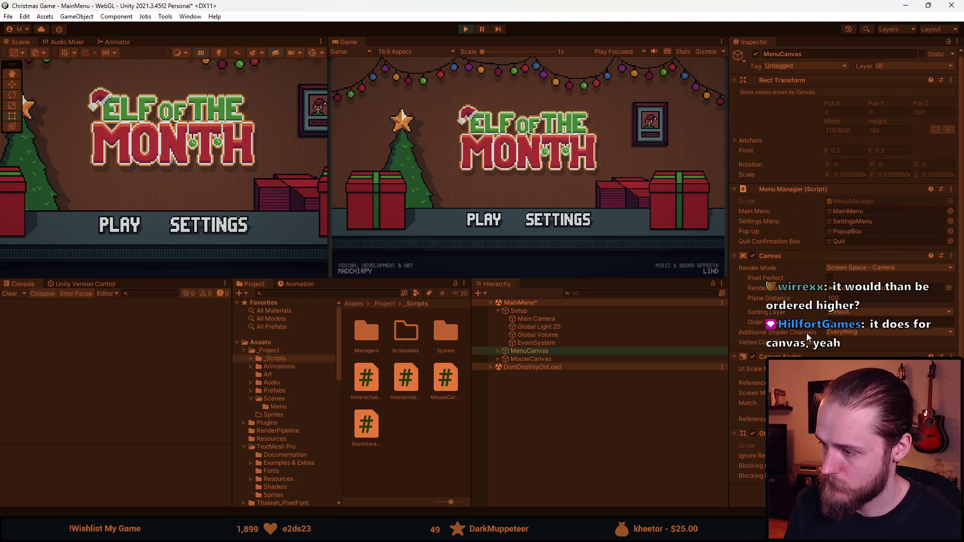
# Reselect MouseCanvas and stop the play test, then return to the cursor script
pyautogui.click(549, 360)
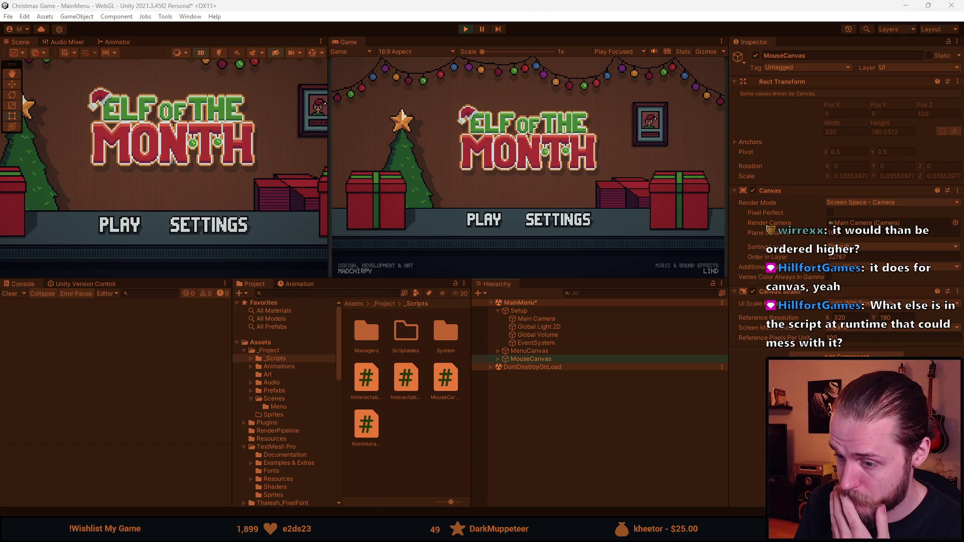
pyautogui.moveTo(294, 532)
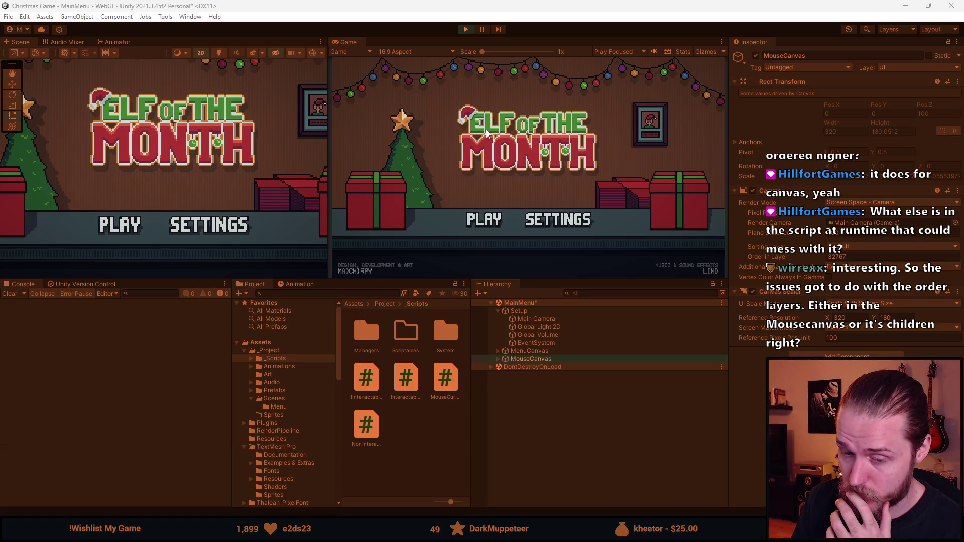
pyautogui.click(463, 29)
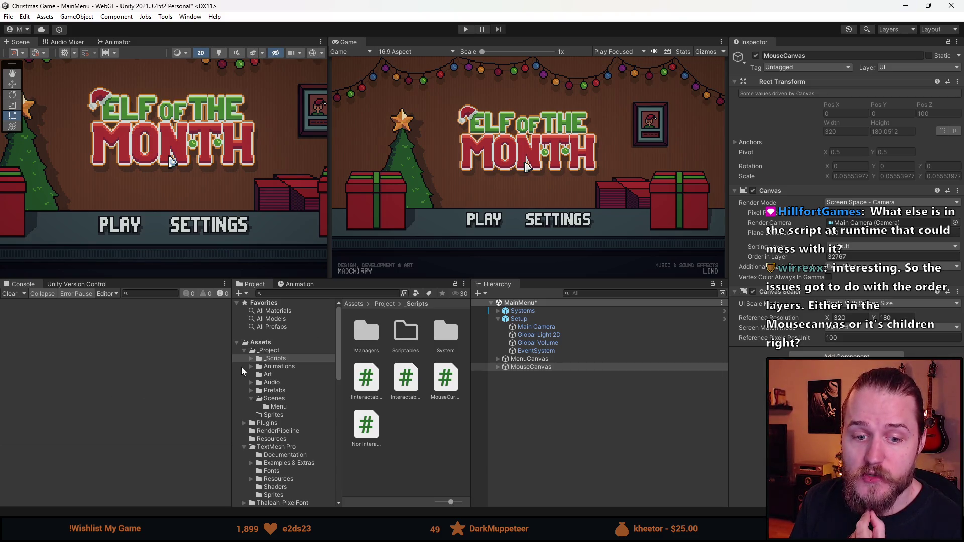
pyautogui.hotkey('alt', 'Tab')
pyautogui.scroll(-8, 280, 254)
pyautogui.click(307, 353)
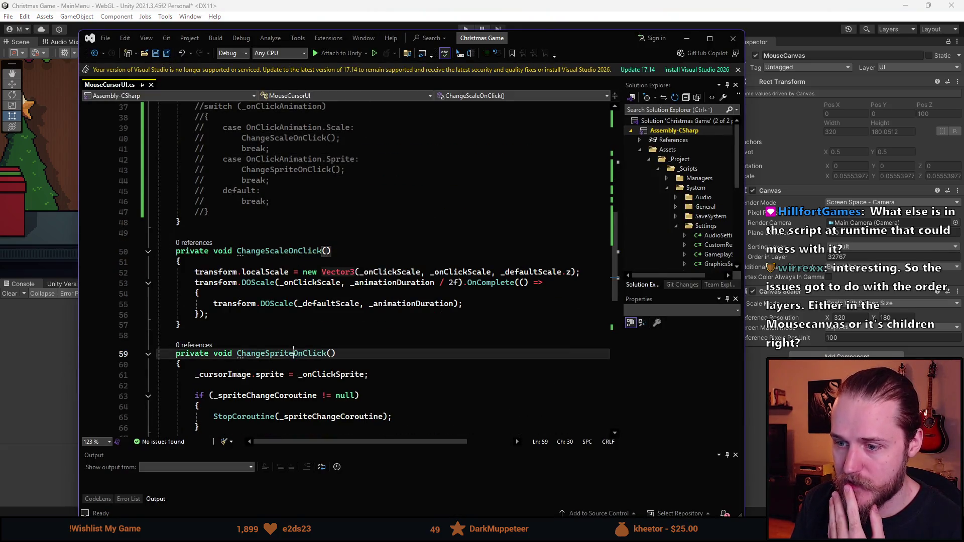
pyautogui.scroll(9, 321, 283)
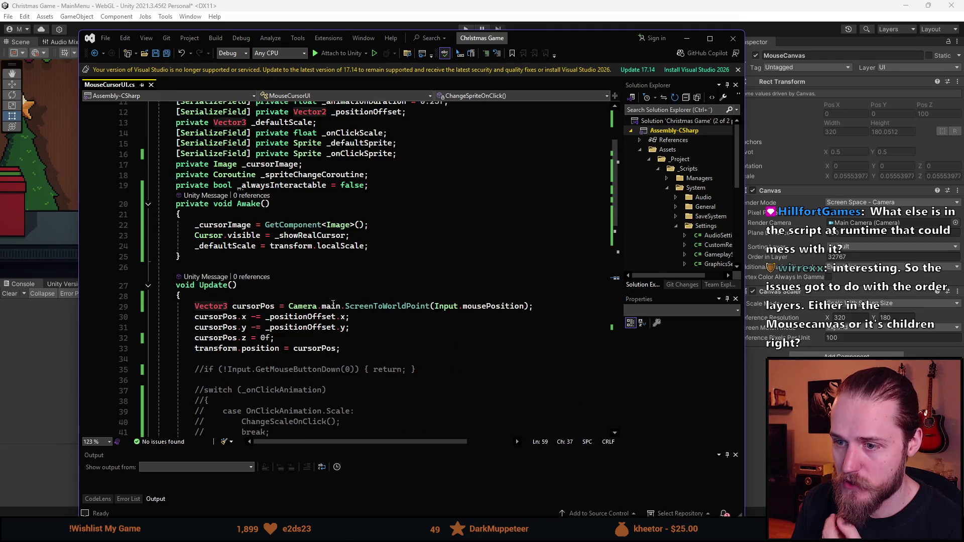
pyautogui.scroll(-8, 332, 303)
pyautogui.scroll(4, 281, 275)
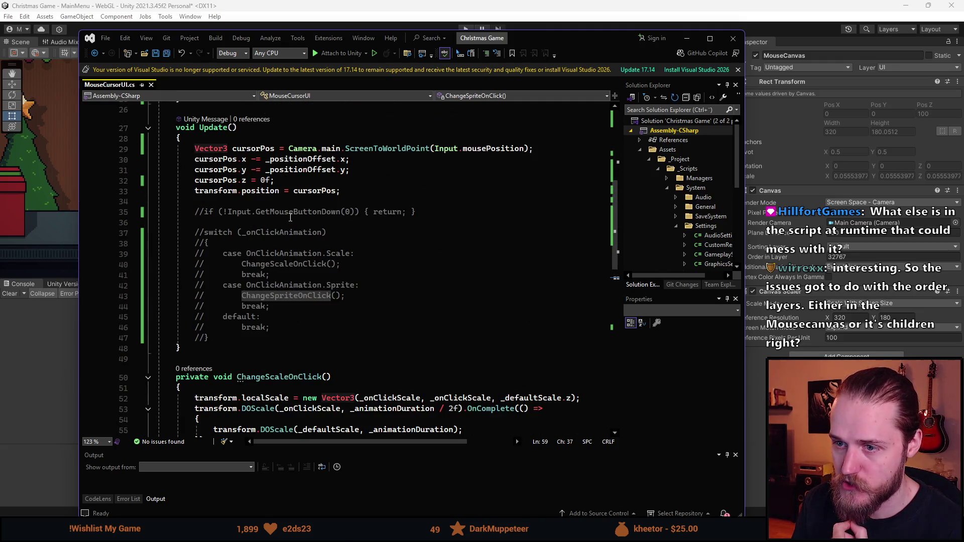
pyautogui.moveTo(223, 339); pyautogui.dragTo(196, 212)
pyautogui.click(268, 327)
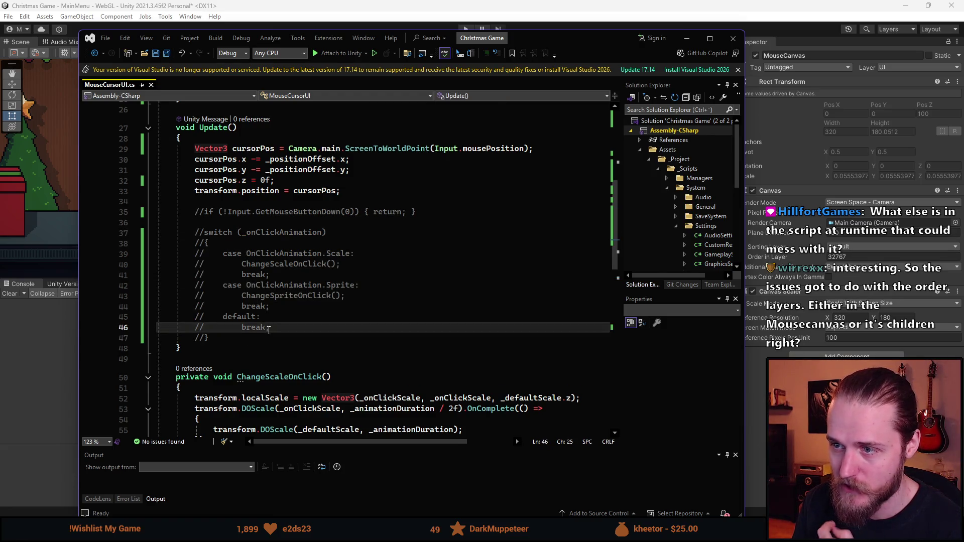
pyautogui.scroll(-8, 269, 330)
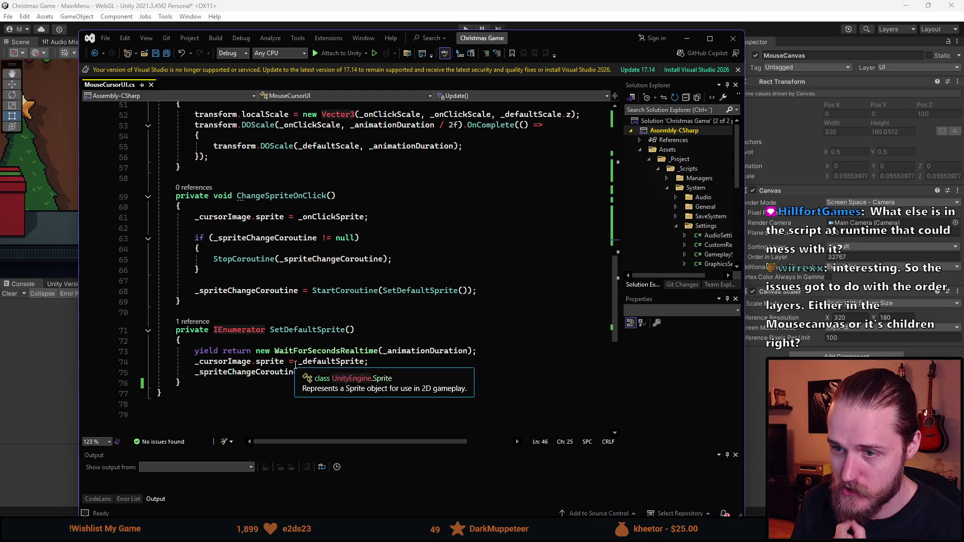
pyautogui.scroll(12, 295, 365)
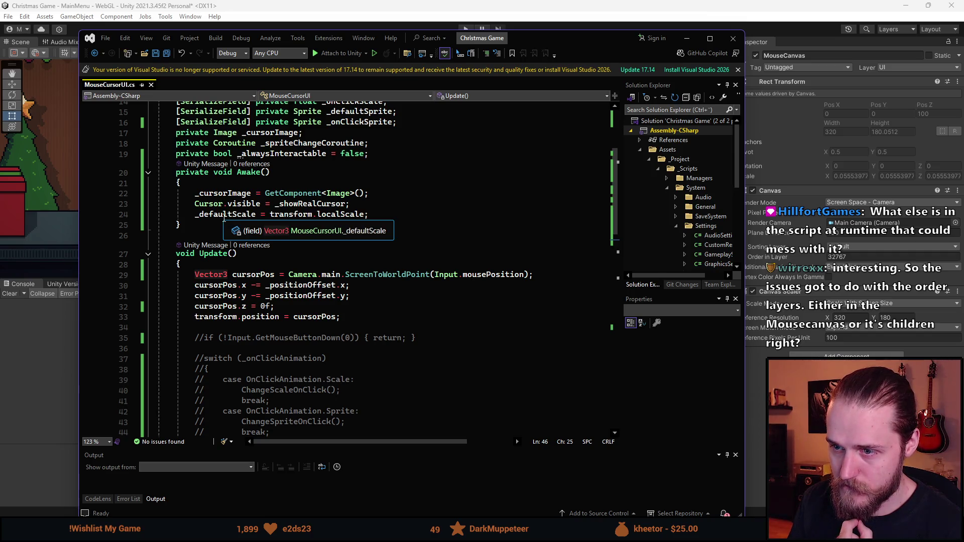
pyautogui.scroll(2, 313, 243)
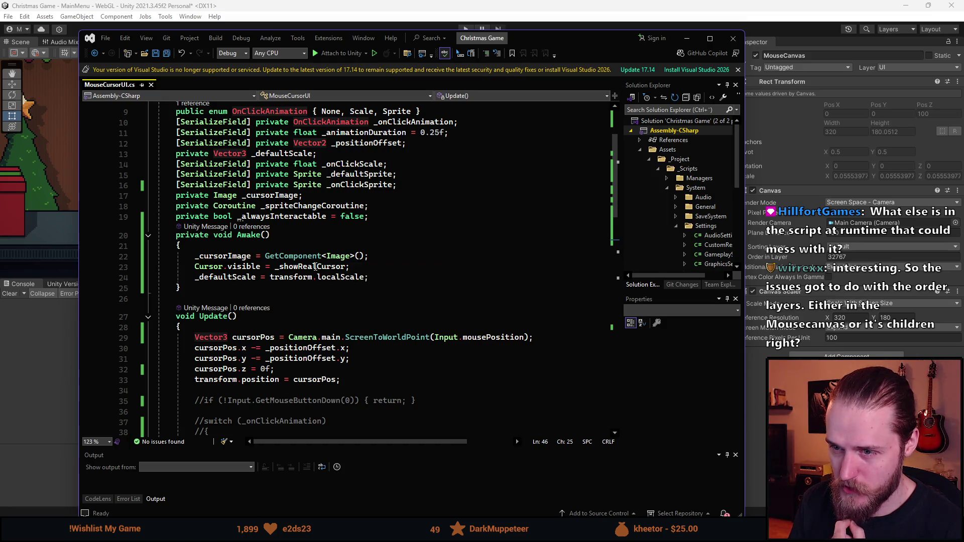
pyautogui.scroll(-3, 245, 395)
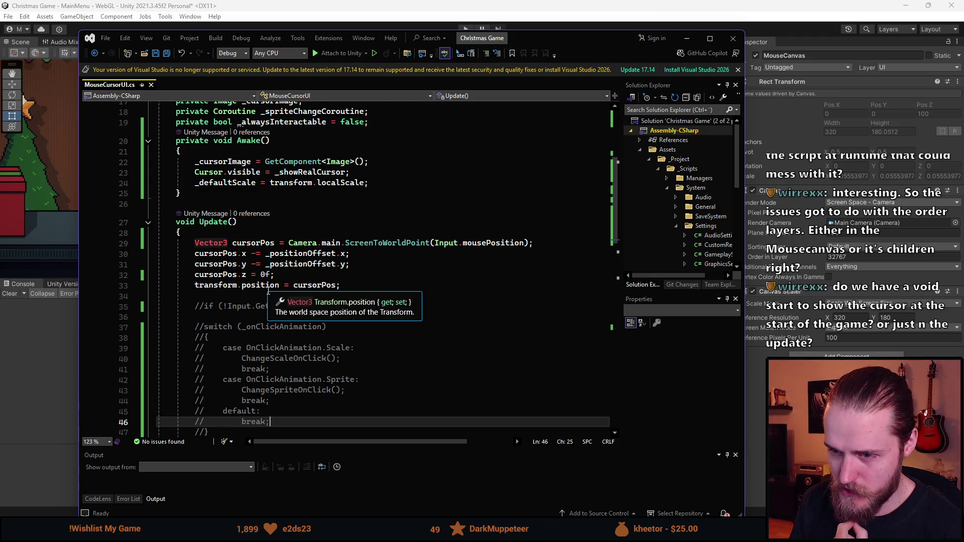
pyautogui.scroll(5, 266, 321)
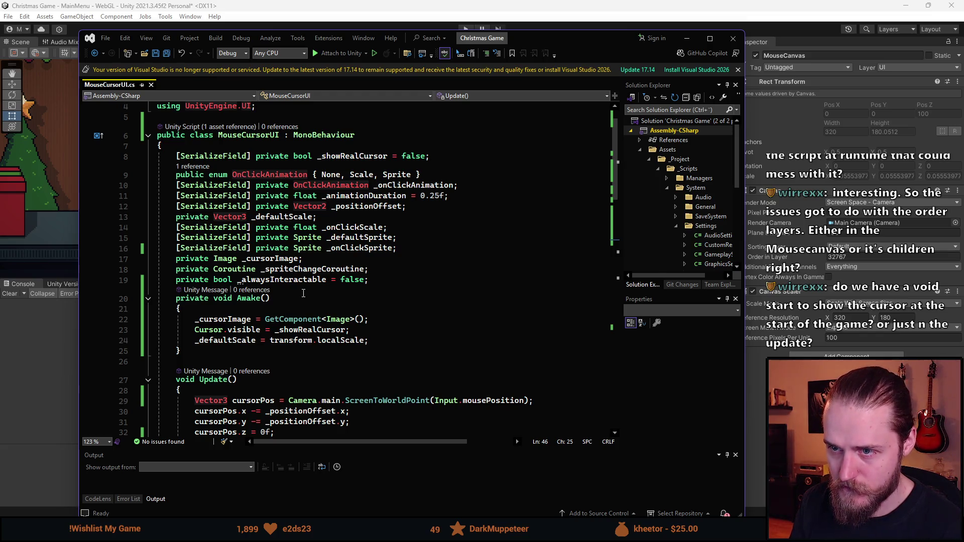
# Remove the unused _alwaysInteractable field from MouseCursorUI.cs and save
pyautogui.click(381, 279)
pyautogui.press('Return')
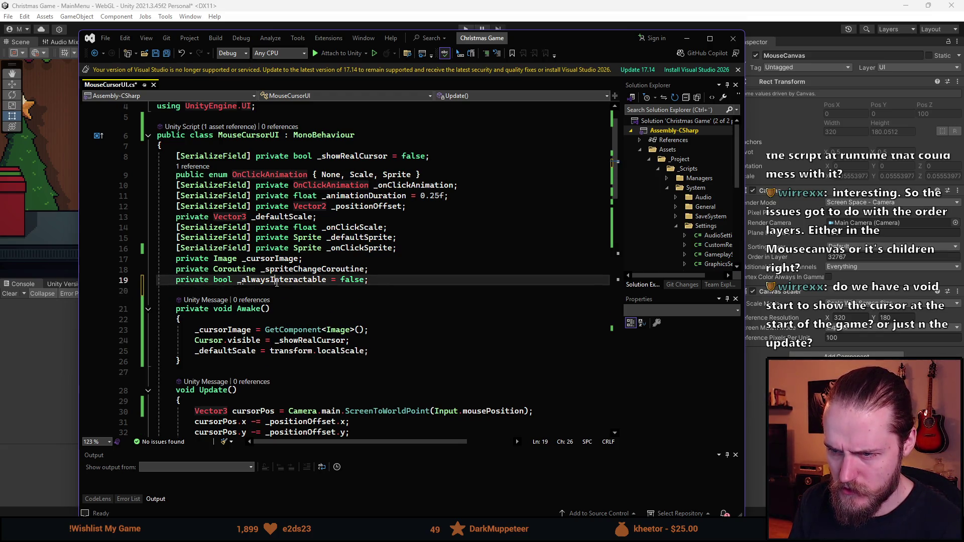
pyautogui.press('Up')
pyautogui.hotkey('ctrl', 'x')
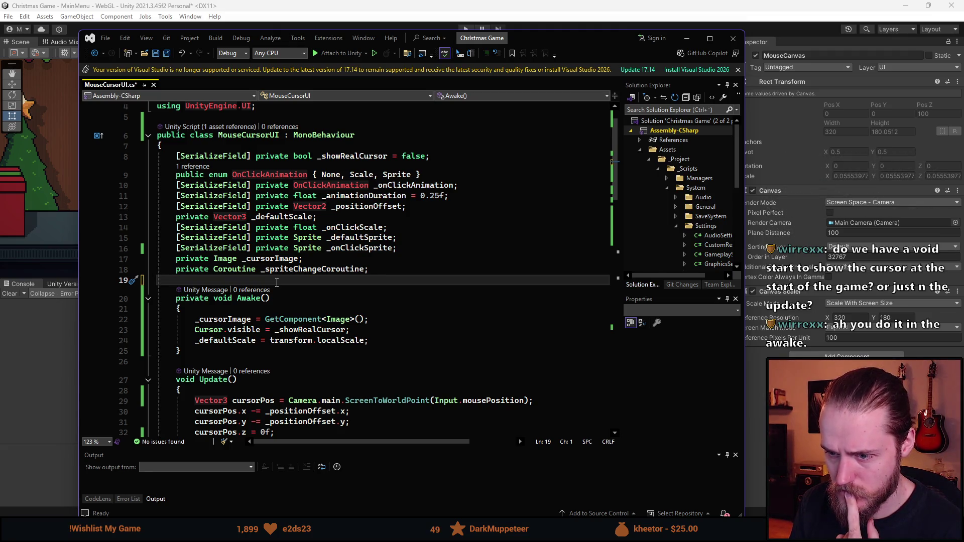
pyautogui.scroll(-4, 276, 283)
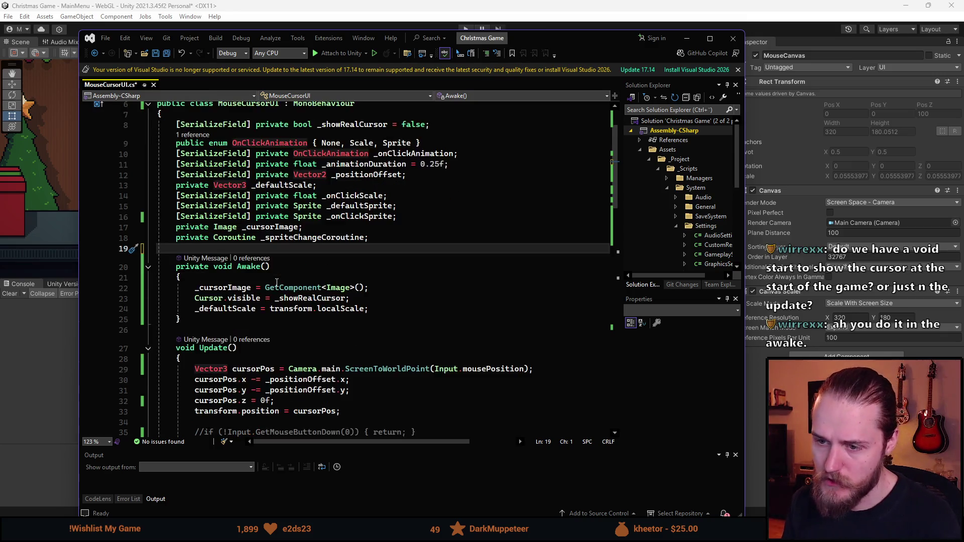
pyautogui.click(288, 319)
pyautogui.hotkey('ctrl', 's')
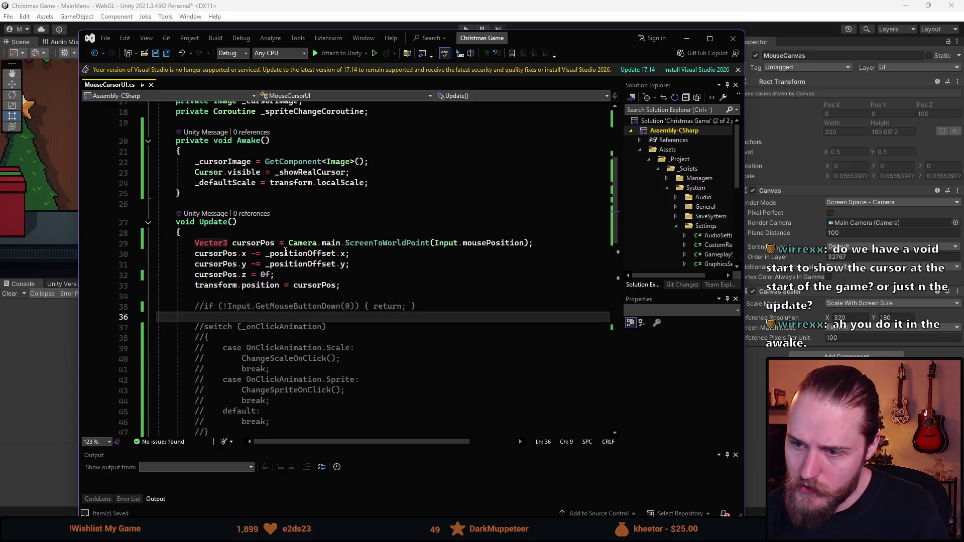
# Cut the Cursor.visible and _defaultScale lines out of Awake()
pyautogui.click(296, 276)
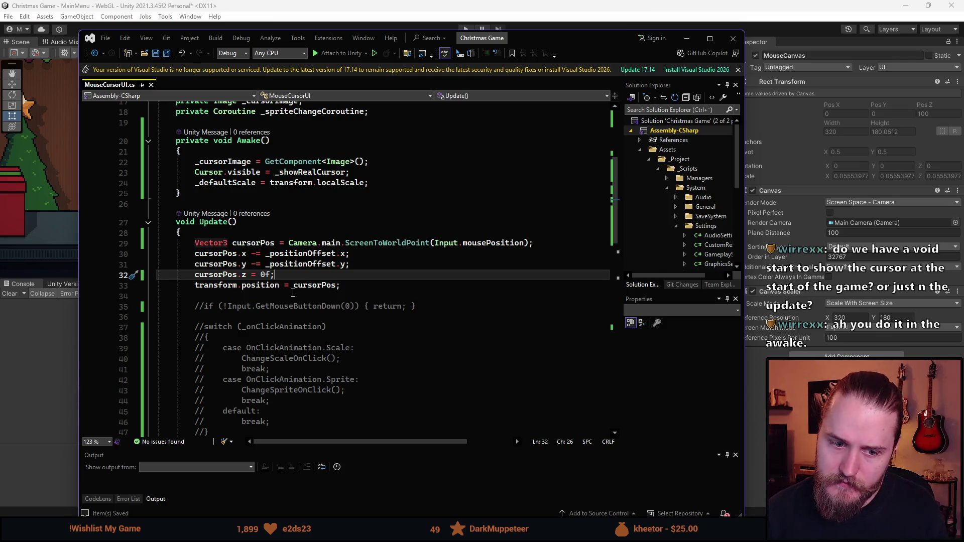
pyautogui.scroll(1, 354, 243)
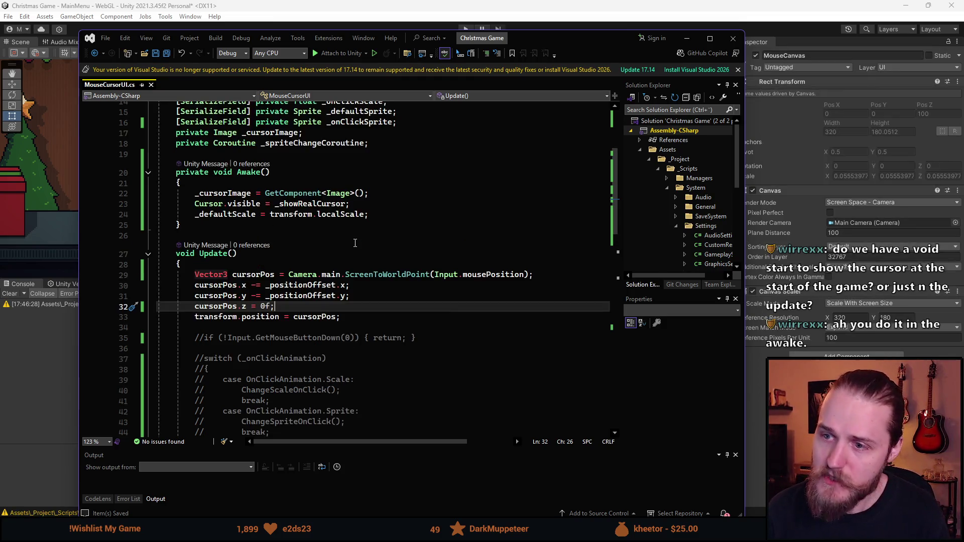
pyautogui.click(388, 219)
pyautogui.click(196, 193)
pyautogui.click(194, 203)
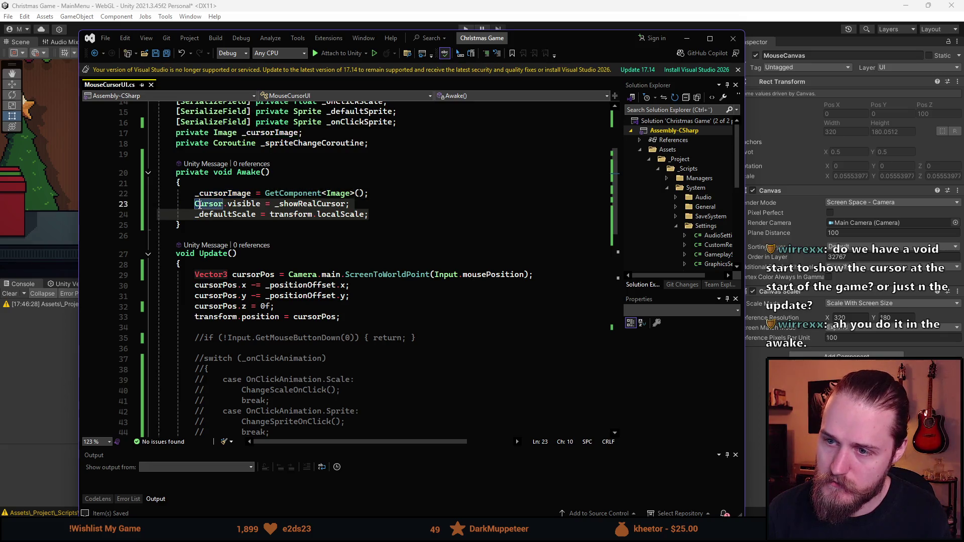
pyautogui.press('Delete')
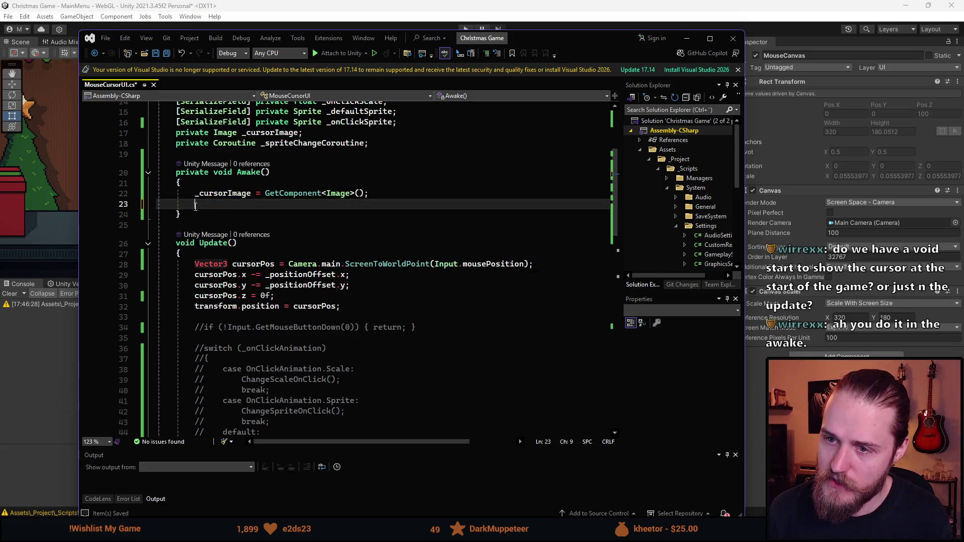
pyautogui.press('BackSpace')
pyautogui.press('BackSpace')
# Add a private void Start() method containing those two lines and save the script
pyautogui.press('Down')
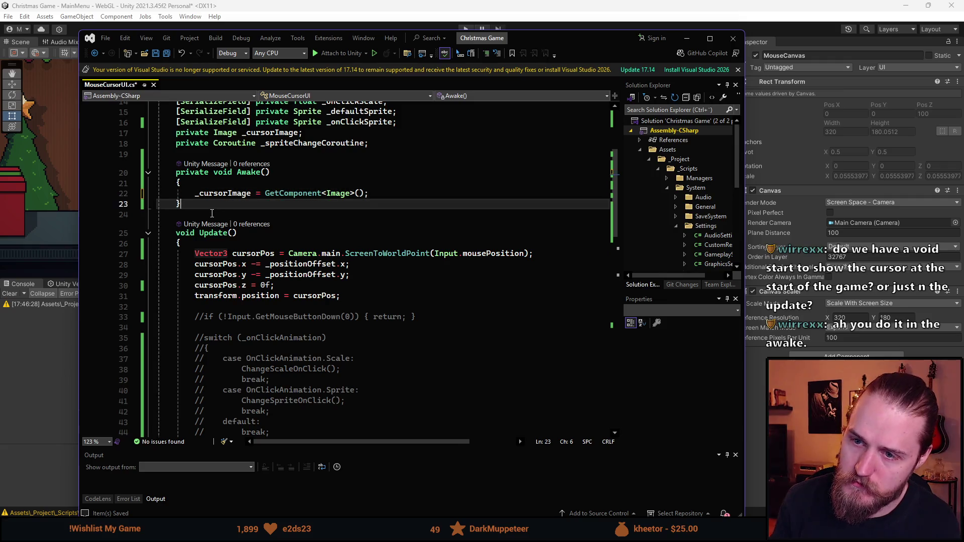
pyautogui.press('Return')
pyautogui.press('Return')
pyautogui.write('private void St')
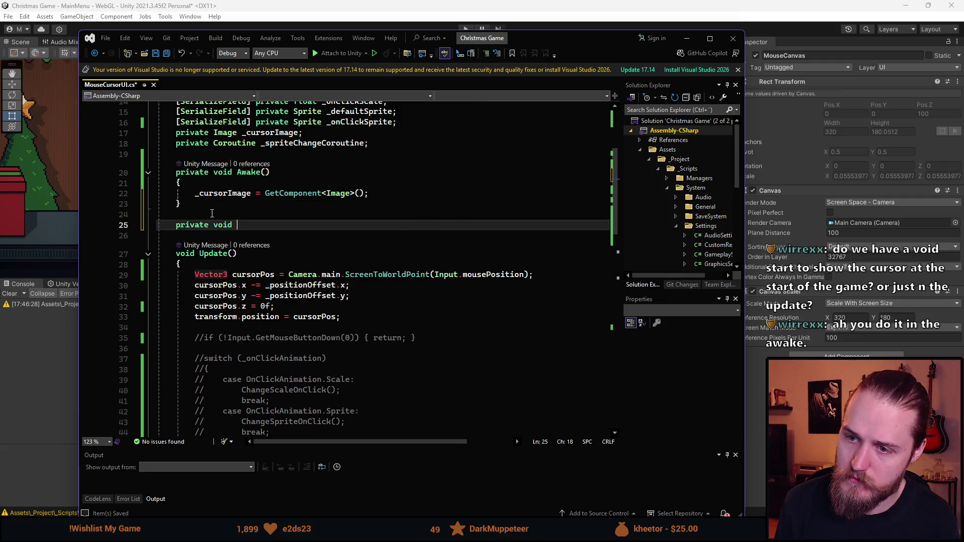
pyautogui.press('Tab')
pyautogui.hotkey('ctrl', 'v')
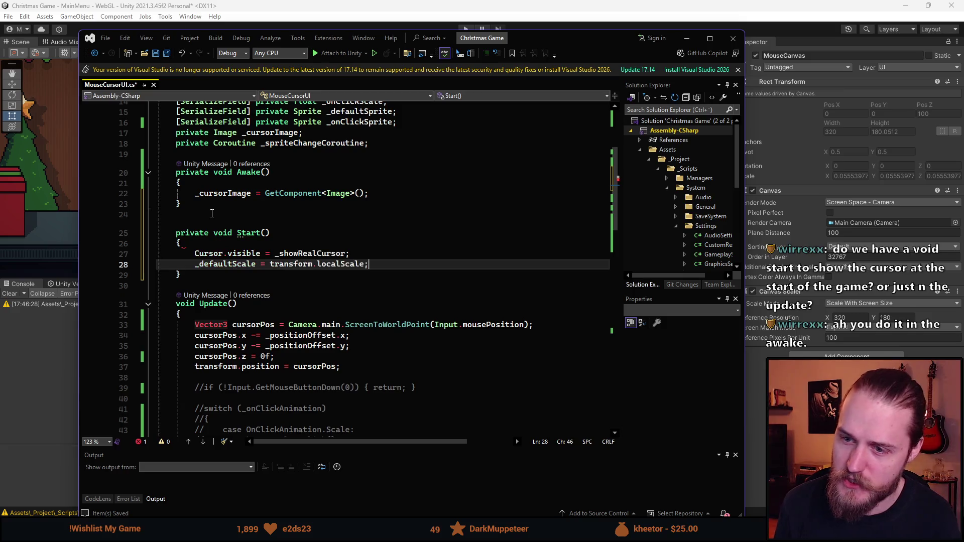
pyautogui.hotkey('ctrl', 's')
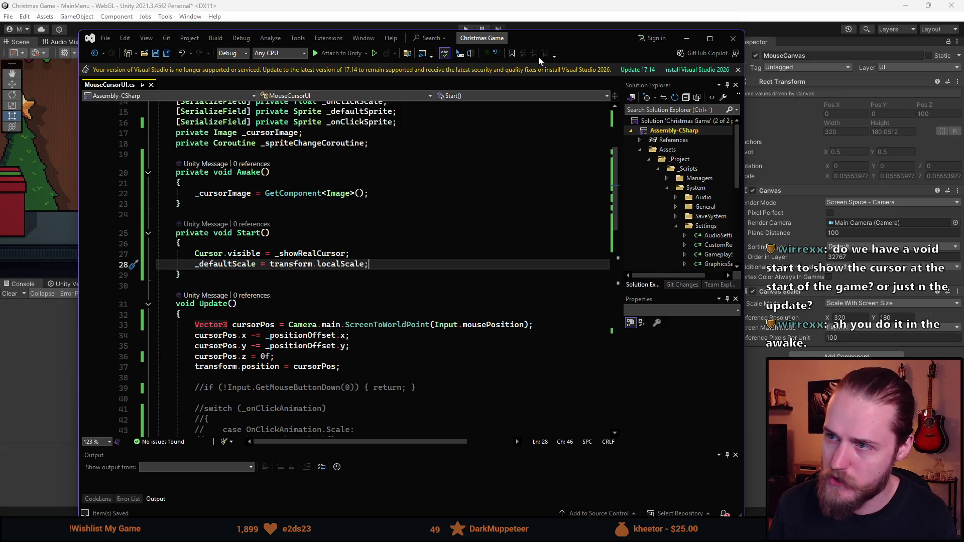
pyautogui.click(456, 28)
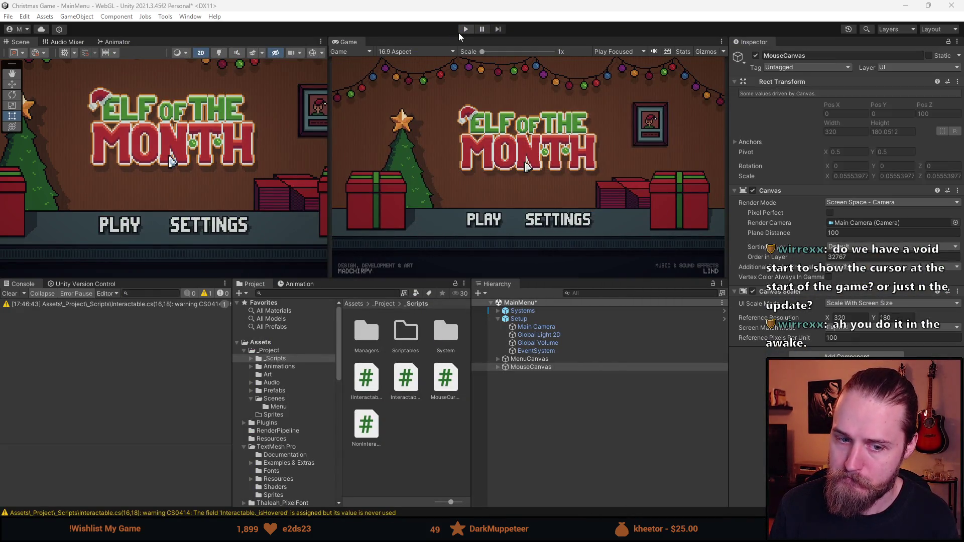
pyautogui.click(465, 29)
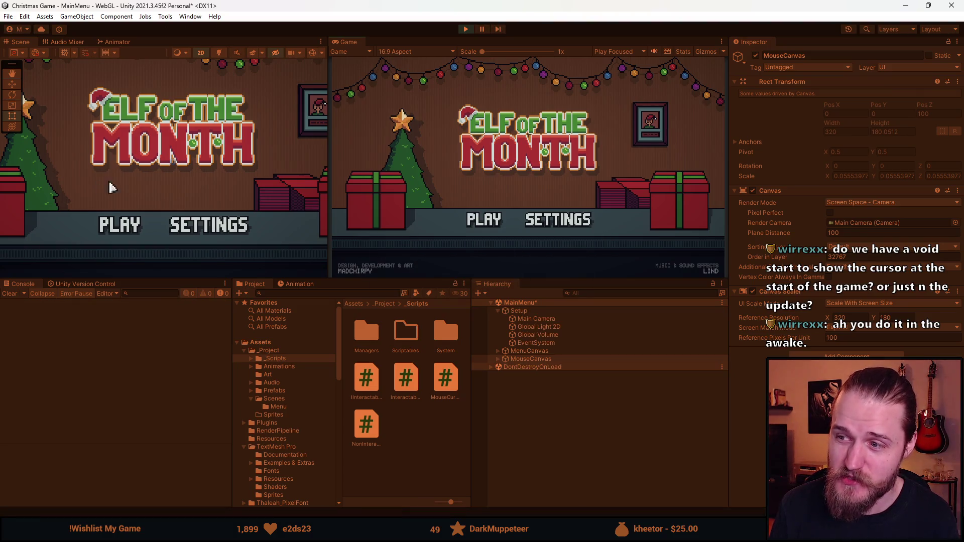
pyautogui.click(465, 29)
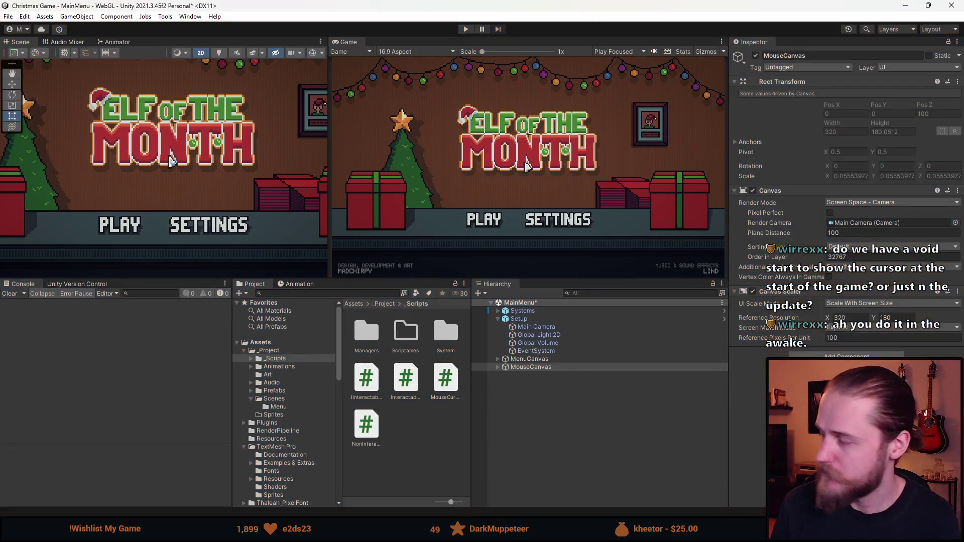
pyautogui.hotkey('alt', 'Tab')
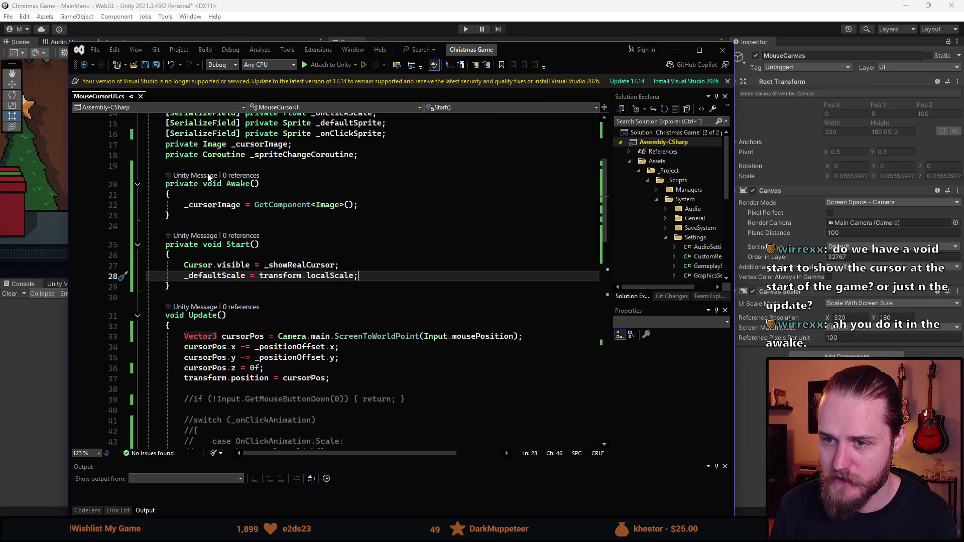
# Read through MouseCursorUI.cs and jump to ShowCursor's definition from OnGameOver and back
pyautogui.scroll(2, 221, 230)
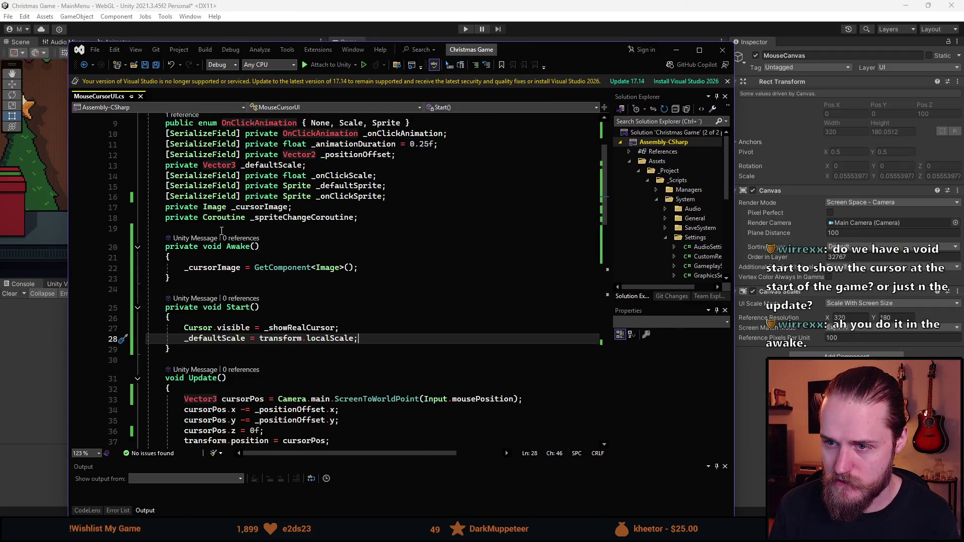
pyautogui.scroll(-2, 335, 263)
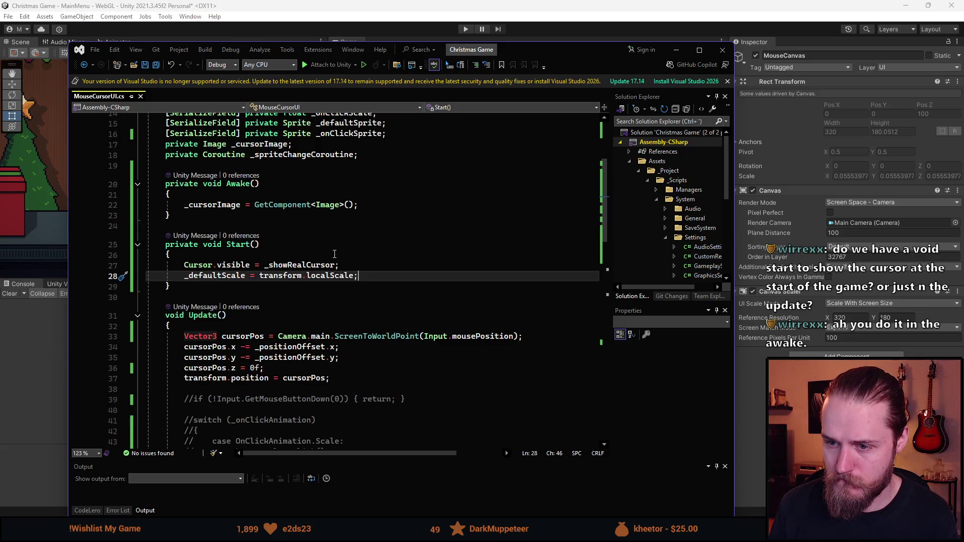
pyautogui.scroll(-1, 334, 254)
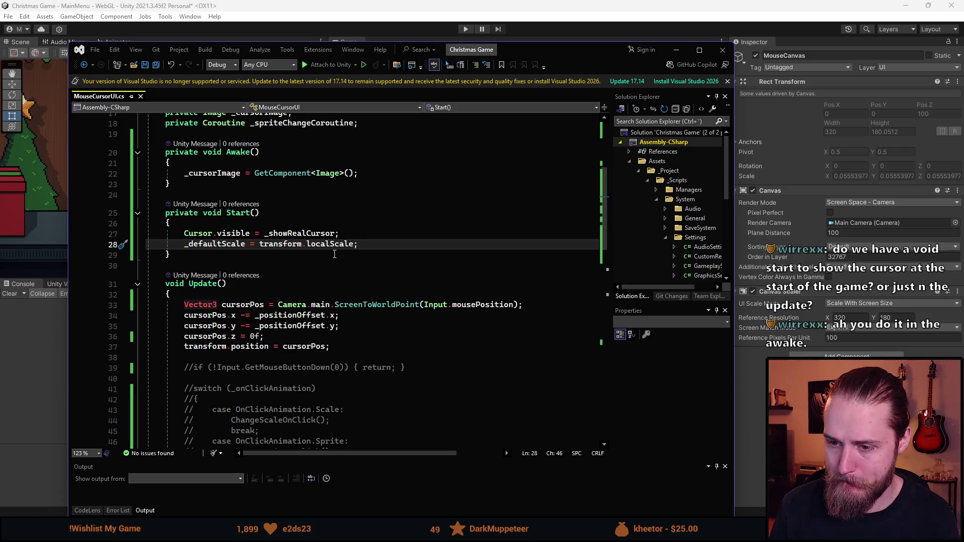
pyautogui.moveTo(604, 533)
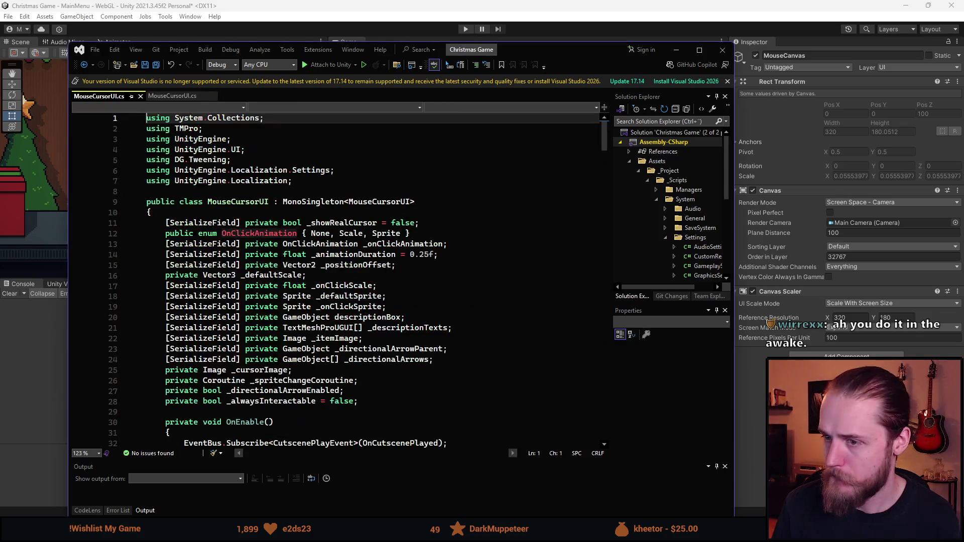
pyautogui.scroll(-1, 275, 250)
pyautogui.scroll(-5, 275, 250)
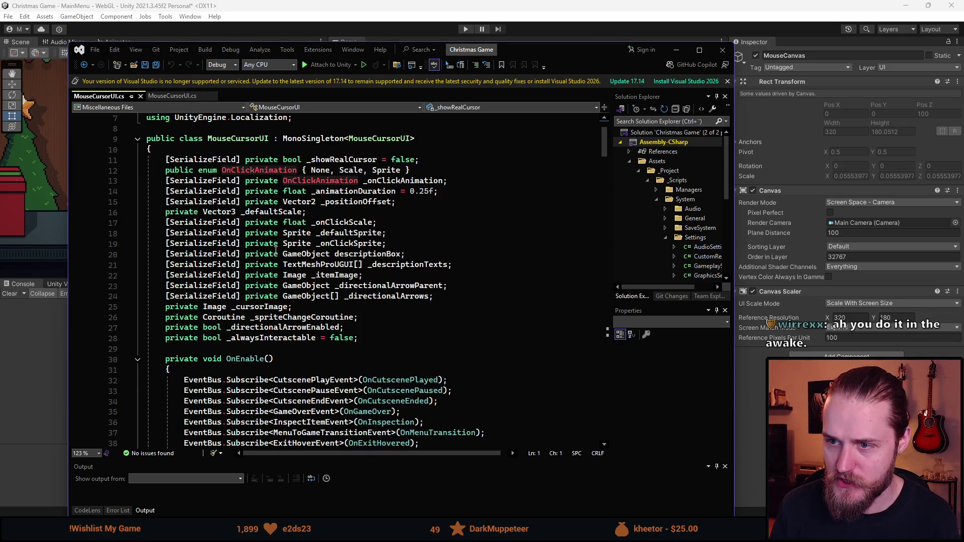
pyautogui.scroll(-10, 275, 267)
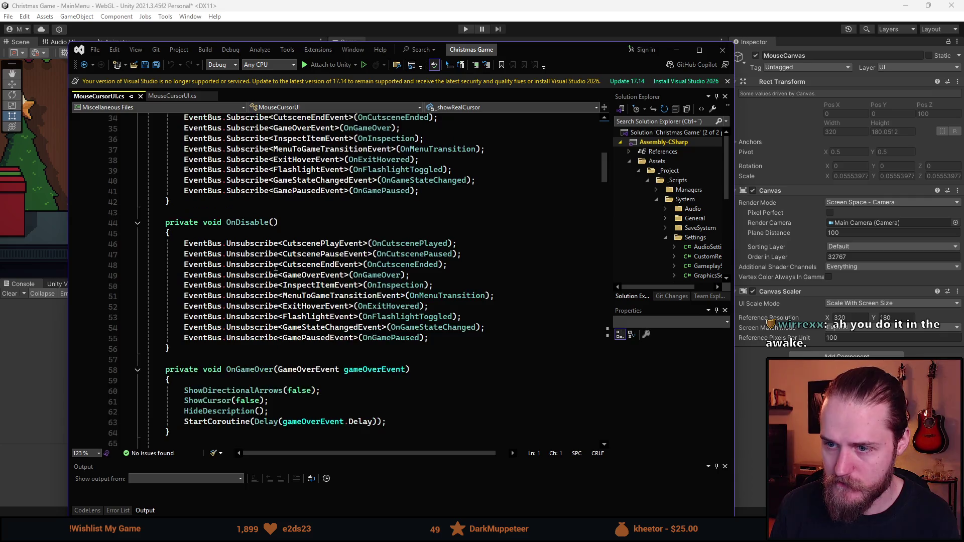
pyautogui.scroll(-2, 238, 255)
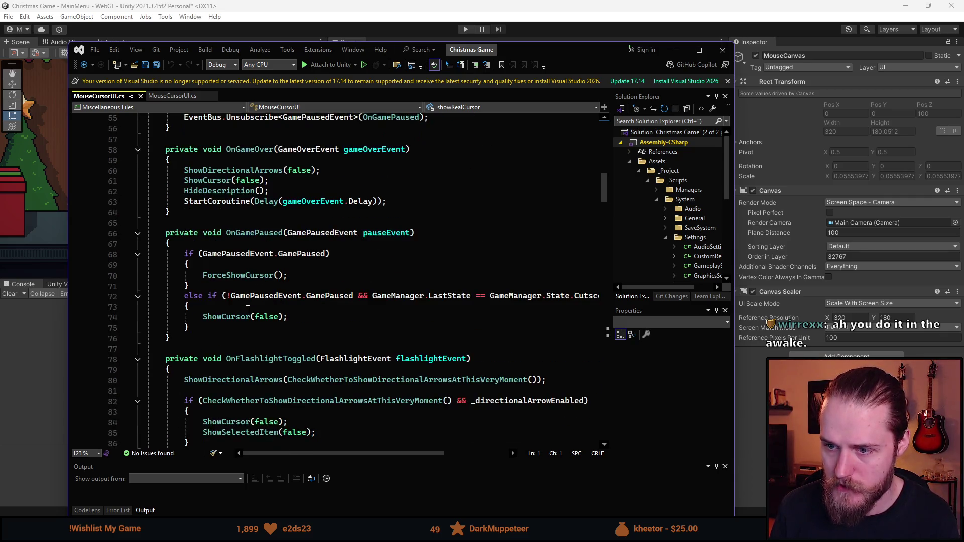
pyautogui.scroll(14, 240, 281)
pyautogui.scroll(-8, 243, 316)
pyautogui.scroll(-4, 243, 316)
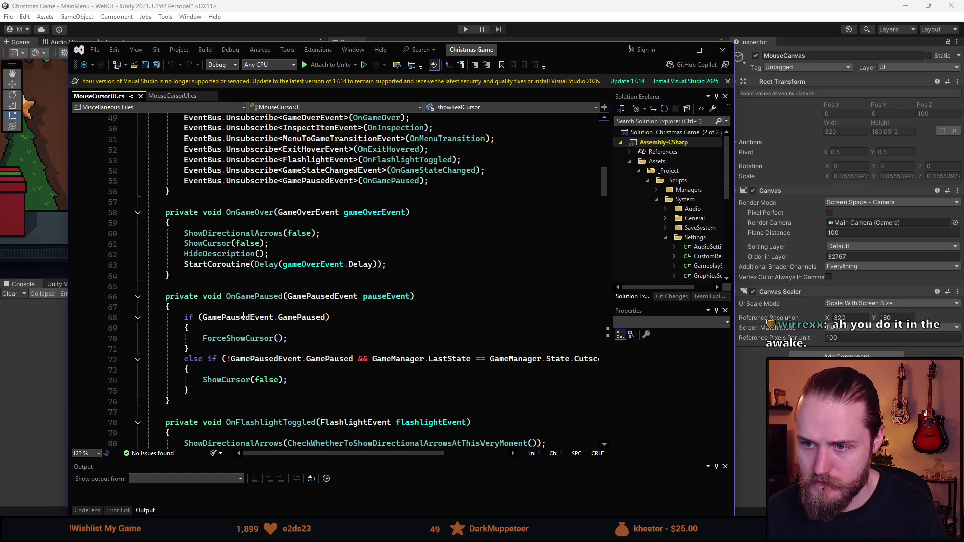
pyautogui.click(207, 243)
pyautogui.press('F12')
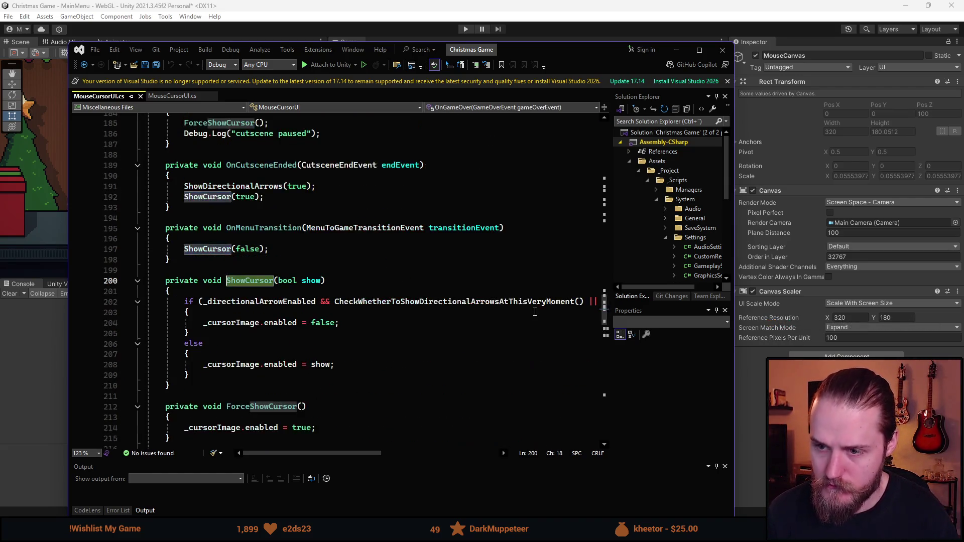
pyautogui.hotkey('ctrl', '-')
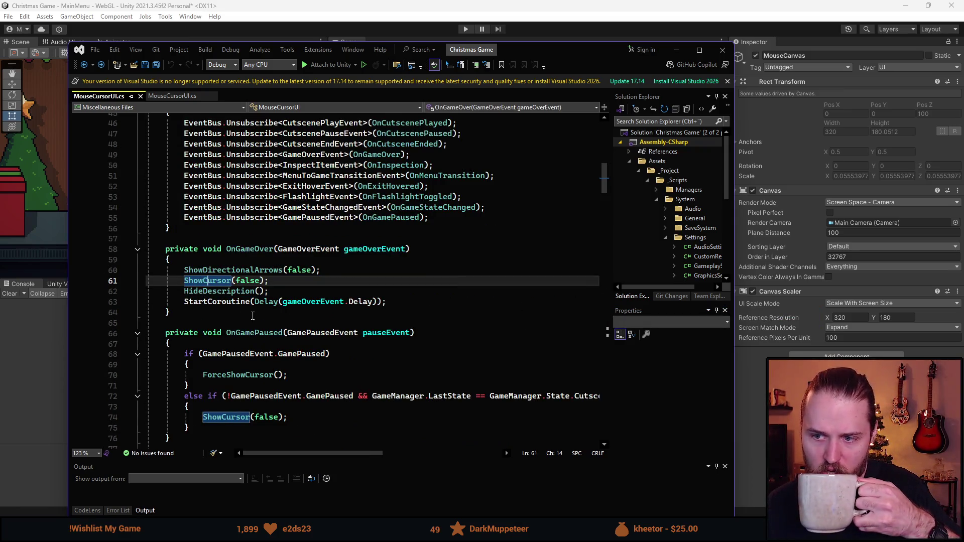
# Check the _showRealCursor and _defaultScale usages, then close the Miscellaneous Files MouseCursorUI.cs copy
pyautogui.scroll(-1, 236, 317)
pyautogui.scroll(-1, 236, 317)
pyautogui.scroll(-8, 258, 359)
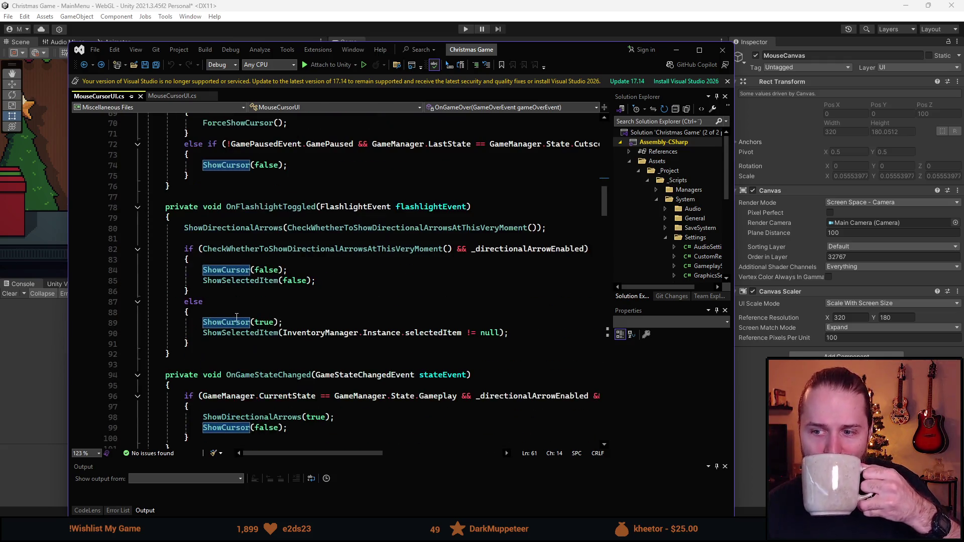
pyautogui.scroll(-4, 258, 360)
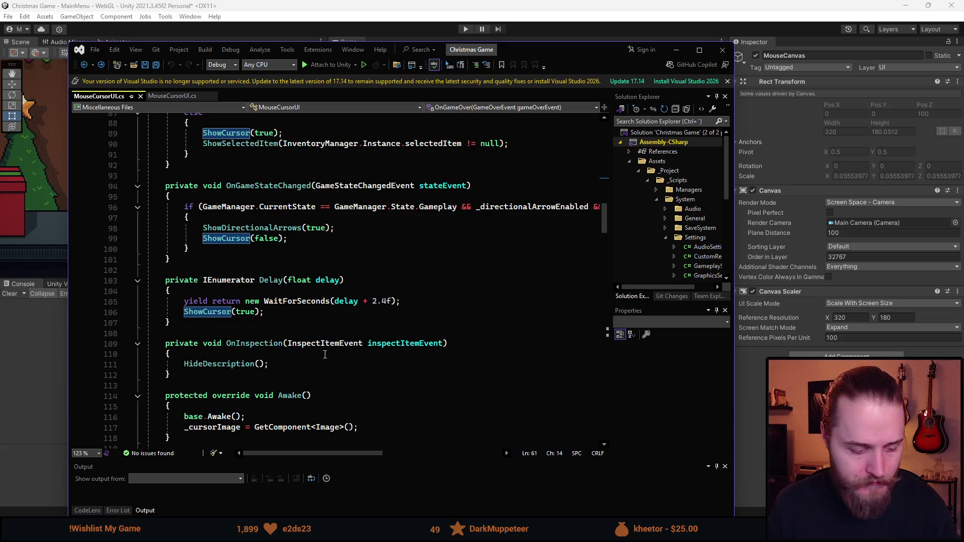
pyautogui.scroll(-3, 324, 354)
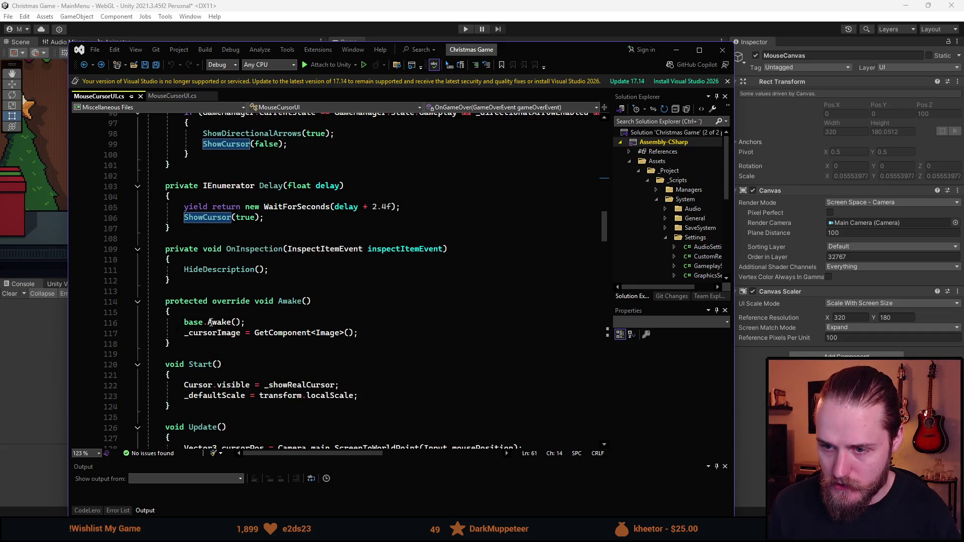
pyautogui.scroll(-2, 356, 334)
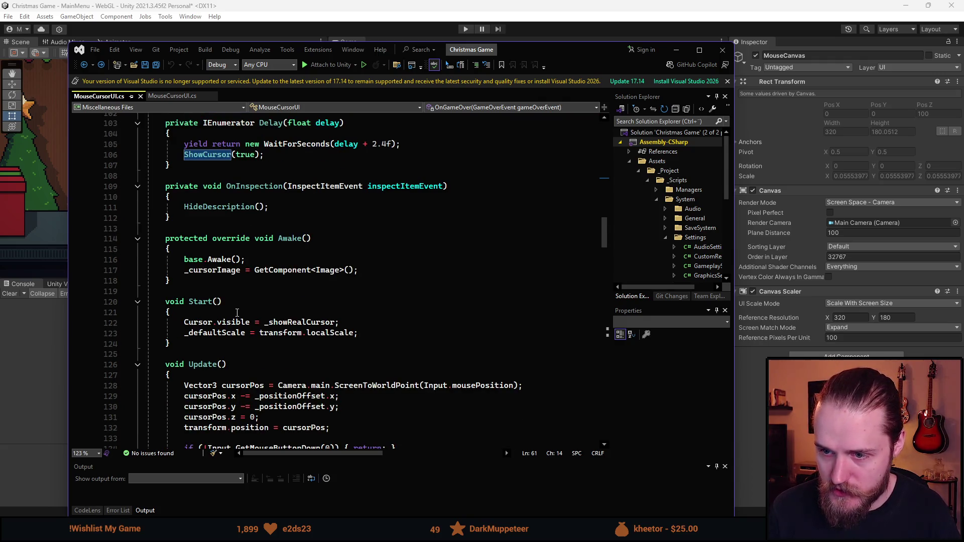
pyautogui.doubleClick(299, 321)
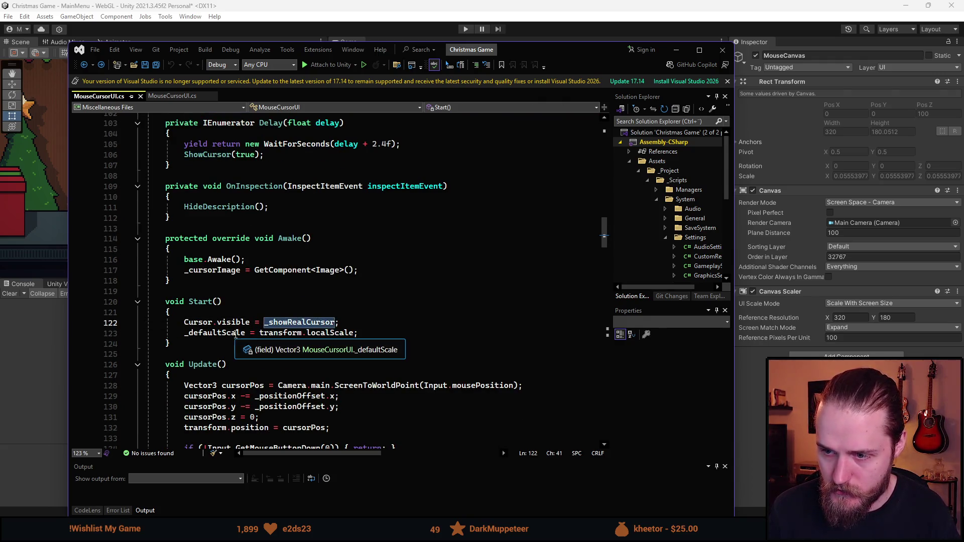
pyautogui.doubleClick(226, 333)
pyautogui.scroll(-4, 228, 331)
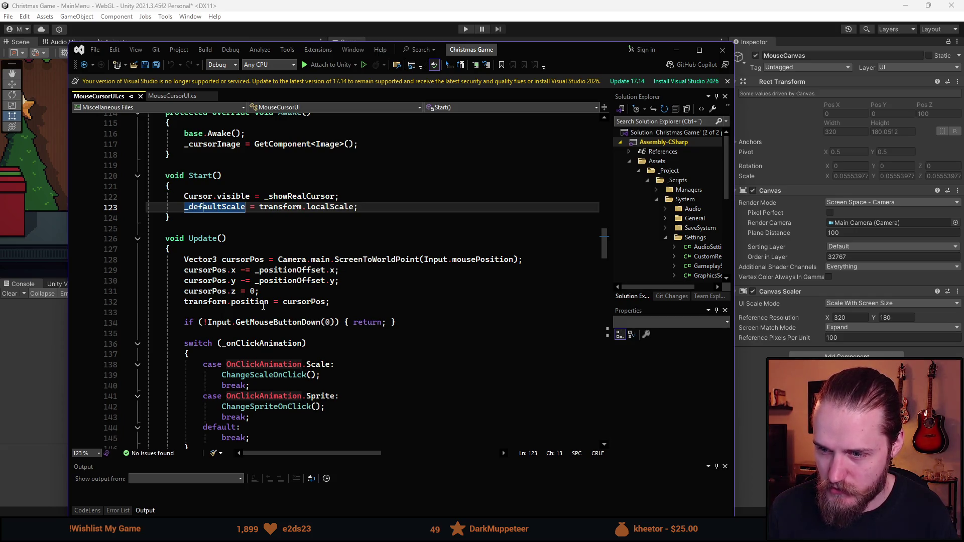
pyautogui.scroll(-2, 263, 305)
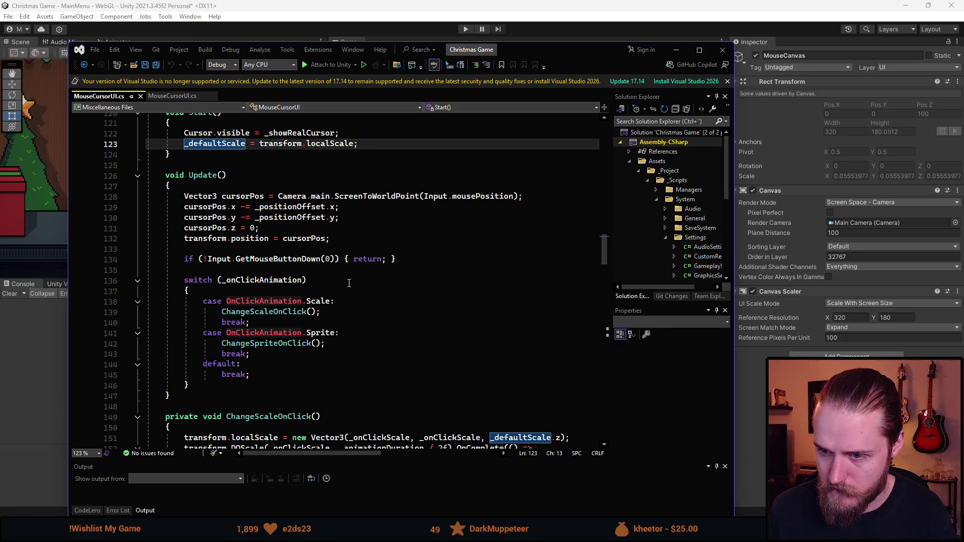
pyautogui.scroll(-9, 317, 291)
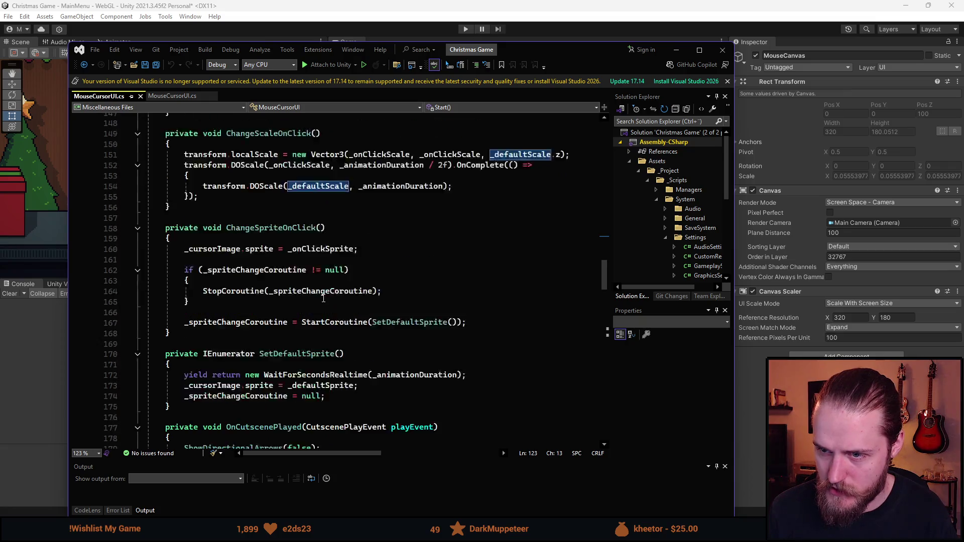
pyautogui.scroll(10, 323, 298)
pyautogui.click(141, 96)
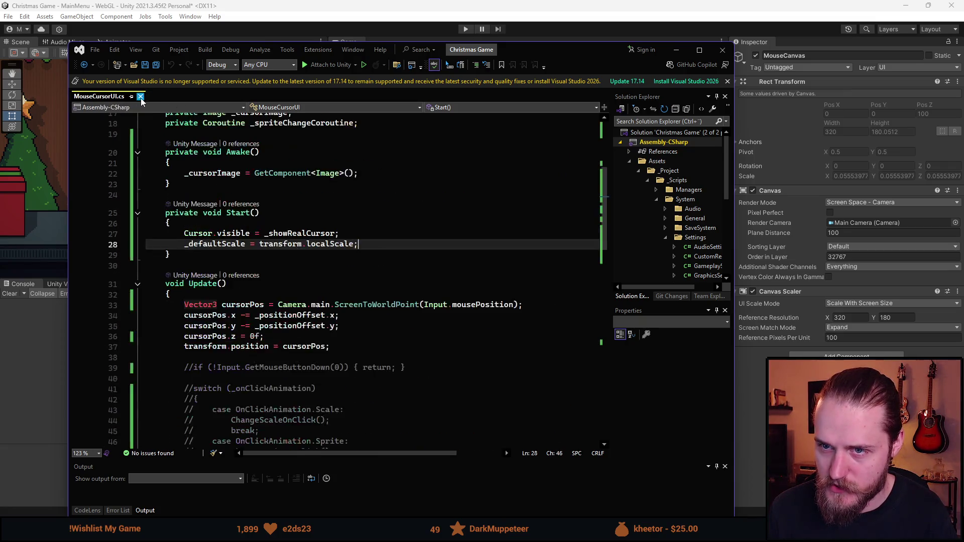
pyautogui.scroll(-2, 282, 332)
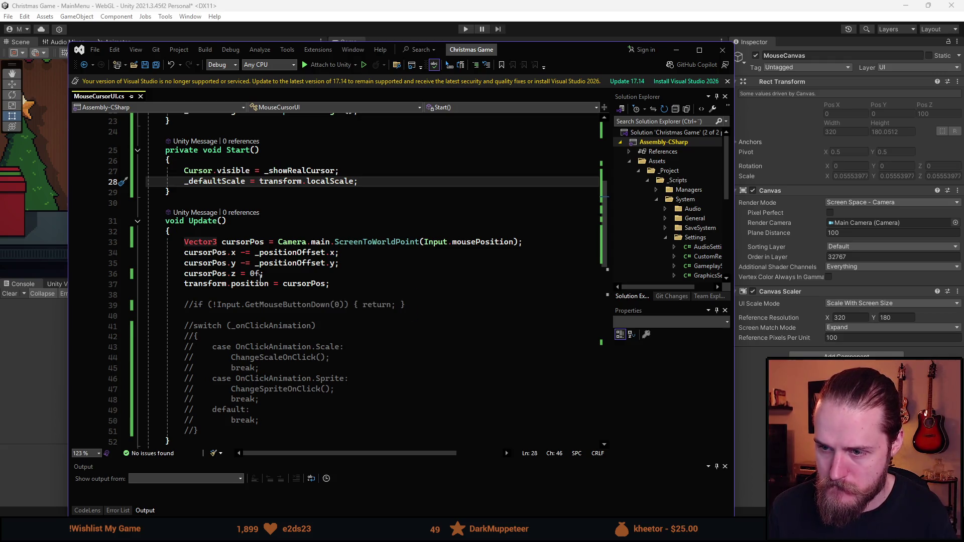
# Change the cursor z value from 0f to 0 on line 36 and save the script
pyautogui.click(260, 273)
pyautogui.press('BackSpace')
pyautogui.hotkey('ctrl', 's')
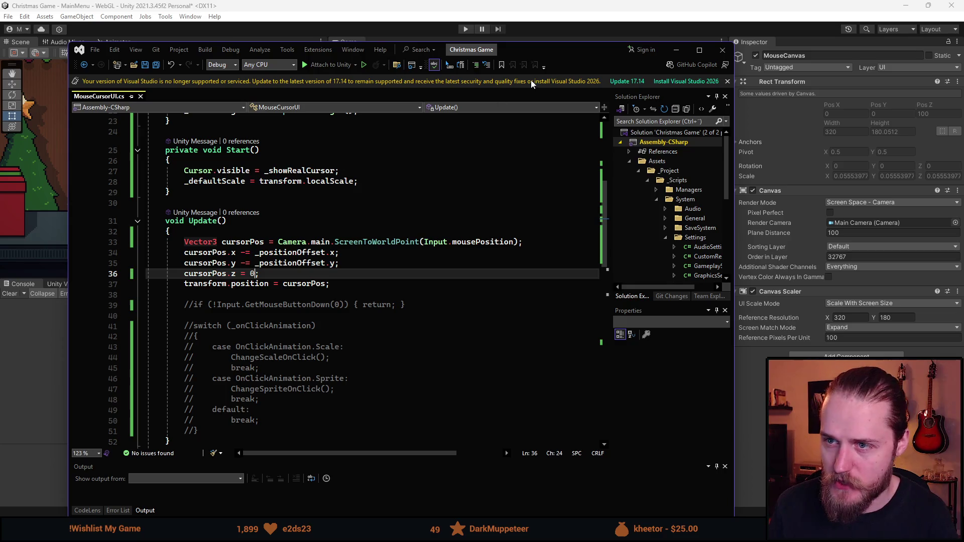
# Reload scripts in Unity and play-test the main menu cursor, then stop Play mode
pyautogui.click(588, 36)
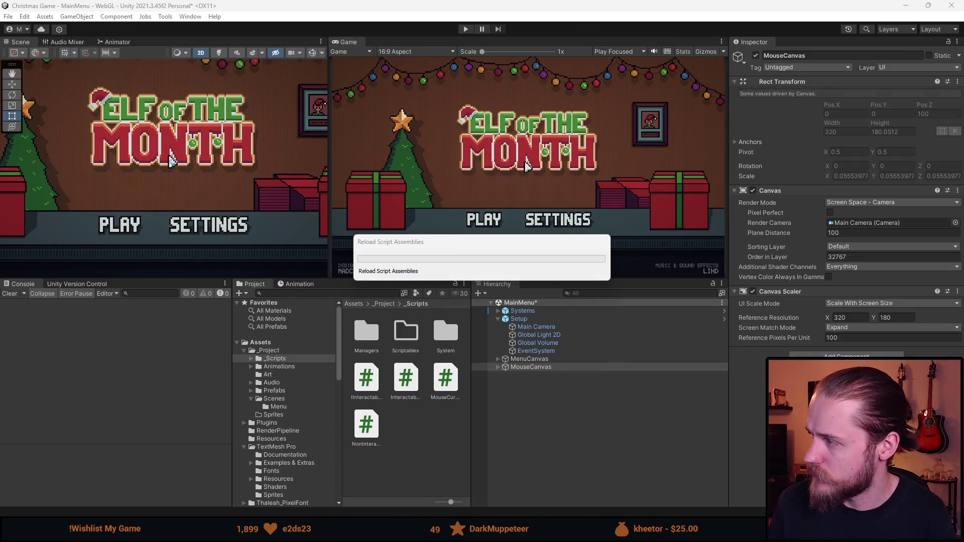
pyautogui.click(465, 30)
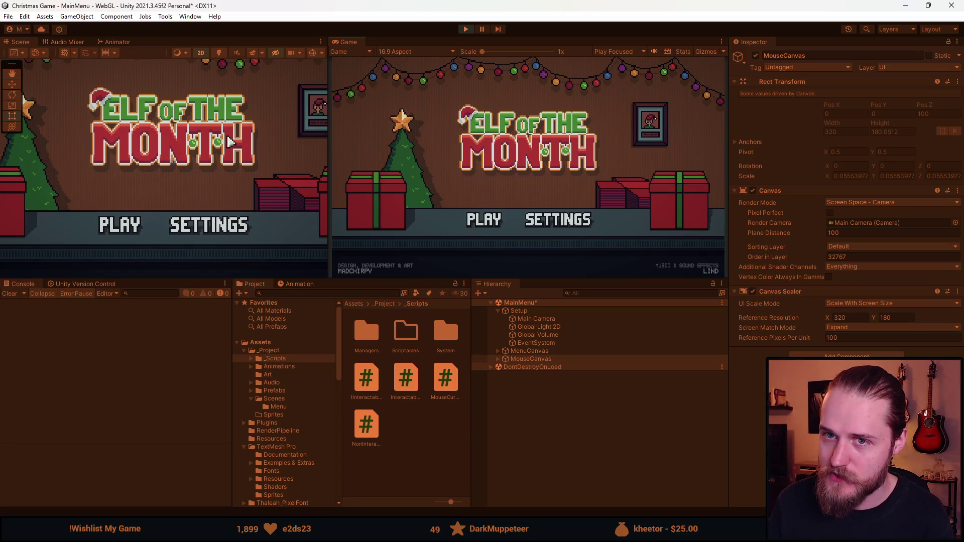
pyautogui.hotkey('ctrl', 'p')
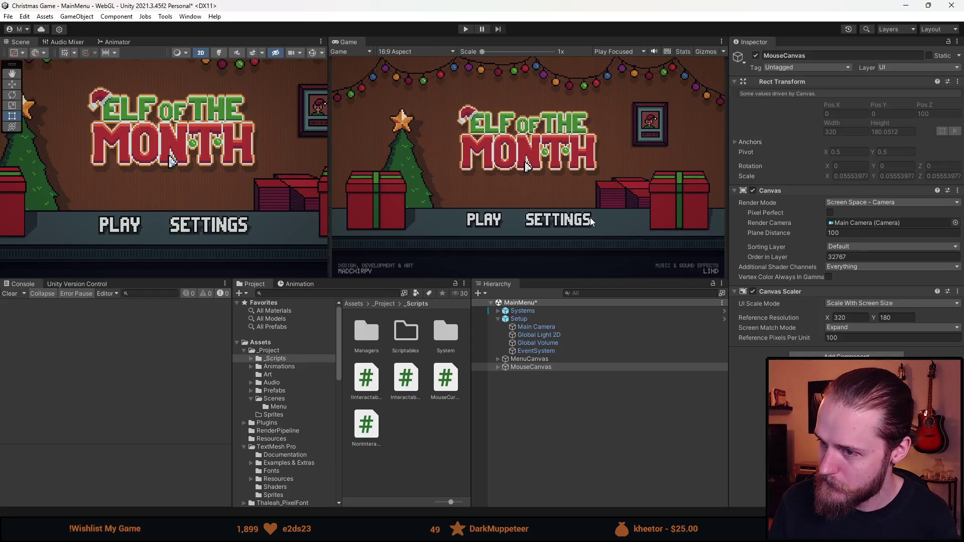
# Make the Scene and Game views taller and move the code window up and left
pyautogui.moveTo(419, 277)
pyautogui.mouseDown()
pyautogui.moveTo(412, 331)
pyautogui.moveTo(432, 297)
pyautogui.mouseUp()
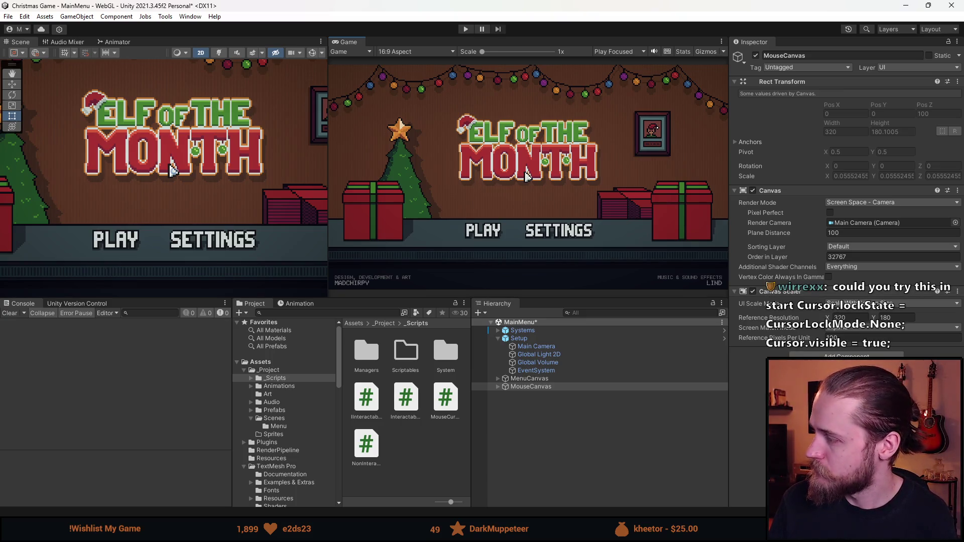
pyautogui.hotkey('alt', 'Tab')
pyautogui.moveTo(626, 89); pyautogui.dragTo(604, 74)
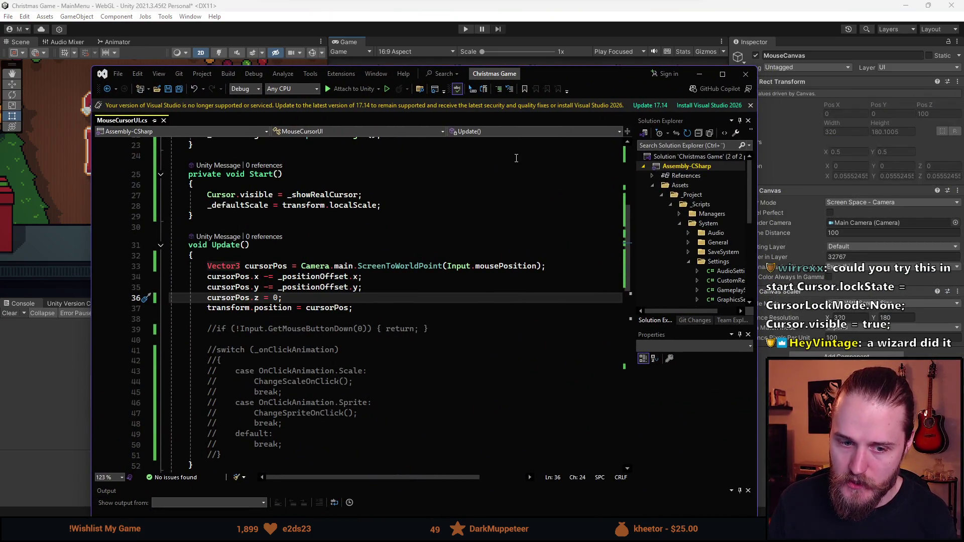
# Review the _cursorImage field in Awake and _showRealCursor in Start
pyautogui.scroll(2, 390, 316)
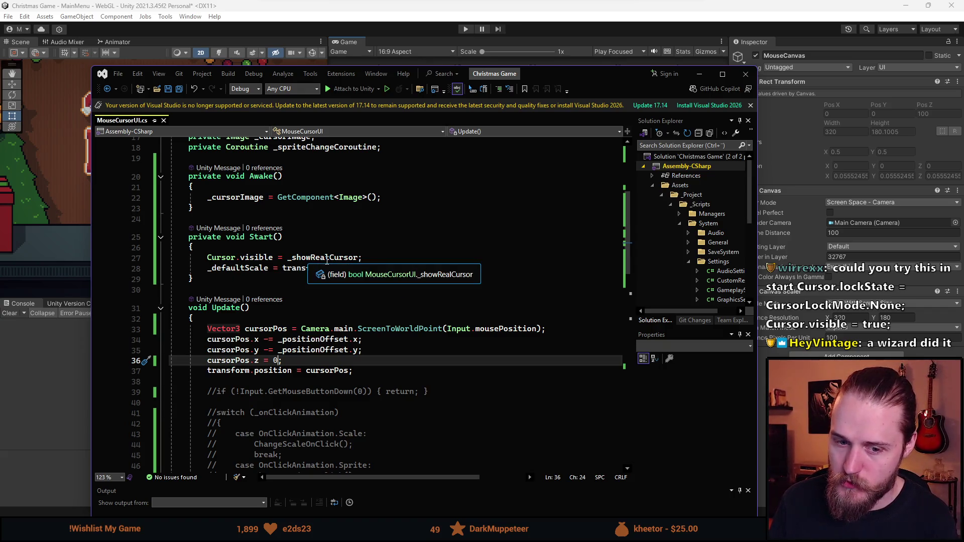
pyautogui.doubleClick(326, 260)
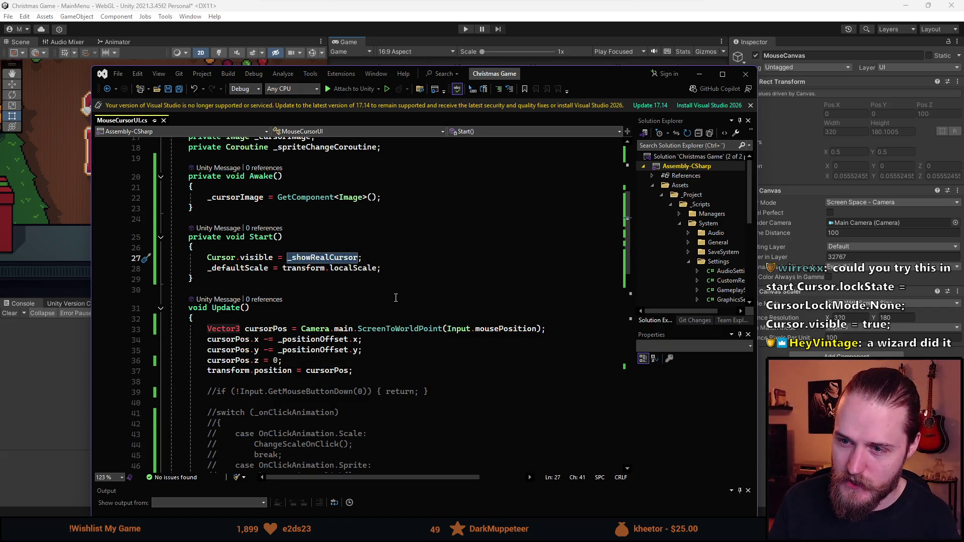
pyautogui.scroll(1, 301, 251)
pyautogui.doubleClick(229, 229)
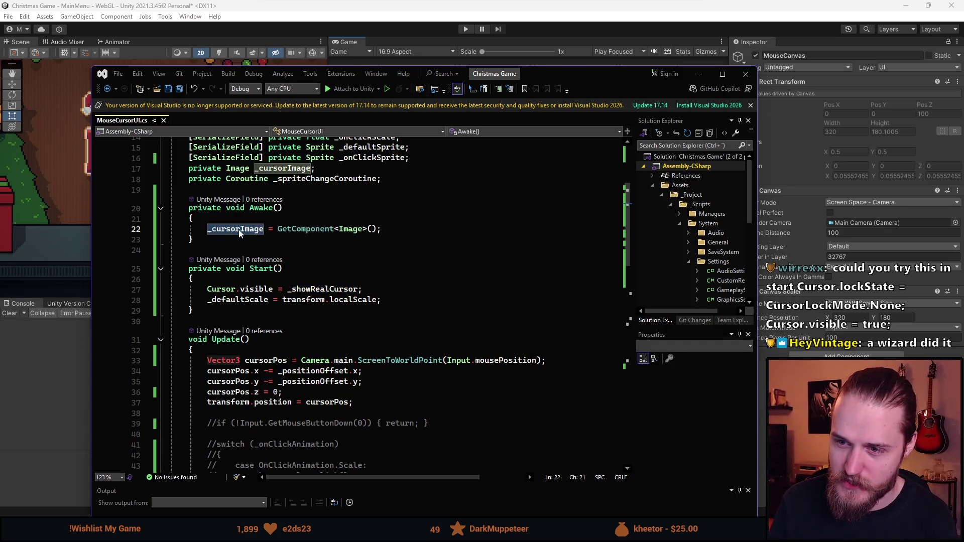
pyautogui.doubleClick(323, 289)
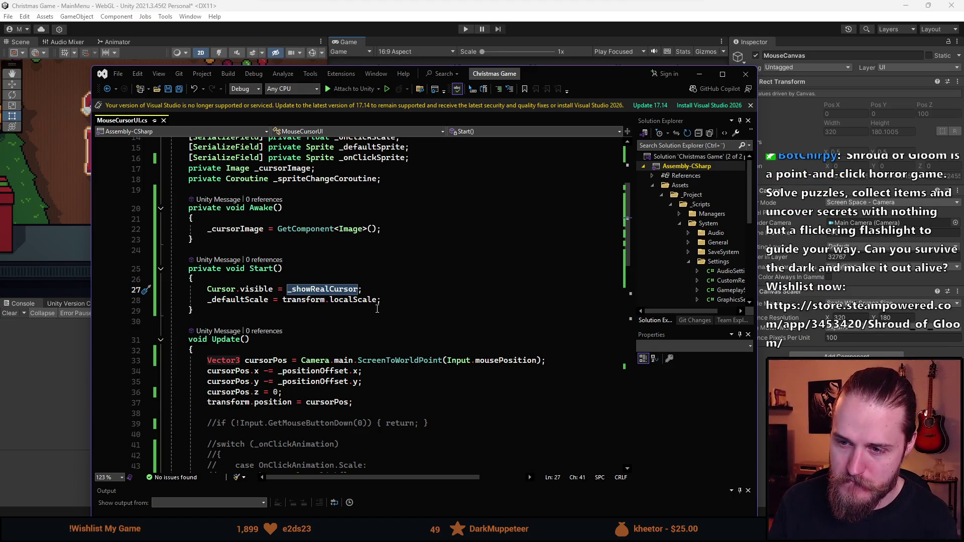
# Add 'Cursor.lockState = CursorLockMode.None' below the Cursor.visible line in Start and save
pyautogui.click(393, 292)
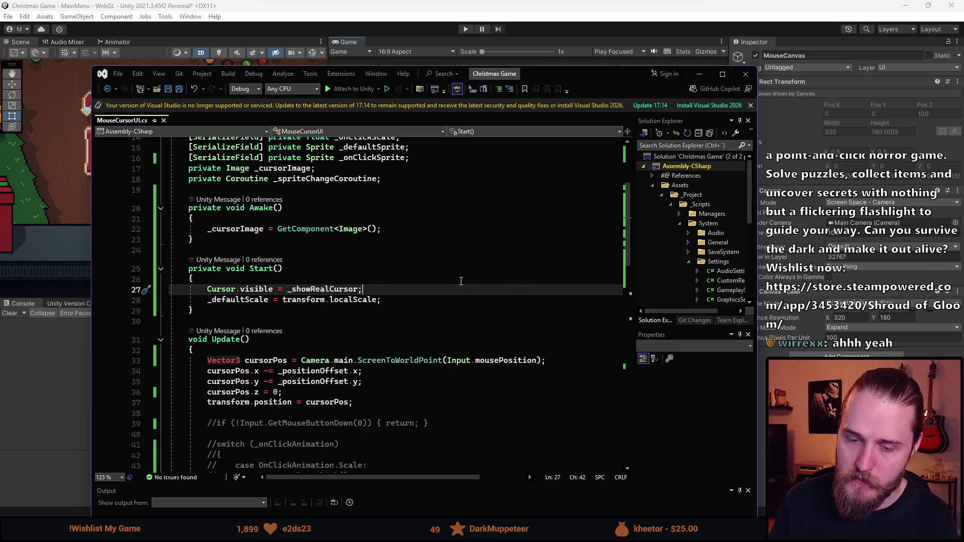
pyautogui.press('Return')
pyautogui.write('C')
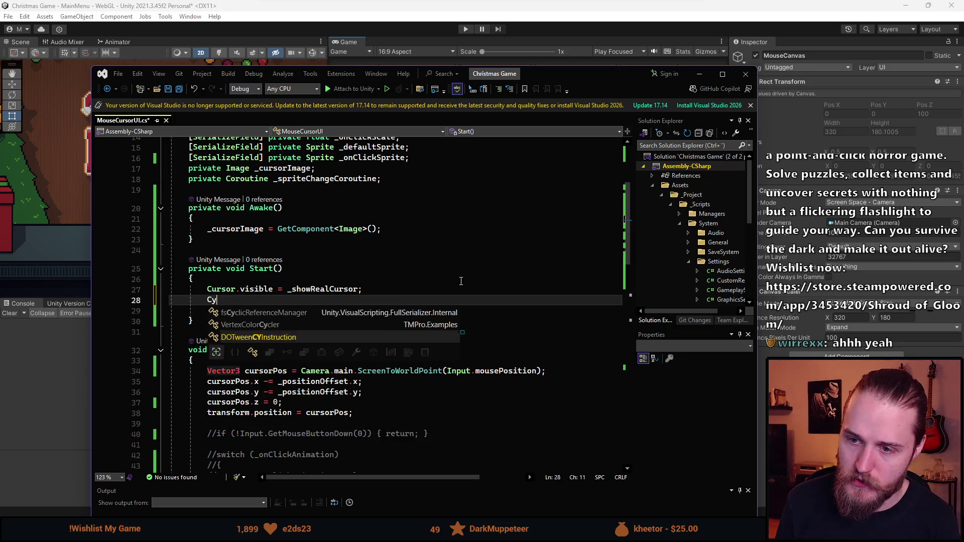
pyautogui.press('BackSpace')
pyautogui.hotkey('ctrl', 'space')
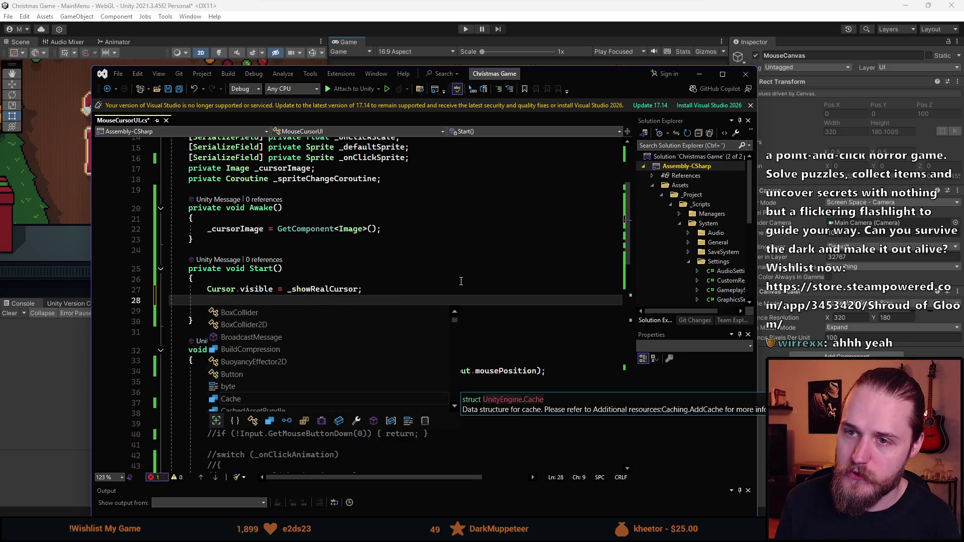
pyautogui.write('C')
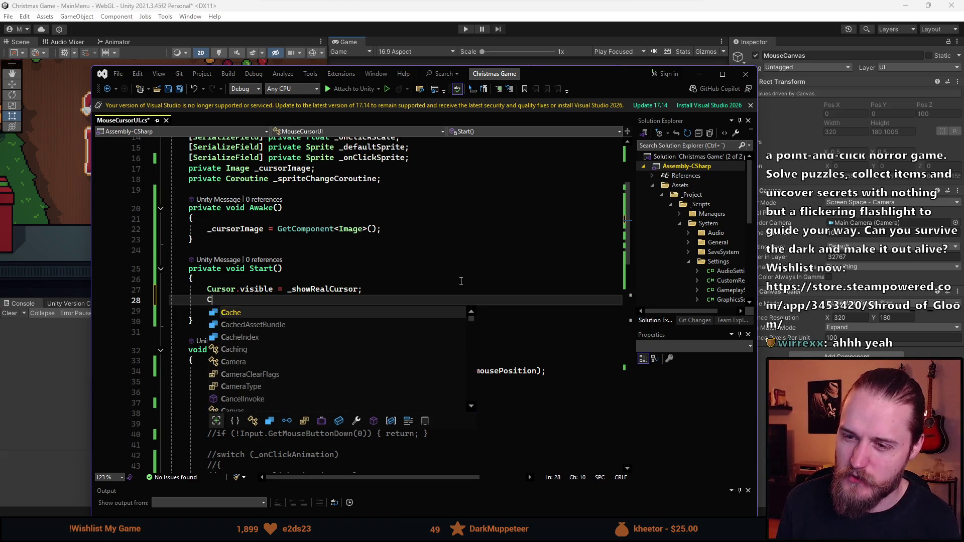
pyautogui.write('ursor.lockState = CursorLockMode.Locked;')
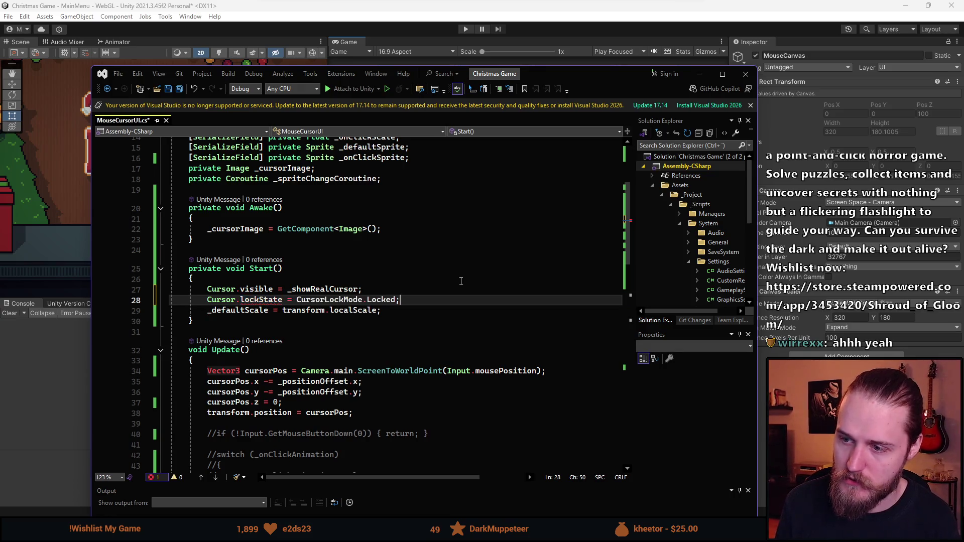
pyautogui.press('Tab')
pyautogui.write('N')
pyautogui.press('Tab')
pyautogui.hotkey('ctrl', 's')
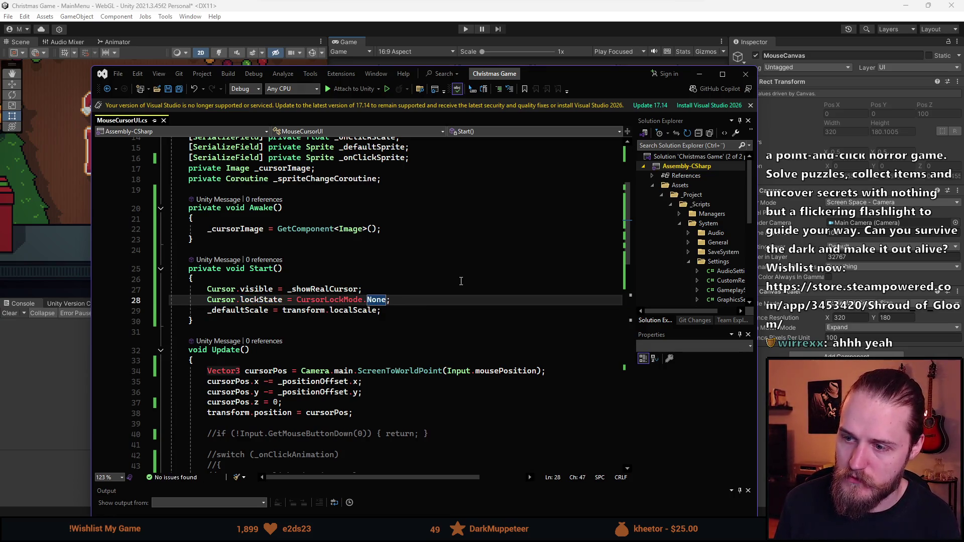
# Reload in Unity, briefly play-test the cursor fix, then return to Visual Studio
pyautogui.hotkey('alt', 'Tab')
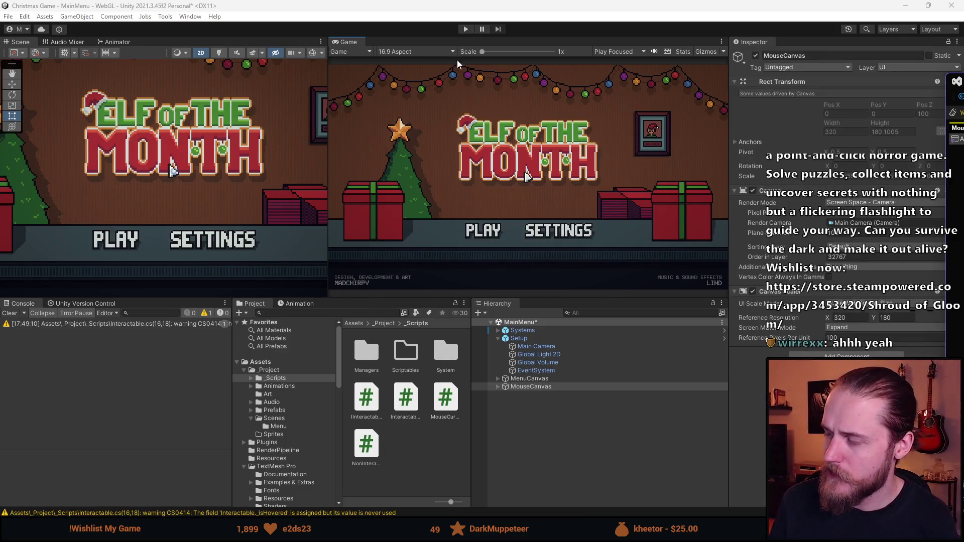
pyautogui.click(466, 28)
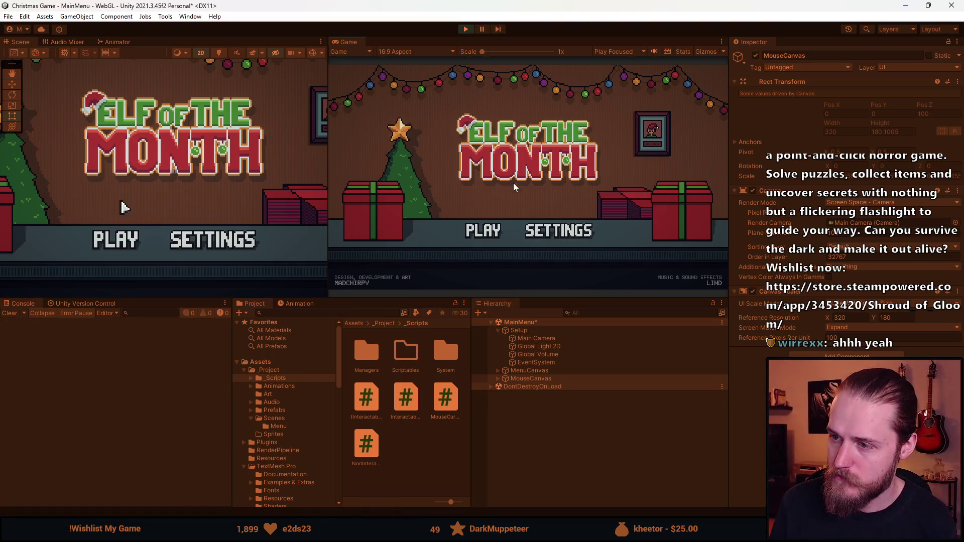
pyautogui.hotkey('alt', 'Tab')
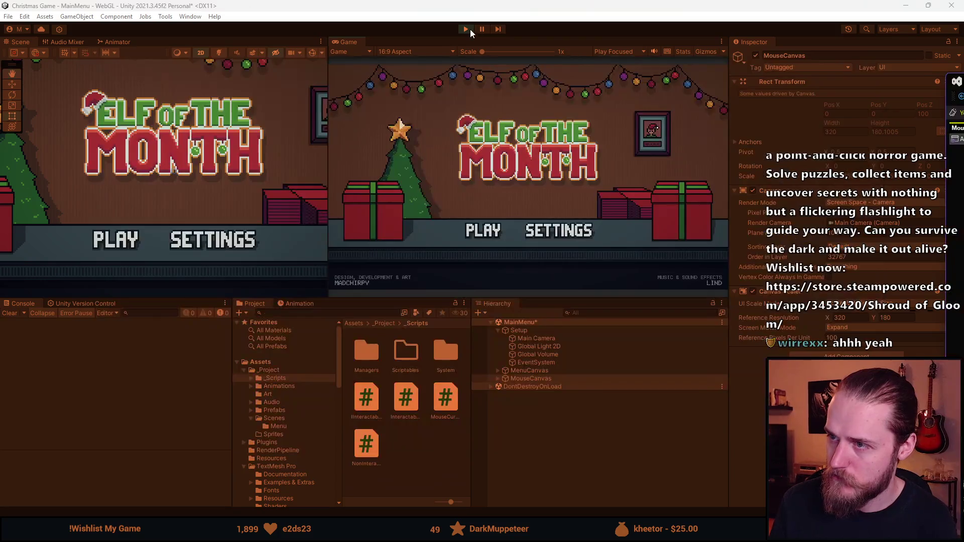
pyautogui.click(467, 29)
pyautogui.hotkey('alt', 'Tab')
pyautogui.click(637, 121)
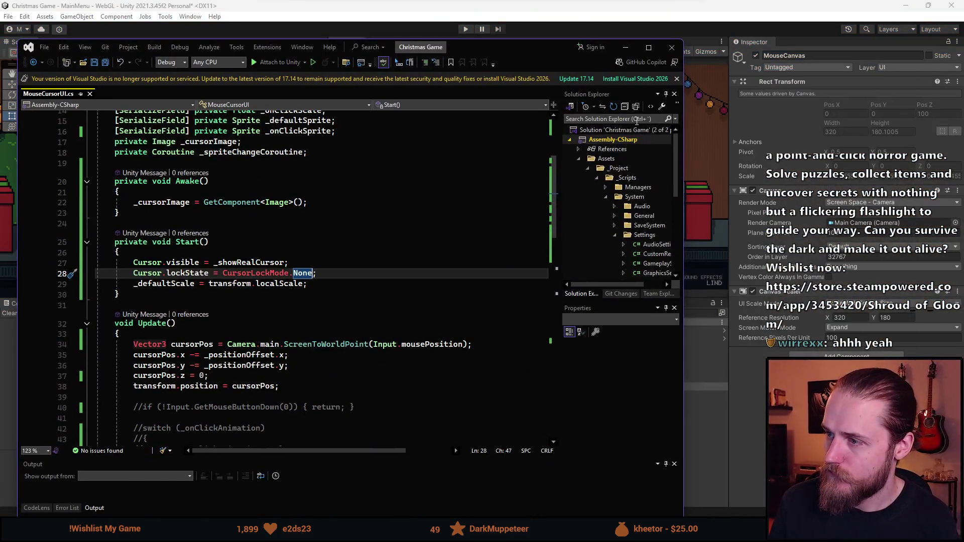
# Search the solution for 'grta' and open GraphicsSettings.cs
pyautogui.write('grta')
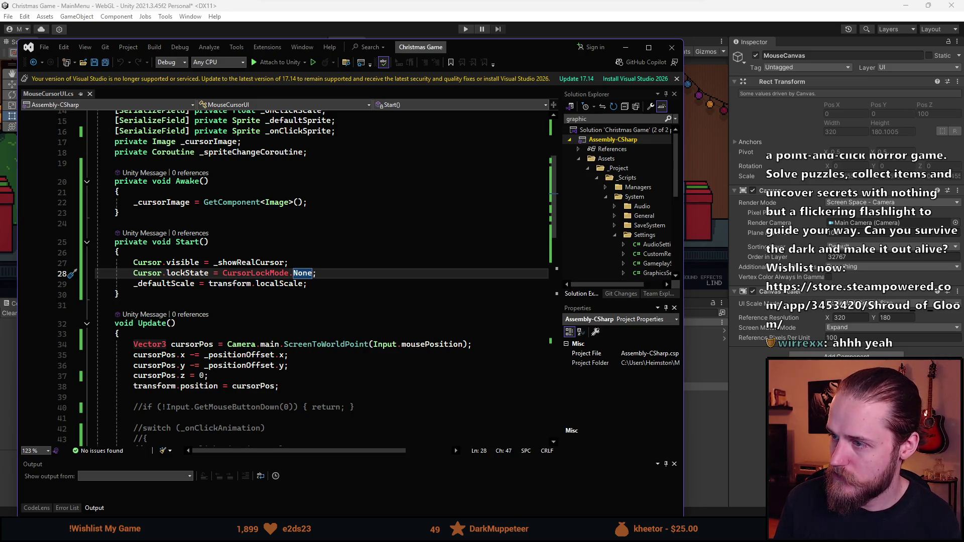
pyautogui.press('Down')
pyautogui.press('Return')
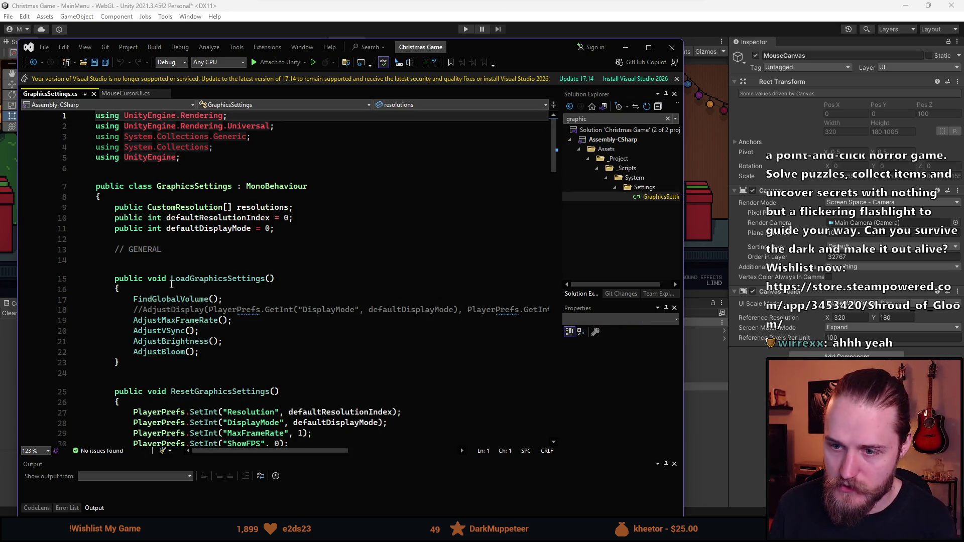
# Read through GraphicsSettings.cs, then go back to MouseCursorUI.cs and minimize Visual Studio
pyautogui.scroll(-1, 172, 283)
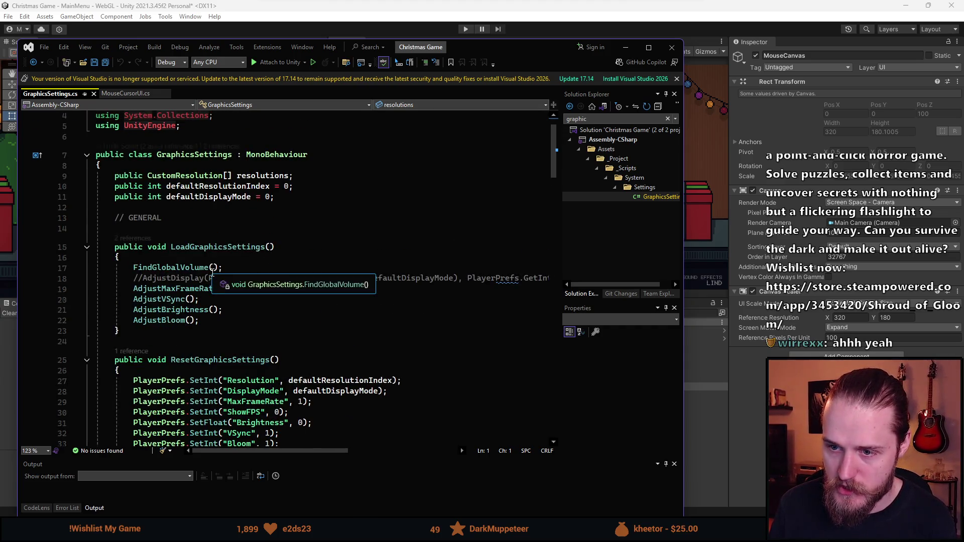
pyautogui.scroll(-12, 276, 272)
pyautogui.scroll(-6, 277, 273)
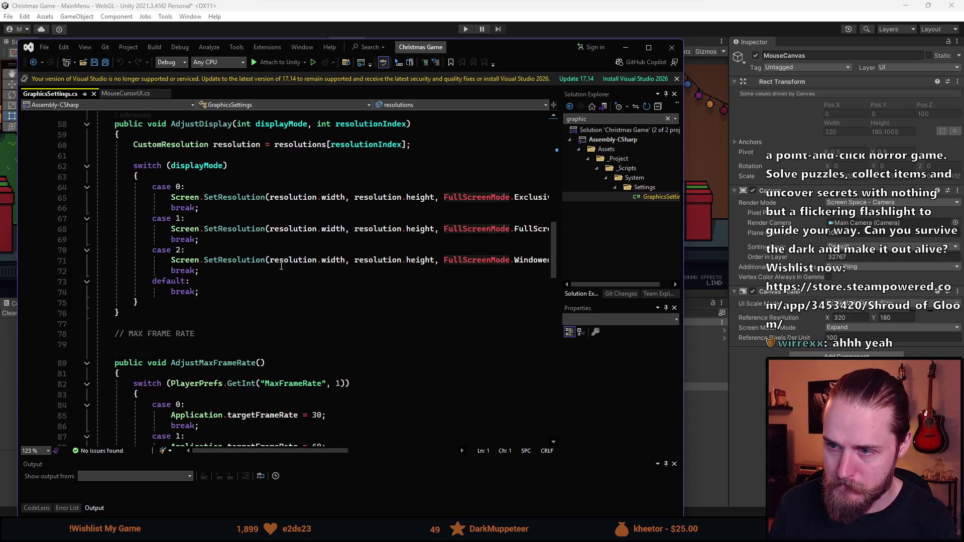
pyautogui.scroll(-7, 281, 266)
pyautogui.scroll(5, 281, 266)
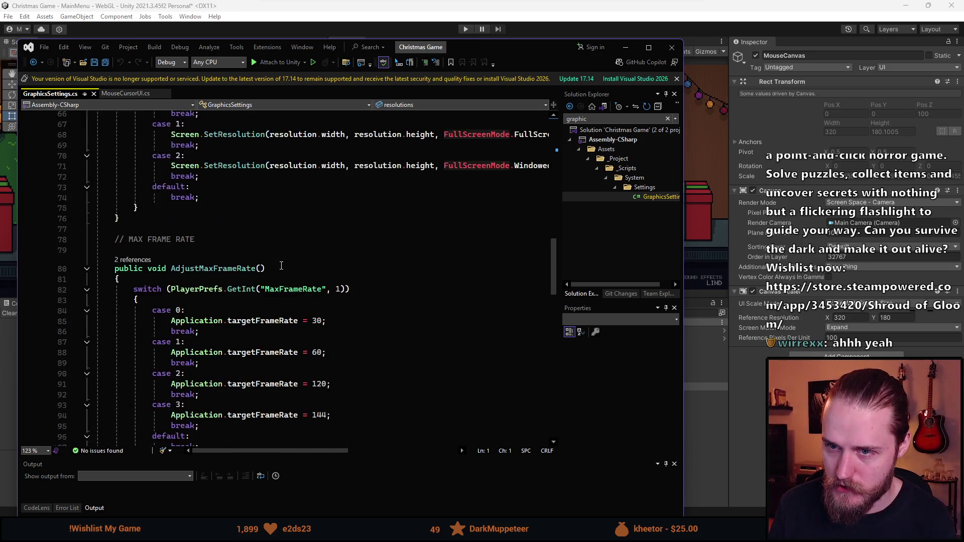
pyautogui.scroll(-5, 282, 266)
pyautogui.scroll(5, 281, 266)
pyautogui.scroll(4, 281, 265)
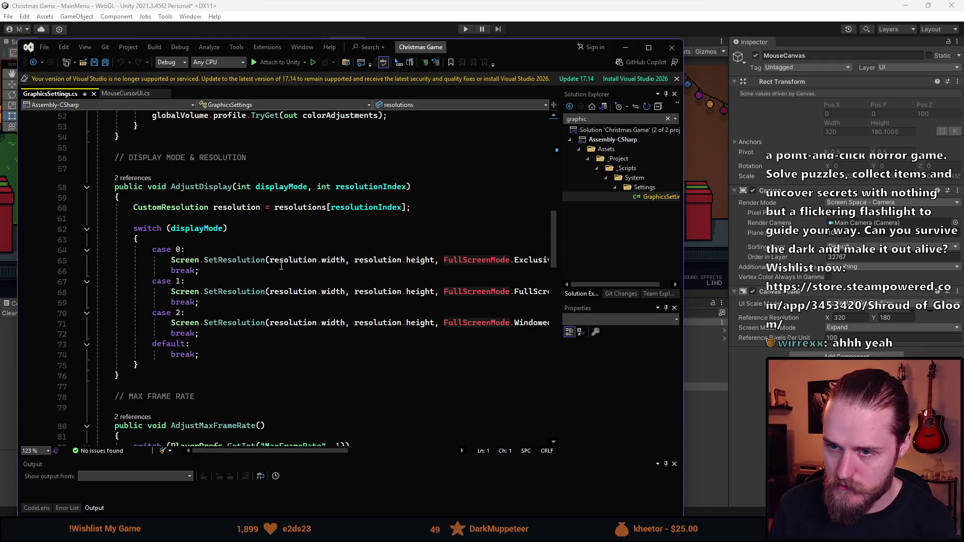
pyautogui.scroll(8, 281, 265)
pyautogui.scroll(-2, 281, 265)
pyautogui.scroll(-2, 281, 265)
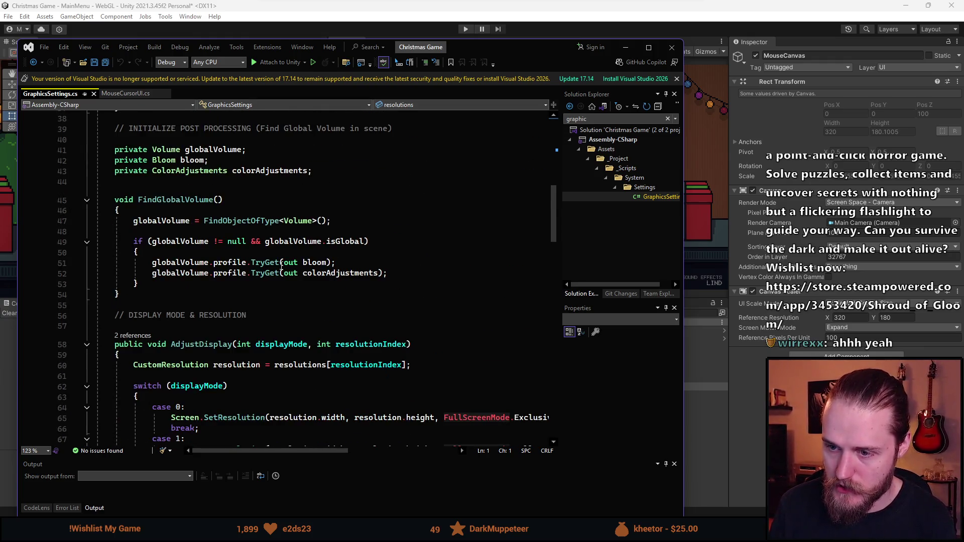
pyautogui.scroll(3, 281, 265)
pyautogui.scroll(2, 281, 265)
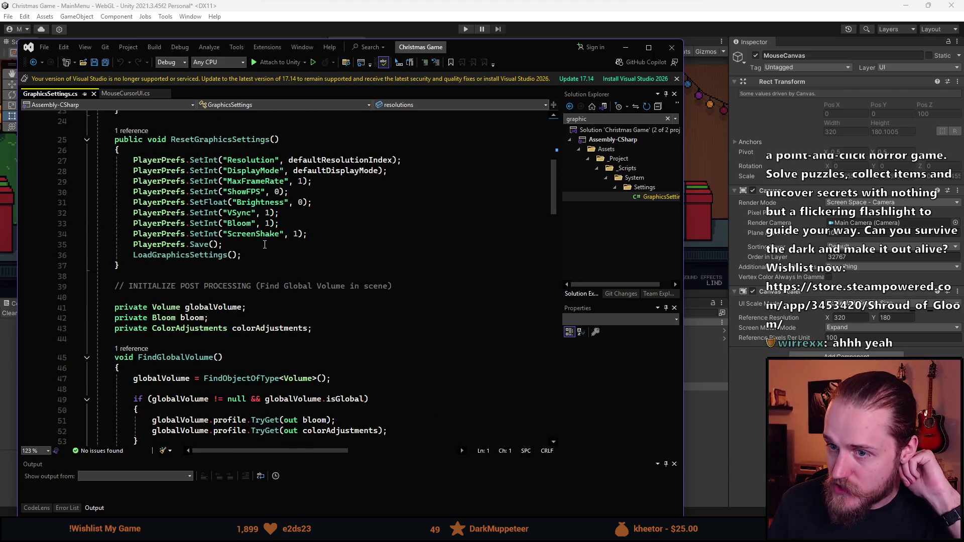
pyautogui.click(128, 94)
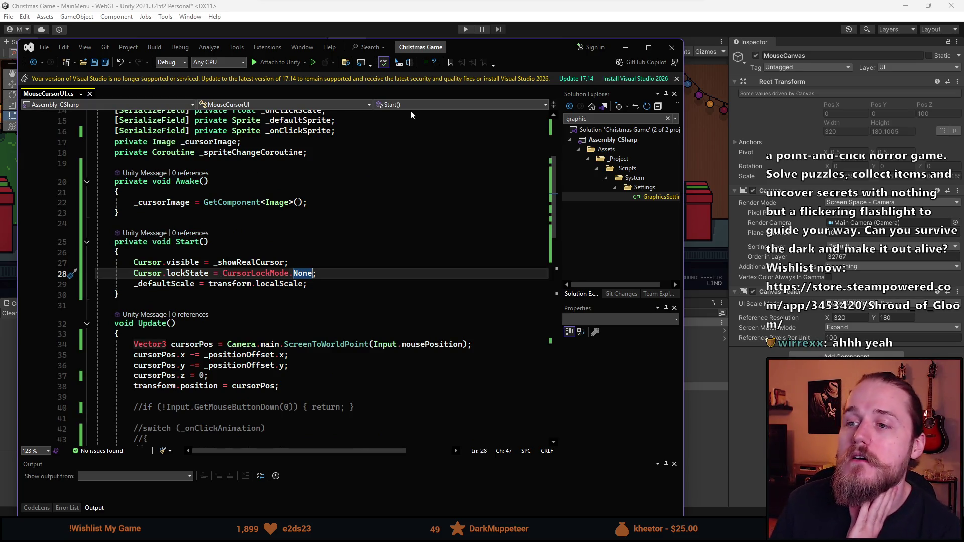
pyautogui.click(625, 47)
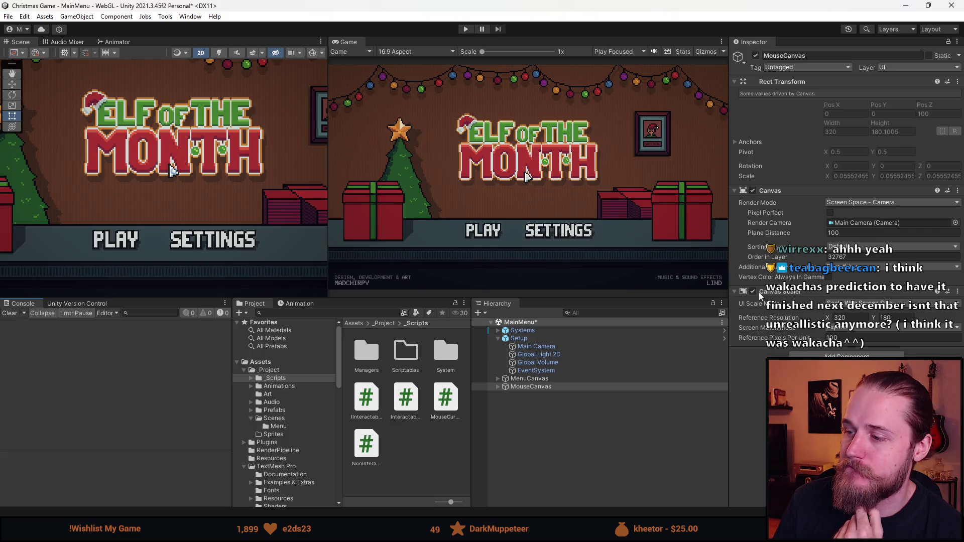
# Inspect the MenuCanvas settings, then switch to the shroud_of_gloom Unity window
pyautogui.click(552, 377)
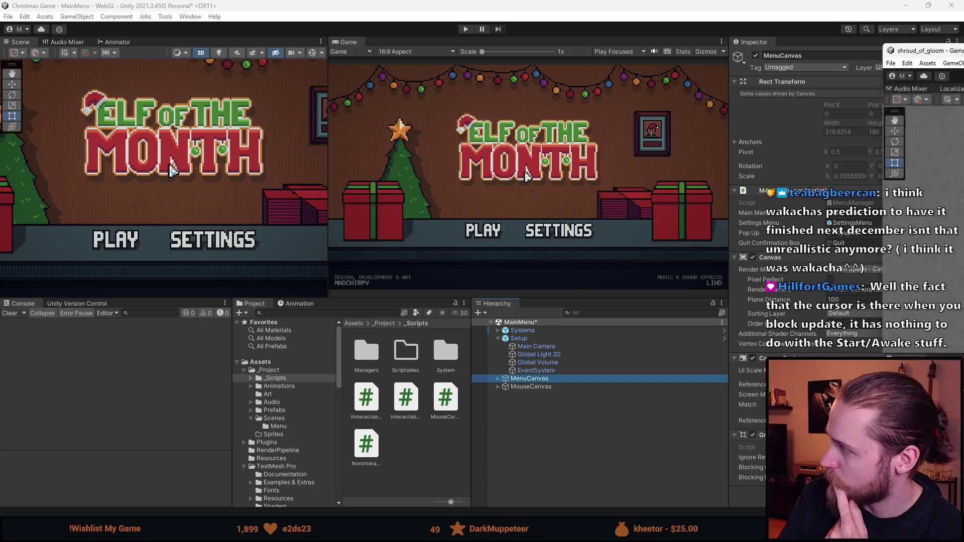
pyautogui.hotkey('alt', 'Tab')
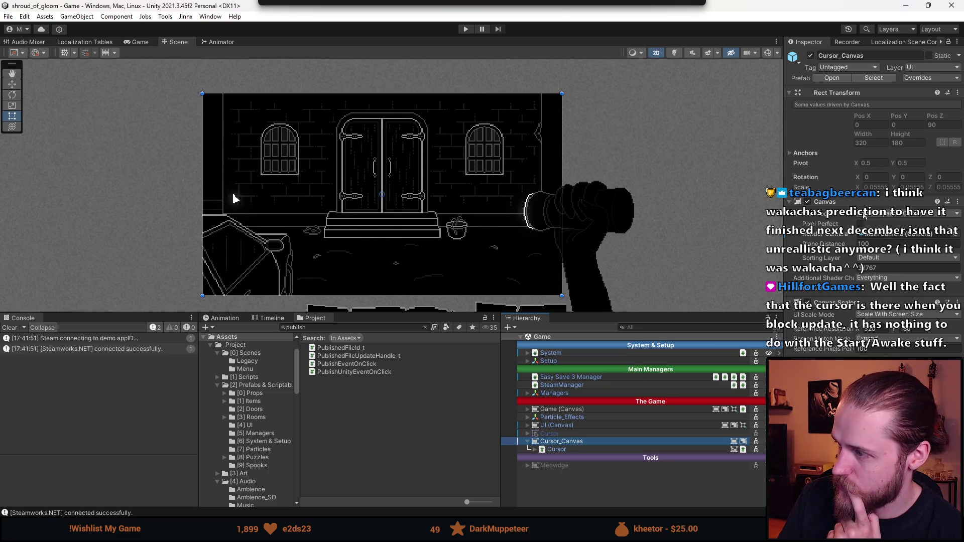
# Place the shroud_of_gloom window beside Christmas Game and inspect MouseCanvas
pyautogui.moveTo(788, 10)
pyautogui.mouseDown()
pyautogui.moveTo(603, 450)
pyautogui.moveTo(574, 423)
pyautogui.mouseUp()
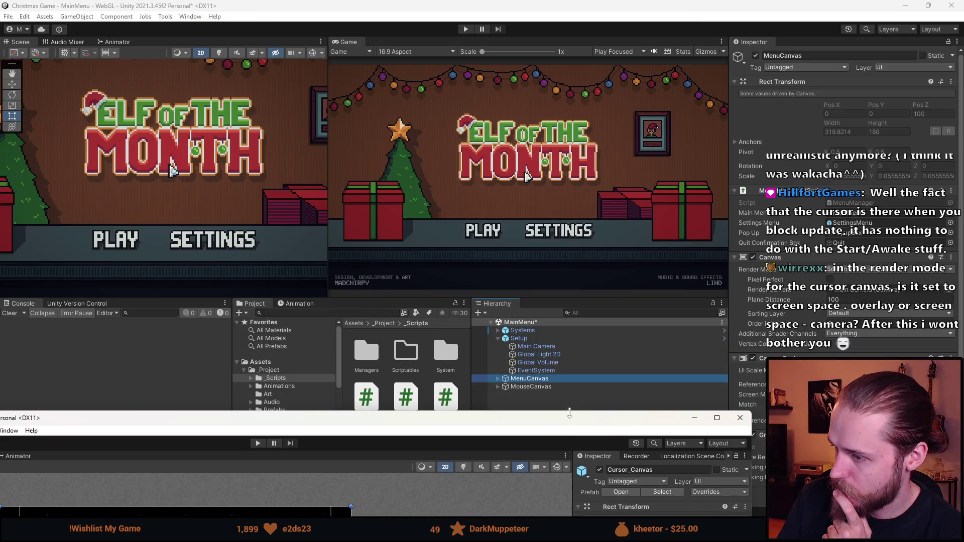
pyautogui.click(538, 386)
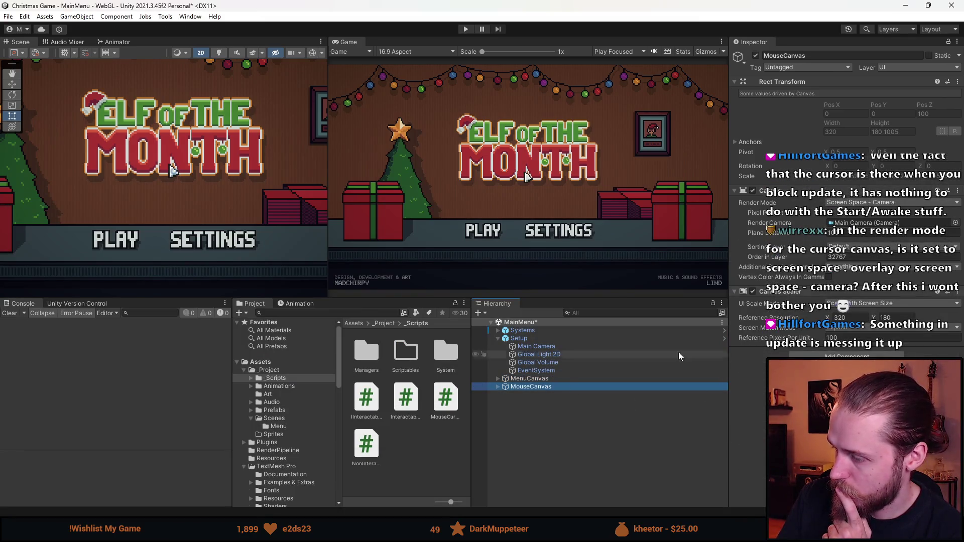
pyautogui.moveTo(274, 533)
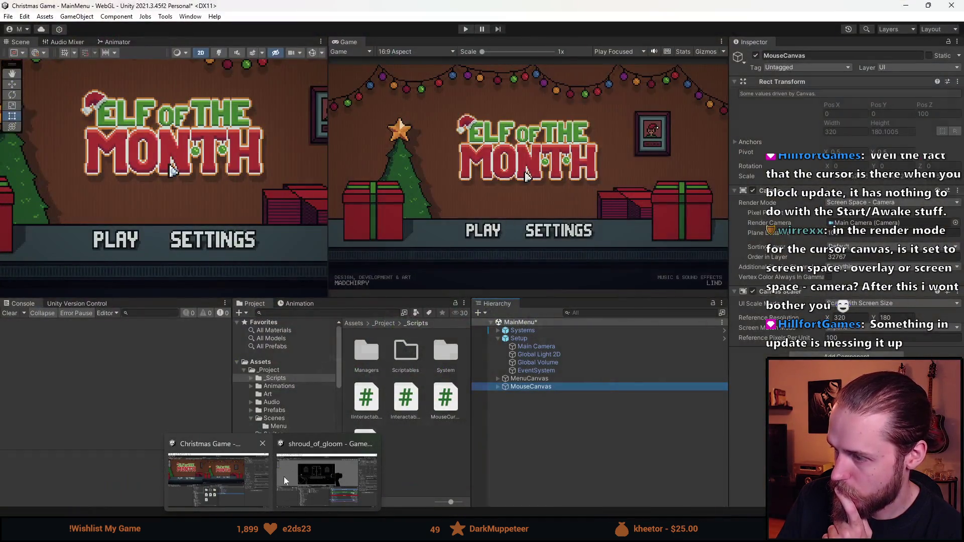
pyautogui.click(311, 476)
pyautogui.moveTo(447, 412); pyautogui.dragTo(407, 21)
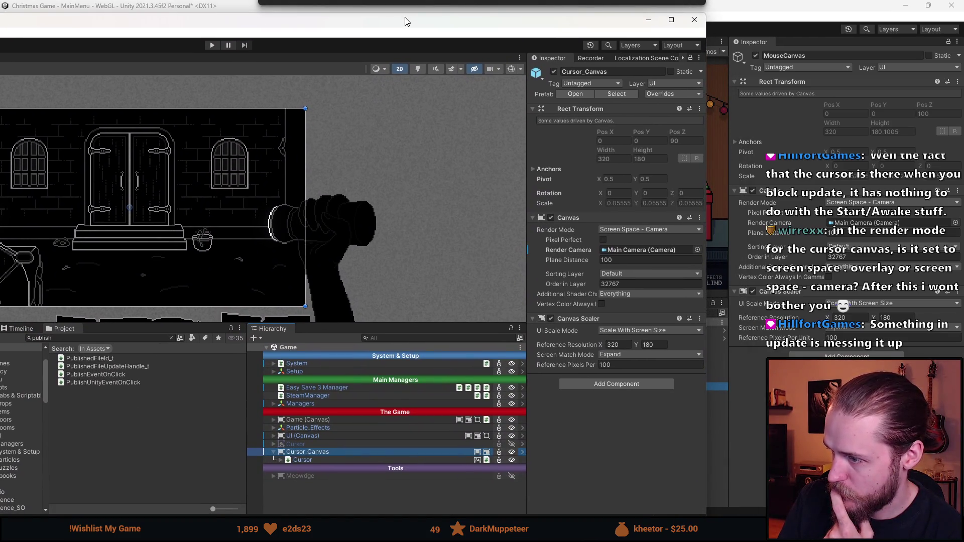
pyautogui.moveTo(406, 19); pyautogui.dragTo(356, 48)
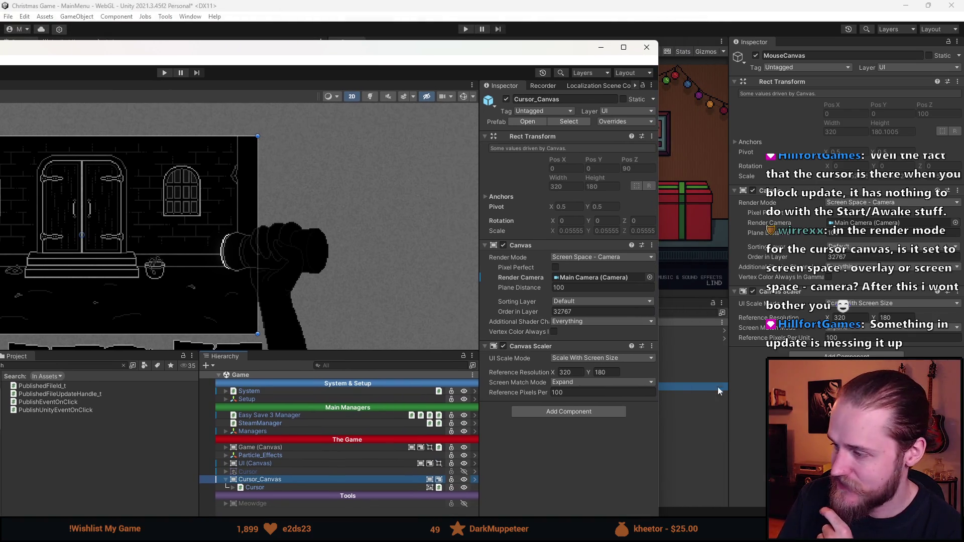
pyautogui.click(715, 383)
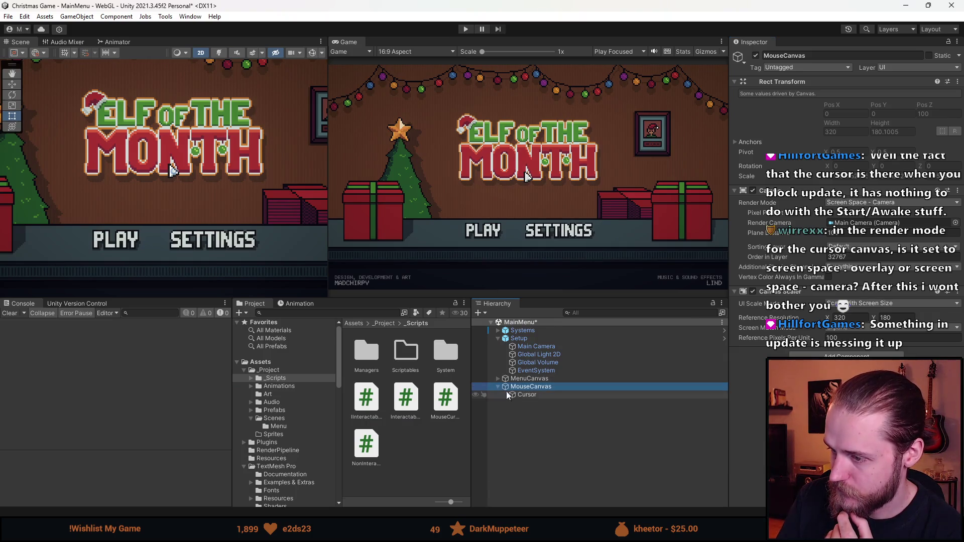
# Compare the Christmas Game Cursor object with the shroud_of_gloom Cursor's components
pyautogui.click(527, 394)
pyautogui.hotkey('alt', 'Tab')
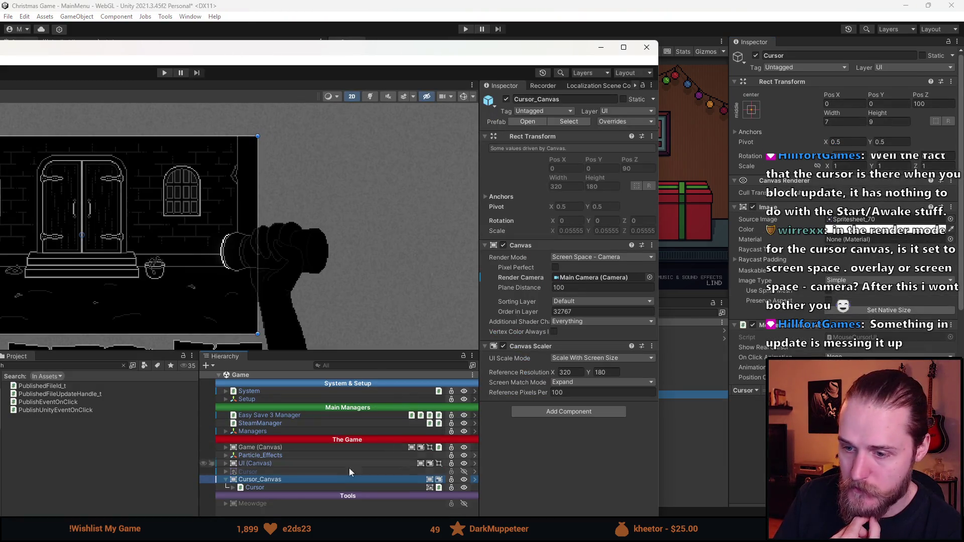
pyautogui.click(248, 487)
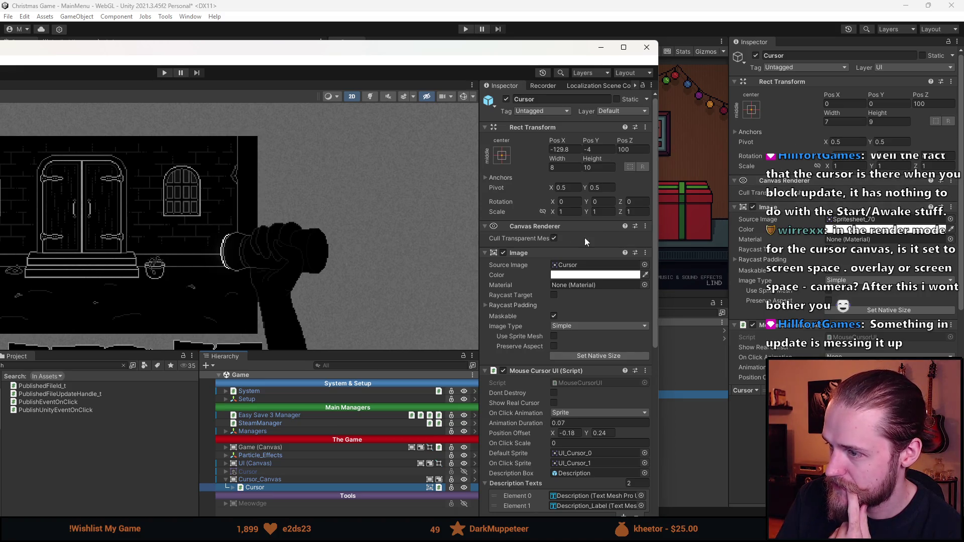
pyautogui.scroll(-2, 628, 251)
pyautogui.scroll(-2, 747, 263)
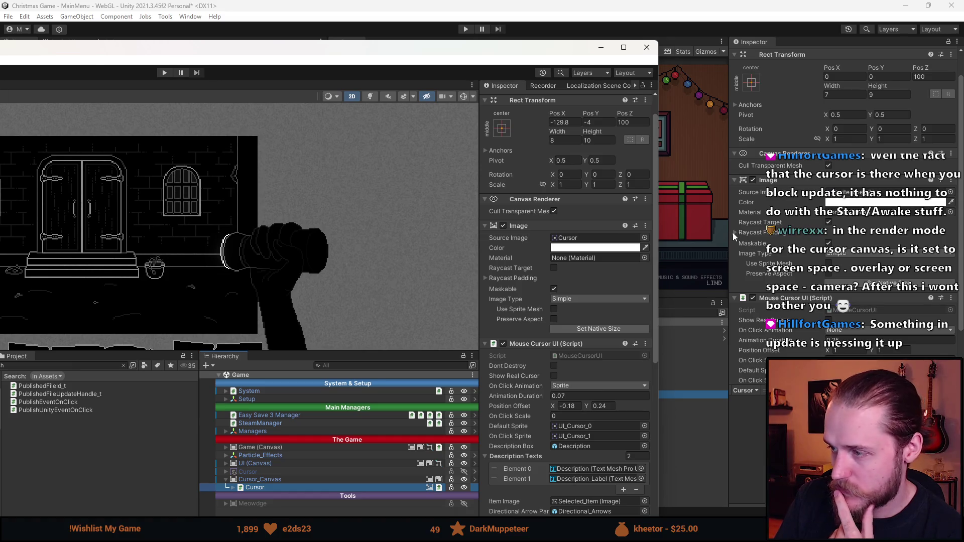
pyautogui.scroll(-4, 734, 231)
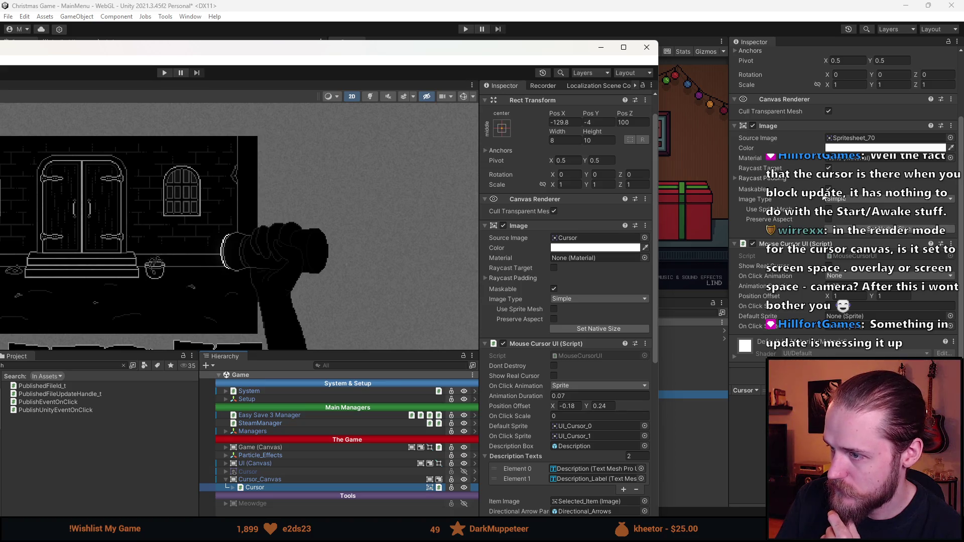
pyautogui.click(828, 169)
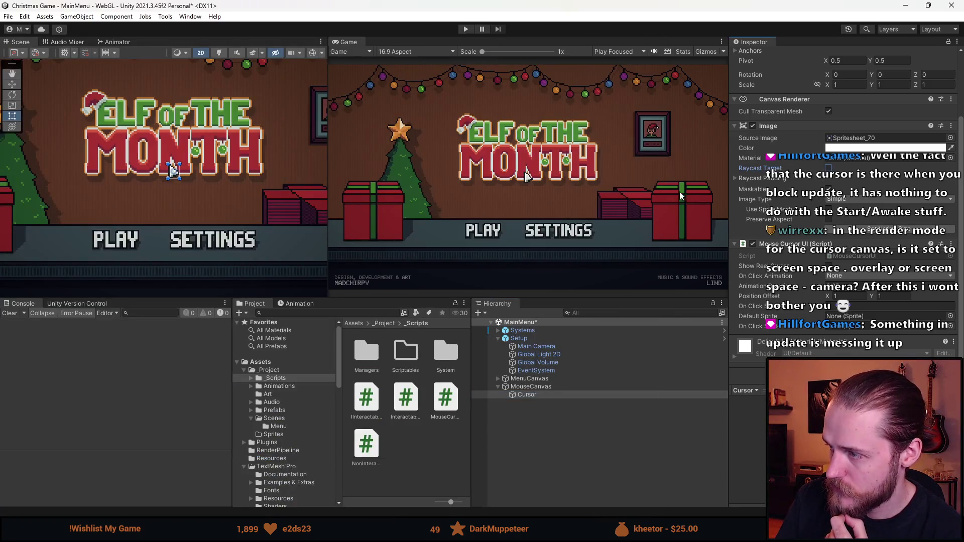
pyautogui.hotkey('alt', 'Tab')
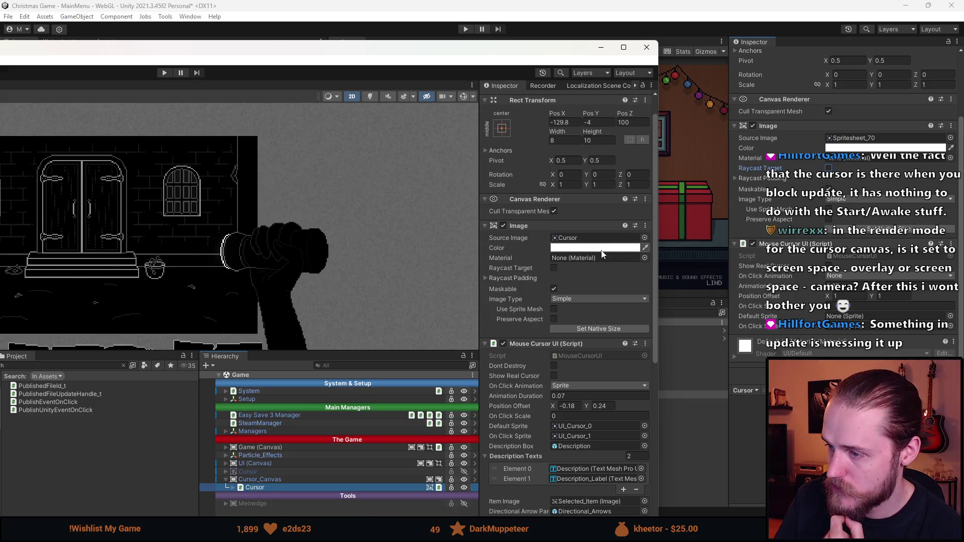
pyautogui.scroll(-5, 601, 250)
pyautogui.scroll(-1, 740, 245)
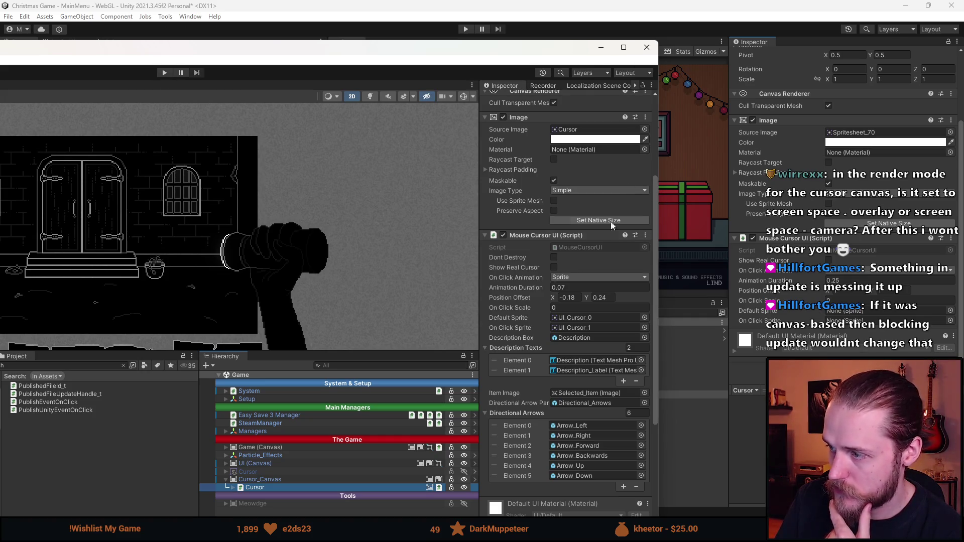
# Check shroud_of_gloom's Game (Canvas) settings, then select MenuCanvas in Christmas Game
pyautogui.click(261, 448)
pyautogui.hotkey('alt', 'Tab')
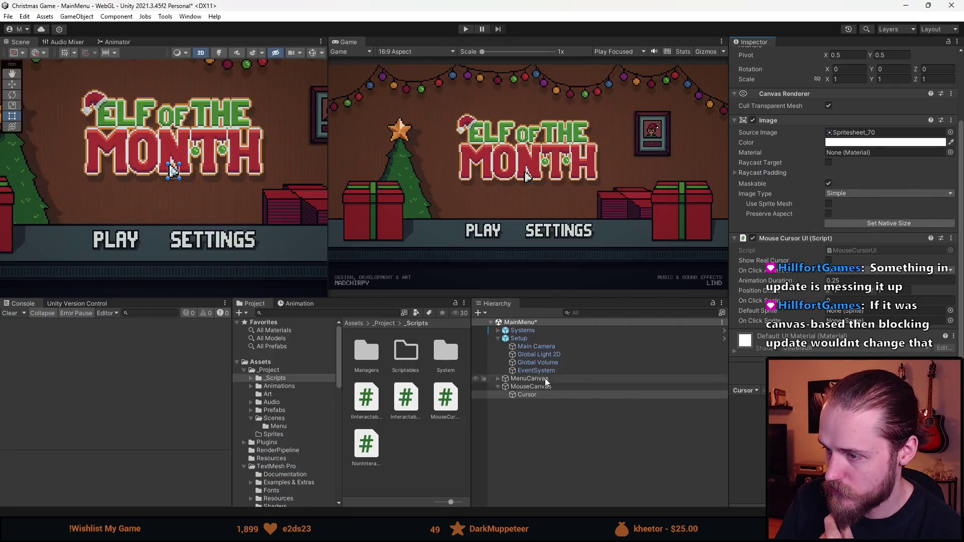
pyautogui.click(535, 381)
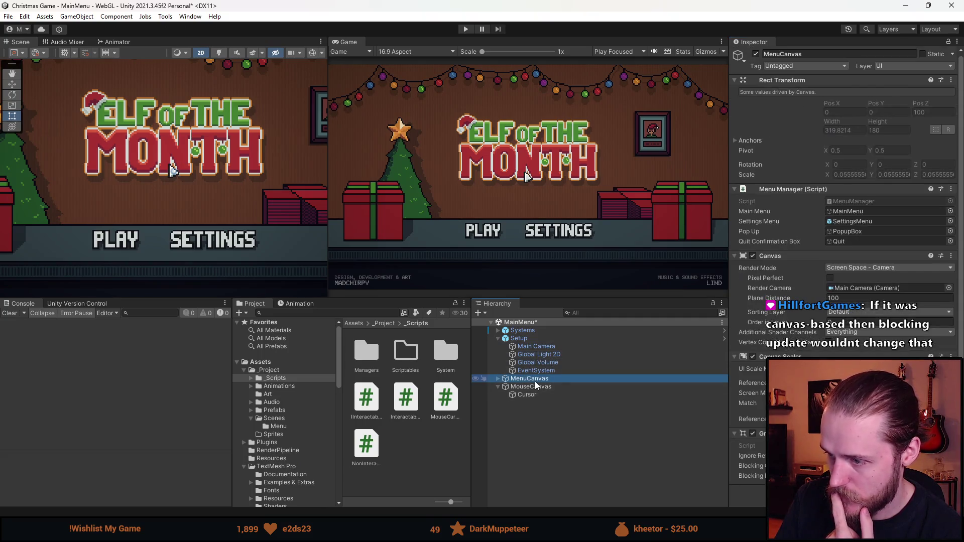
# Inspect the UI and Cursor_Canvas canvas settings in shroud_of_gloom, then minimize it
pyautogui.hotkey('alt', 'Tab')
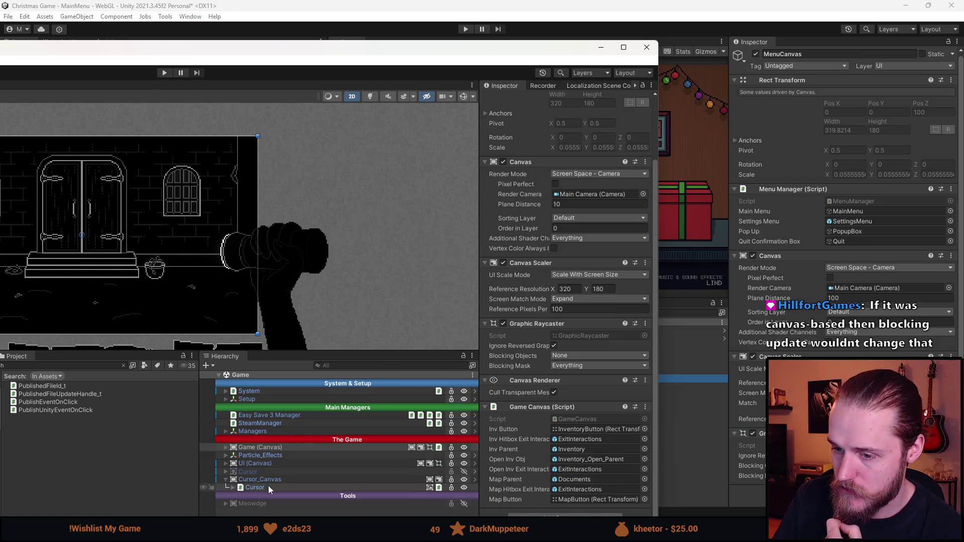
pyautogui.click(279, 463)
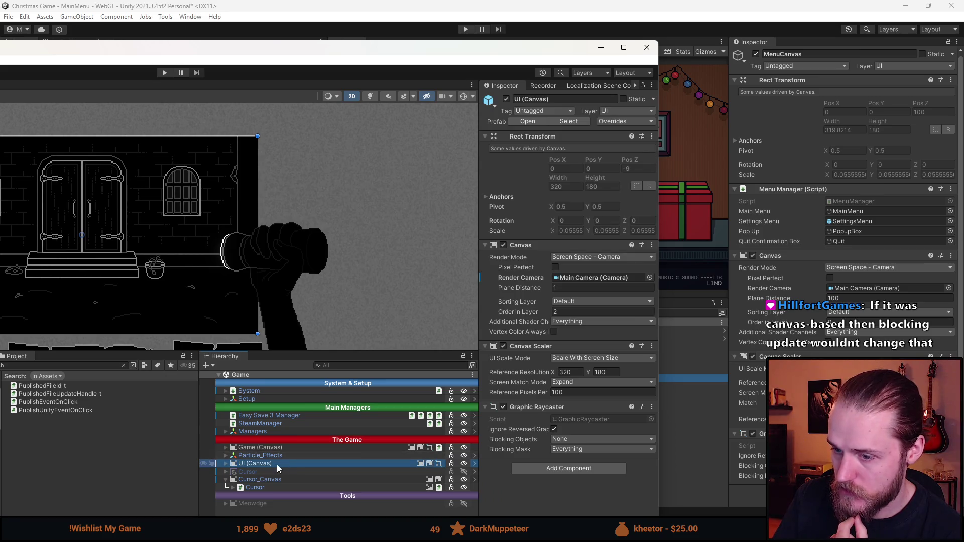
pyautogui.click(268, 479)
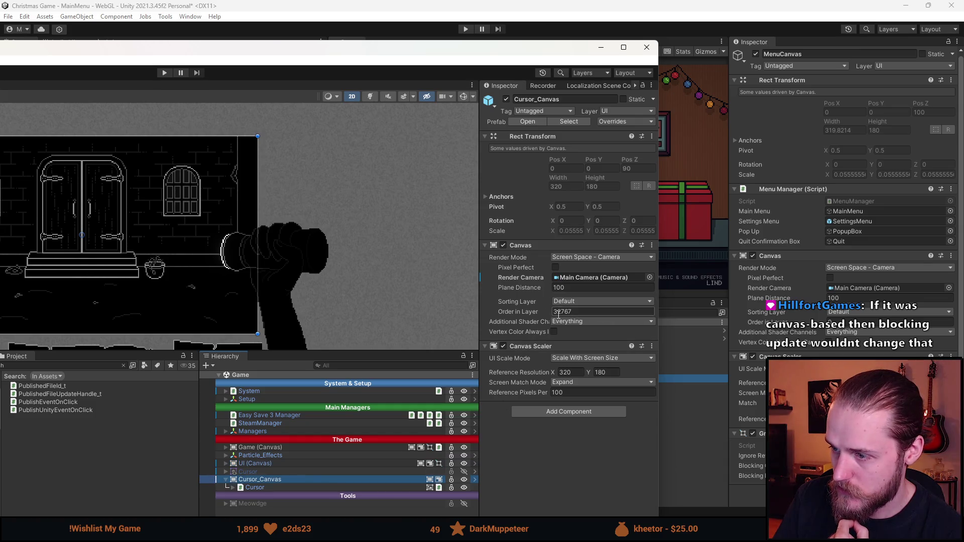
pyautogui.click(609, 53)
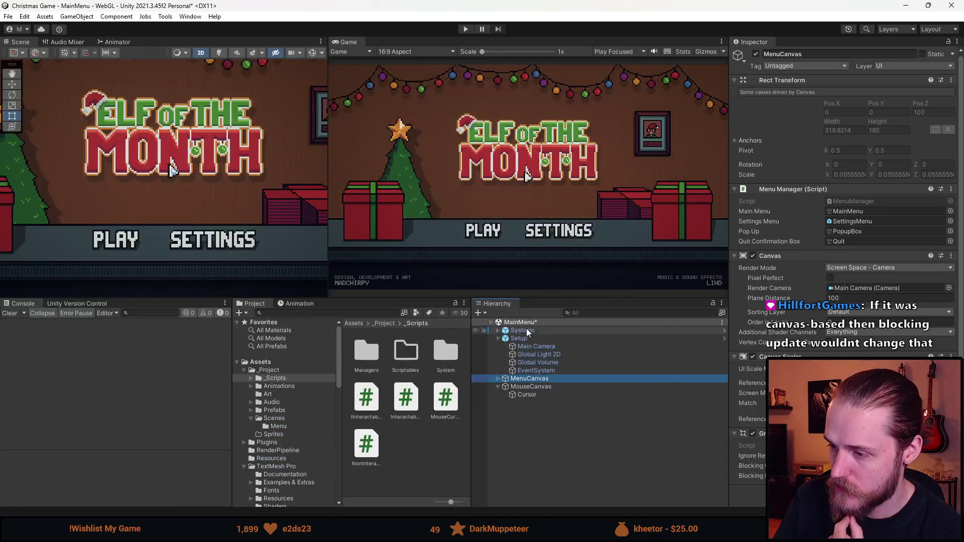
# Set the MenuCanvas Plane Distance to 10 and play-test the menu
pyautogui.click(863, 298)
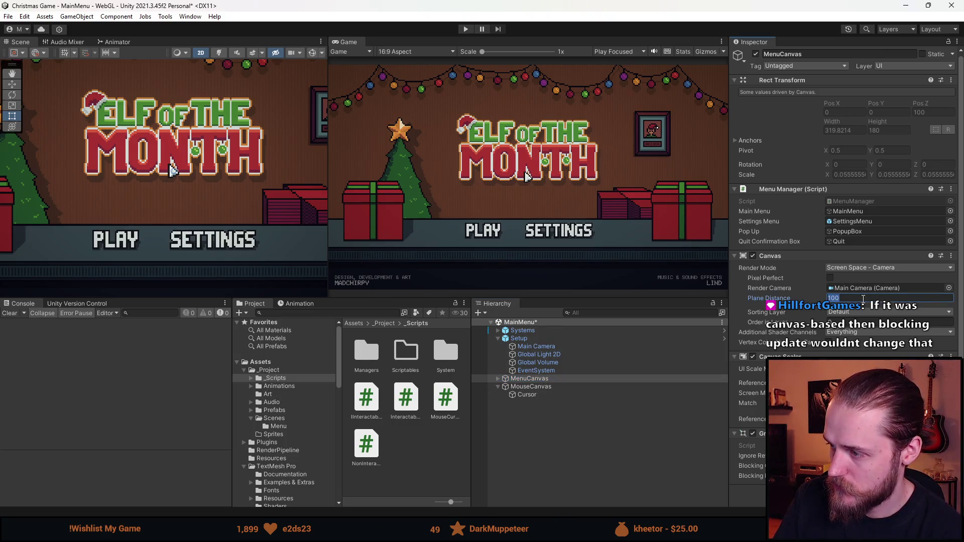
pyautogui.write('10')
pyautogui.click(576, 449)
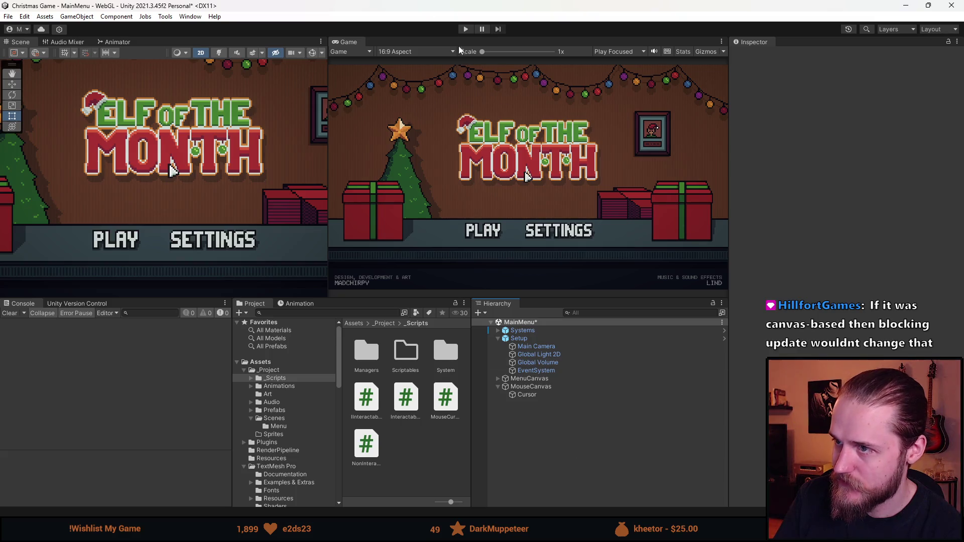
pyautogui.click(466, 30)
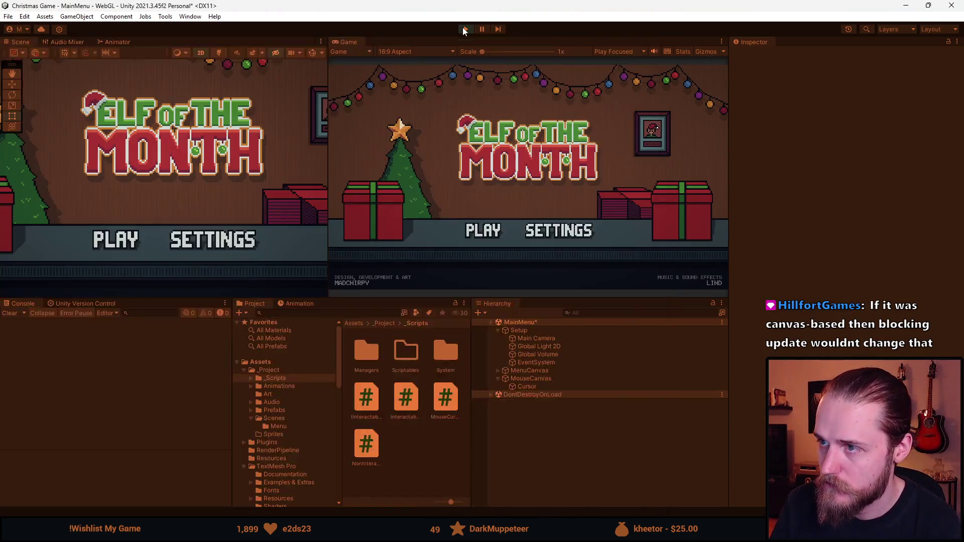
pyautogui.click(465, 29)
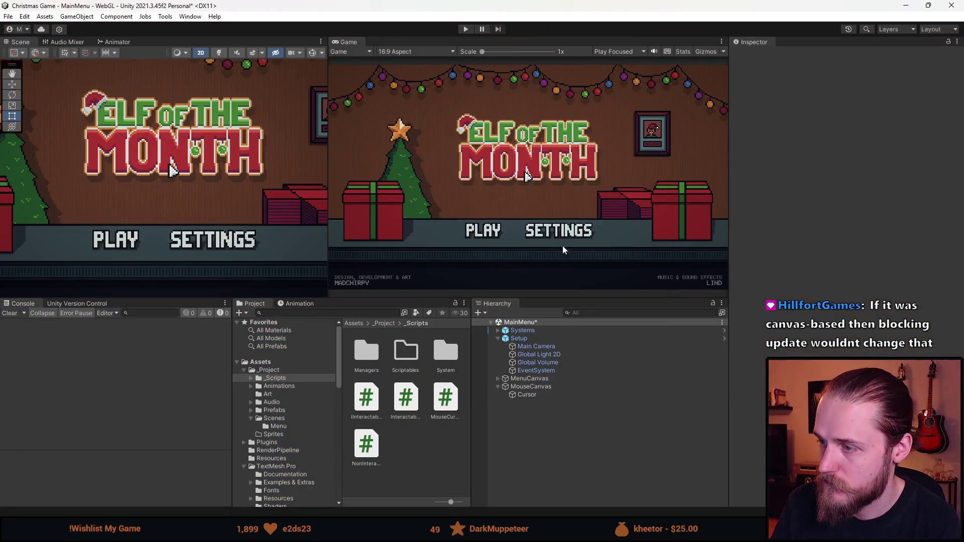
# Compare MouseCanvas and MenuCanvas, then inspect shroud_of_gloom's Game (Canvas)
pyautogui.click(534, 387)
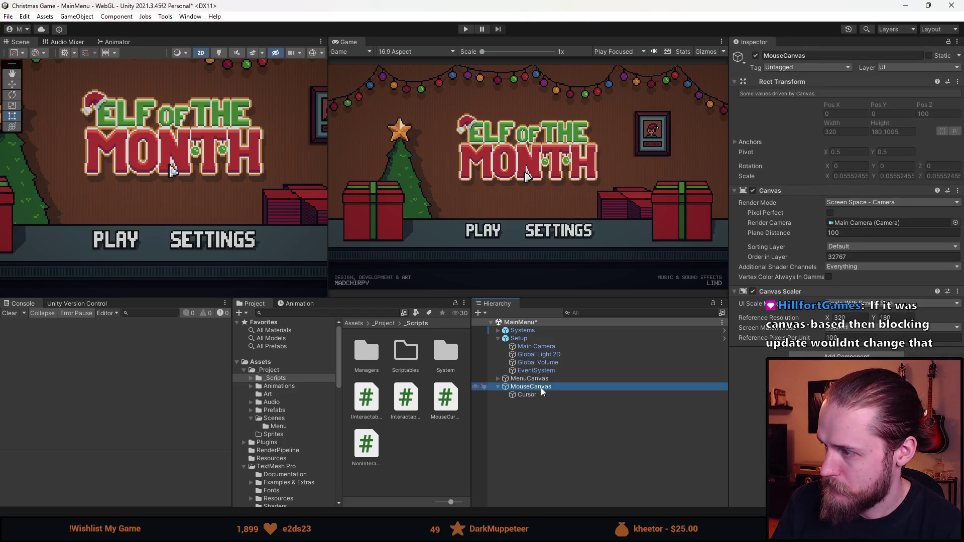
pyautogui.click(549, 378)
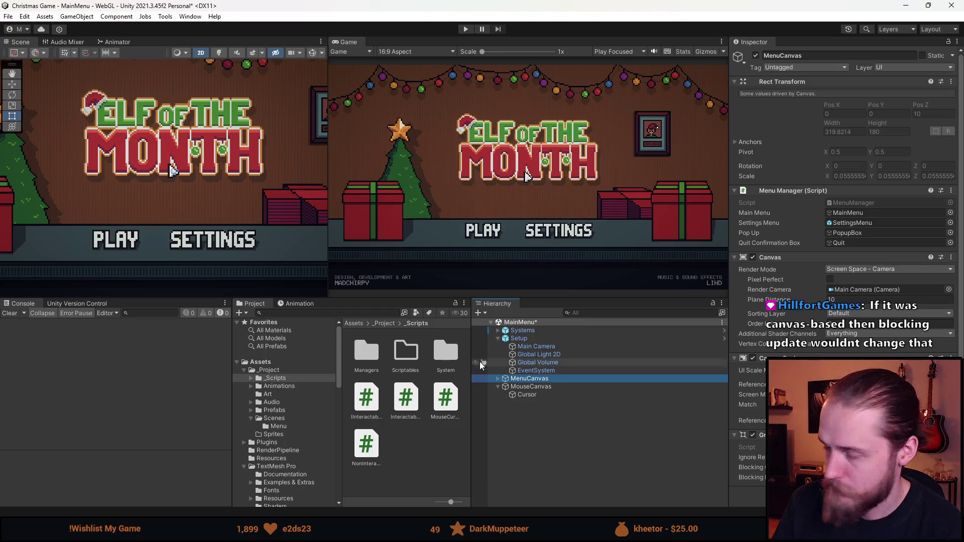
pyautogui.hotkey('alt', 'Tab')
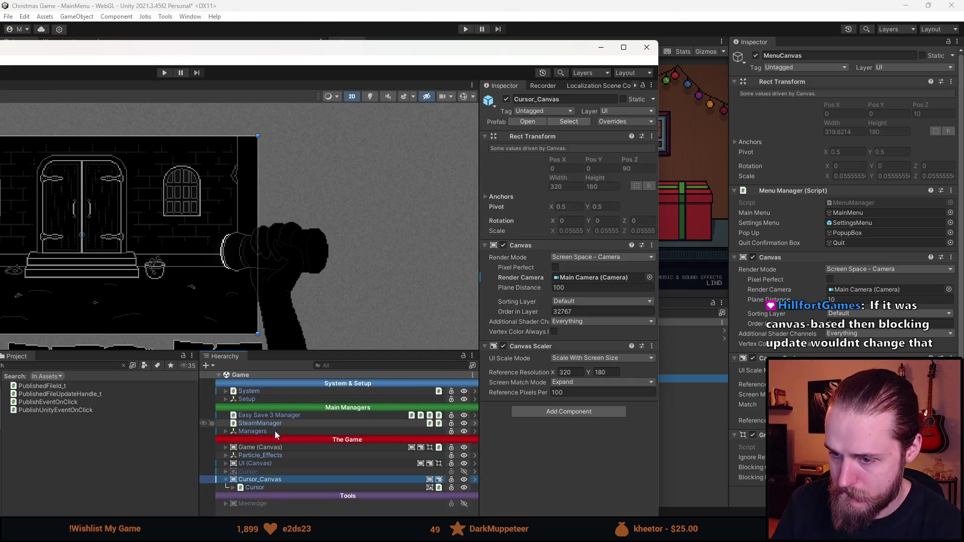
pyautogui.click(271, 449)
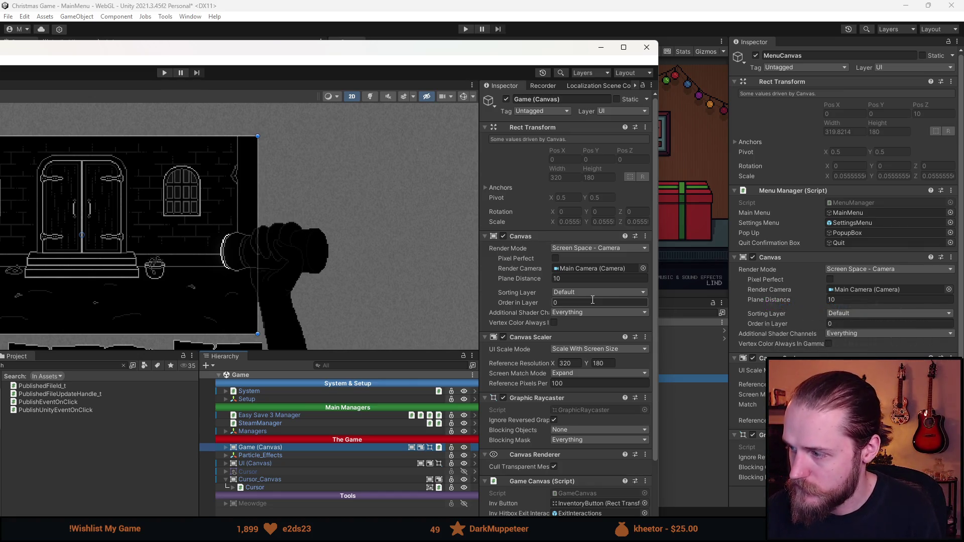
# Scroll through the shroud_of_gloom Game (Canvas) Inspector, then minimize that editor
pyautogui.scroll(-1, 561, 336)
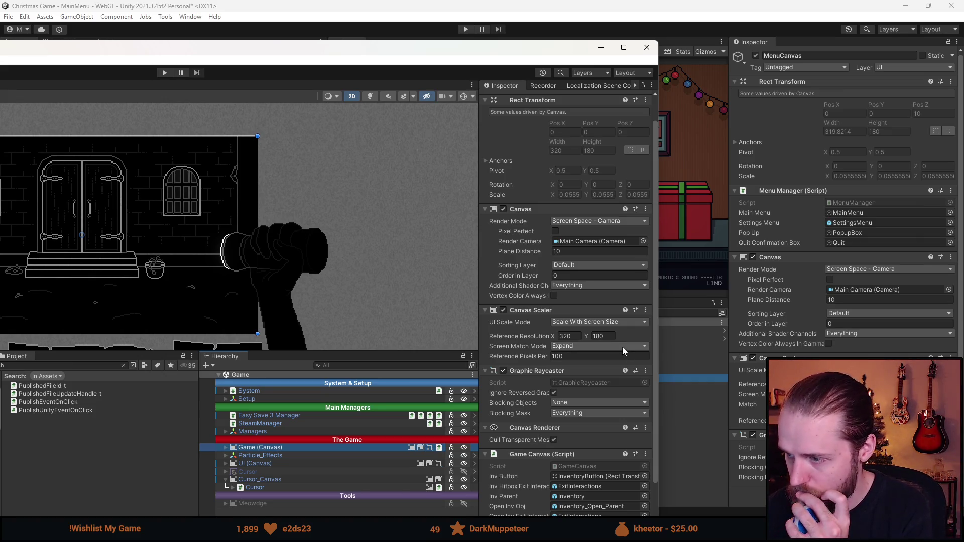
pyautogui.scroll(-2, 622, 347)
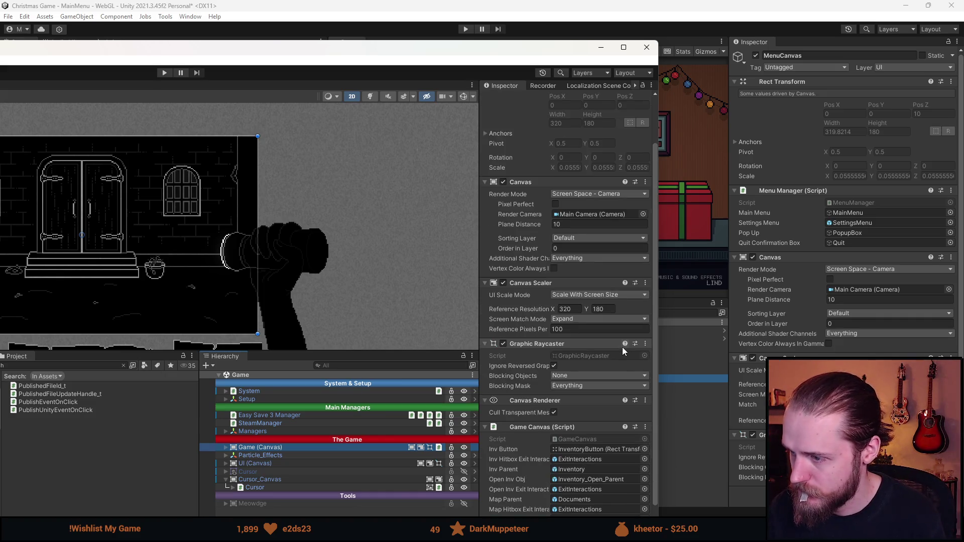
pyautogui.scroll(-1, 740, 364)
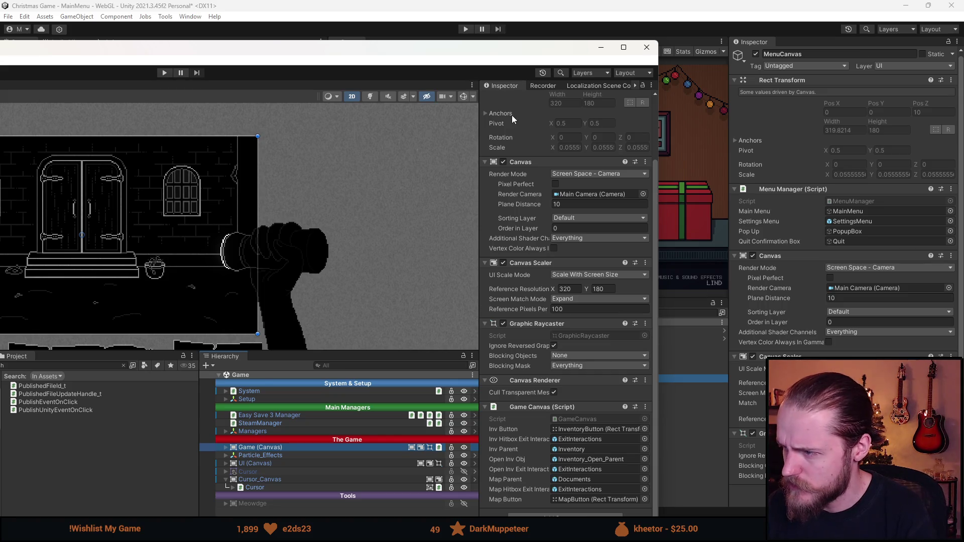
pyautogui.click(600, 47)
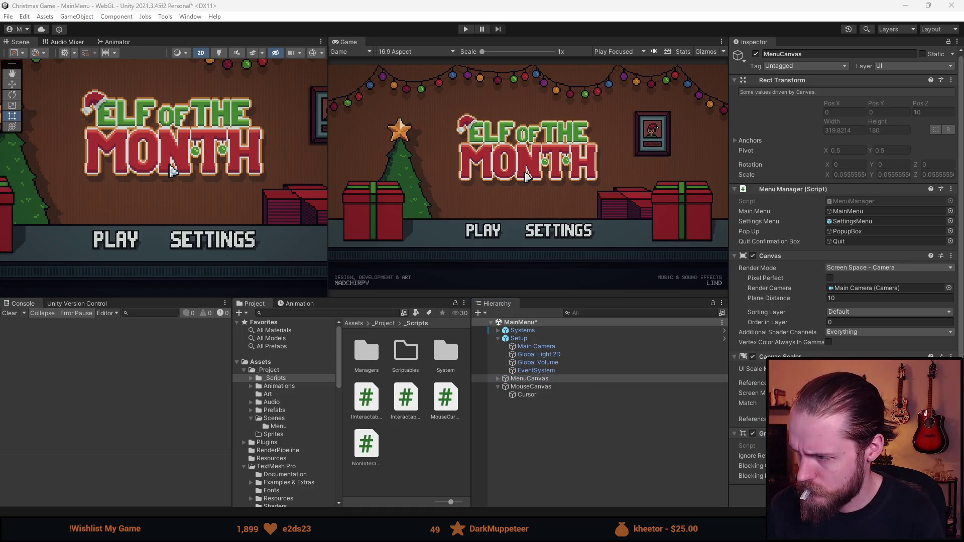
# Play-test the main menu again, select MouseCanvas, and switch to MouseCursorUI.cs in Visual Studio
pyautogui.scroll(-1, 846, 276)
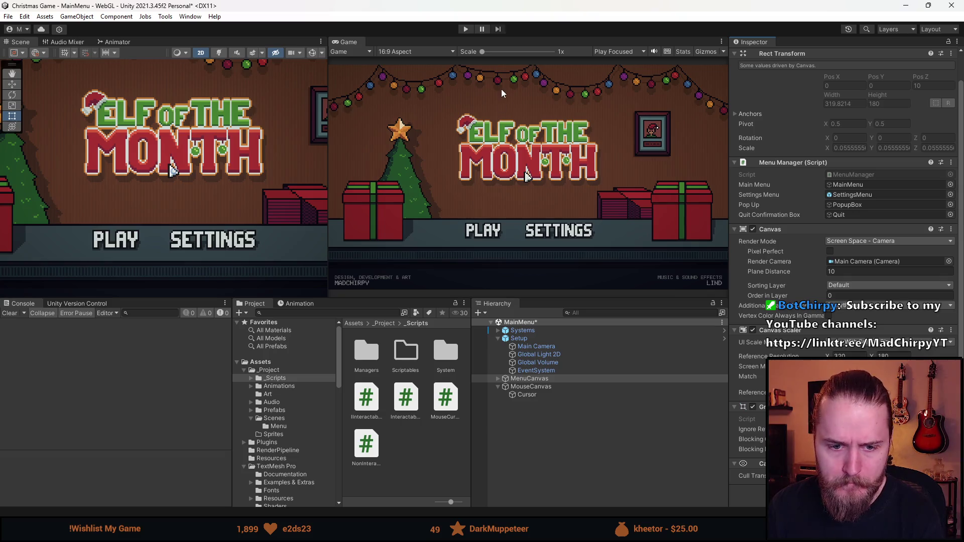
pyautogui.click(466, 29)
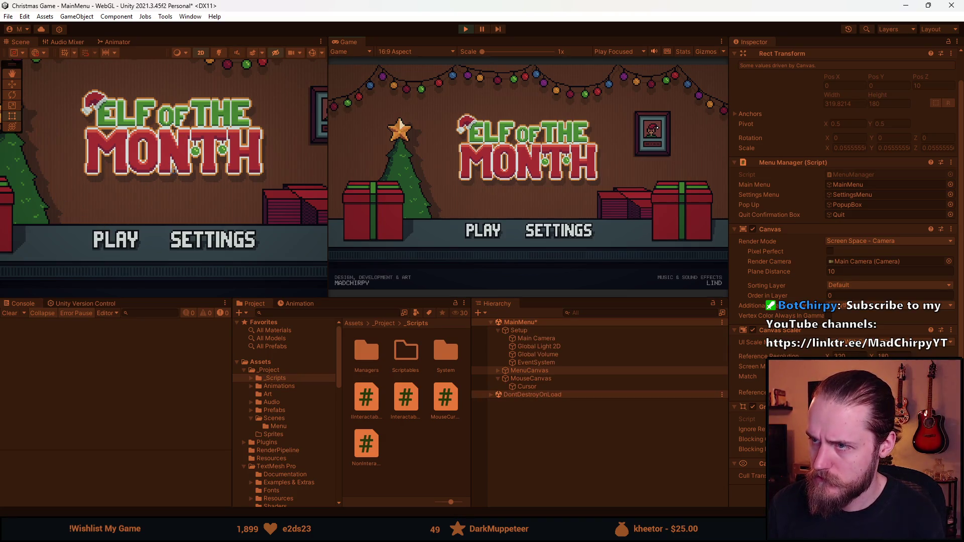
pyautogui.click(483, 28)
pyautogui.click(548, 386)
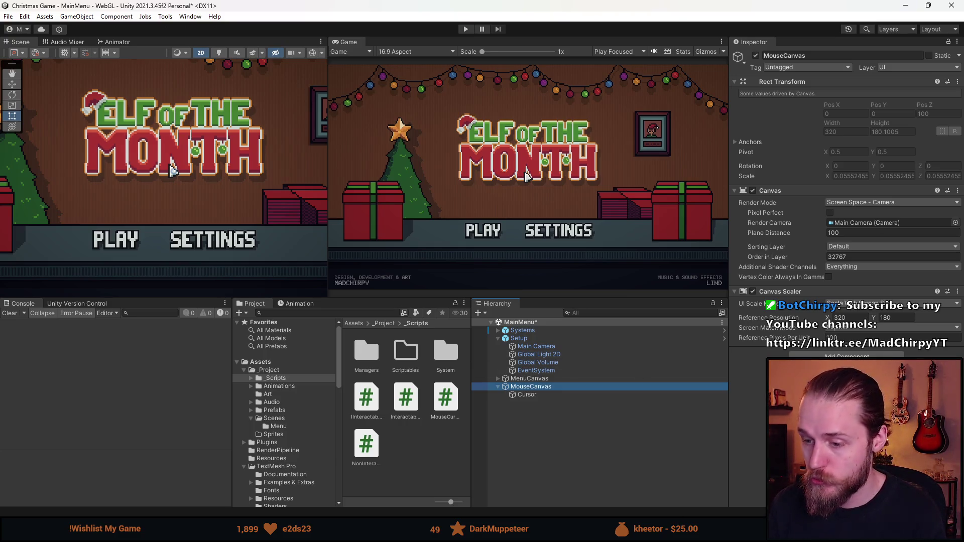
pyautogui.hotkey('alt', 'Tab')
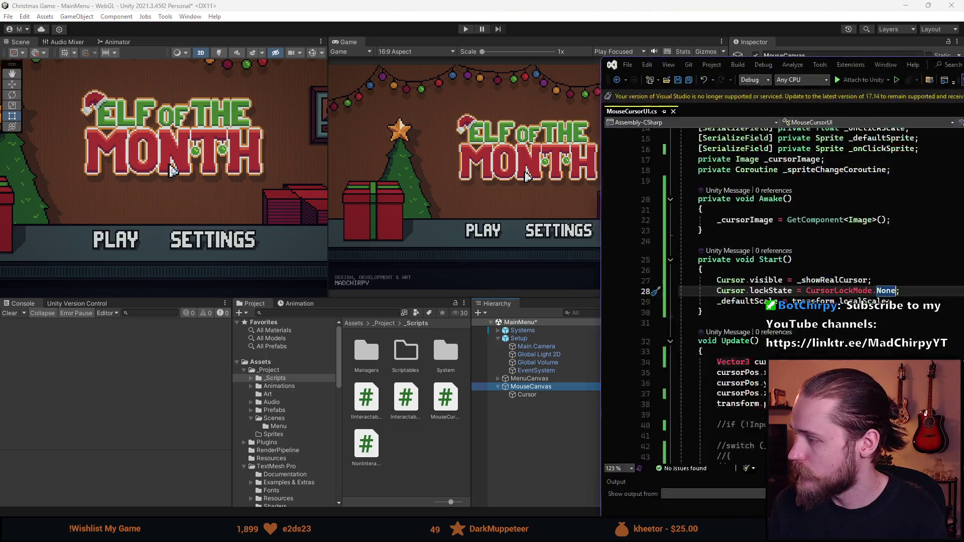
# Comment out cursor-positioning lines 34–38 in Update, then return to Unity to recompile
pyautogui.moveTo(568, 50); pyautogui.dragTo(507, 33)
pyautogui.scroll(-3, 209, 256)
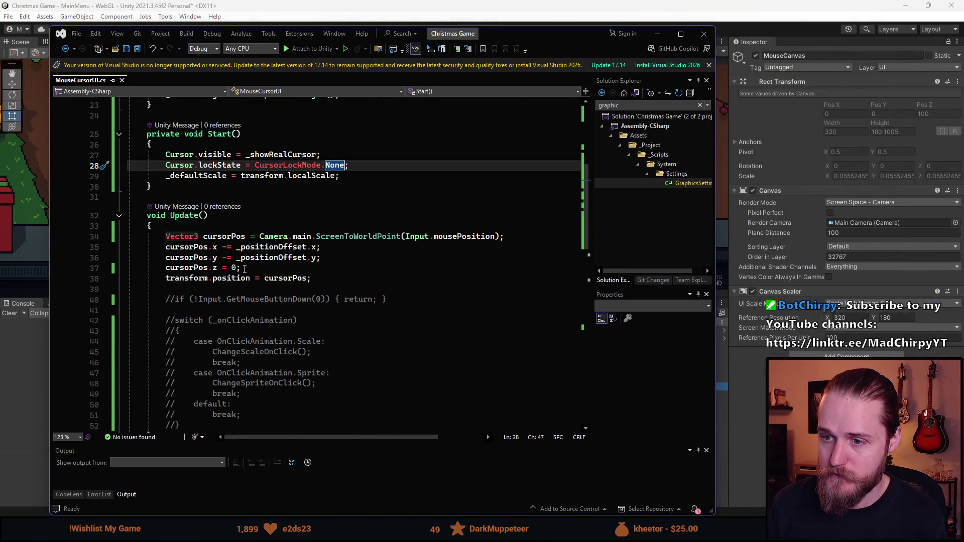
pyautogui.moveTo(572, 44)
pyautogui.mouseDown()
pyautogui.moveTo(963, 21)
pyautogui.moveTo(541, 123)
pyautogui.moveTo(536, 81)
pyautogui.mouseUp()
pyautogui.click(282, 261)
pyautogui.moveTo(289, 314)
pyautogui.mouseDown()
pyautogui.moveTo(126, 274)
pyautogui.moveTo(136, 273)
pyautogui.mouseUp()
pyautogui.hotkey('ctrl', 'k')
pyautogui.hotkey('ctrl', 'c')
pyautogui.click(275, 58)
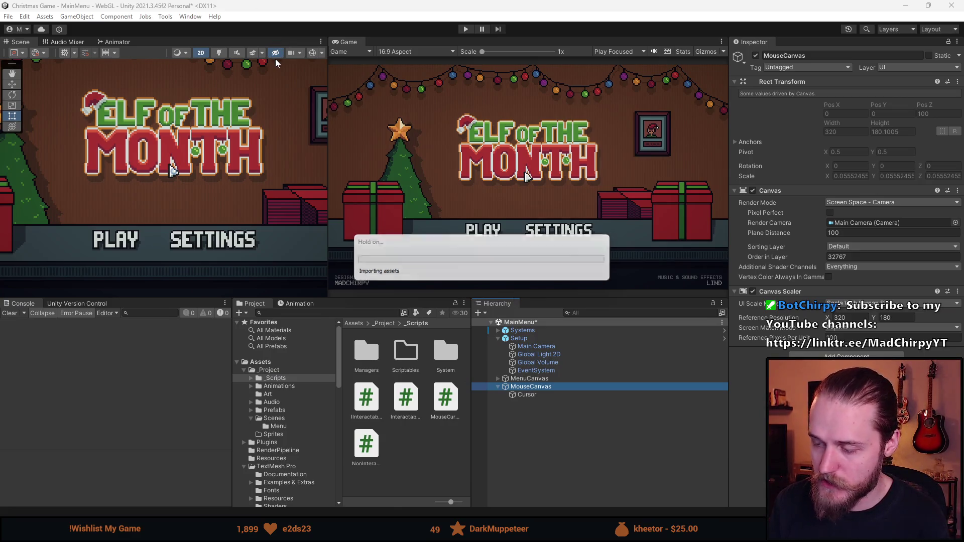
# Play-test the main menu with cursor positioning disabled: open SETTINGS, close the Audio panel, then stop
pyautogui.click(530, 379)
pyautogui.click(530, 386)
pyautogui.click(465, 29)
pyautogui.click(471, 30)
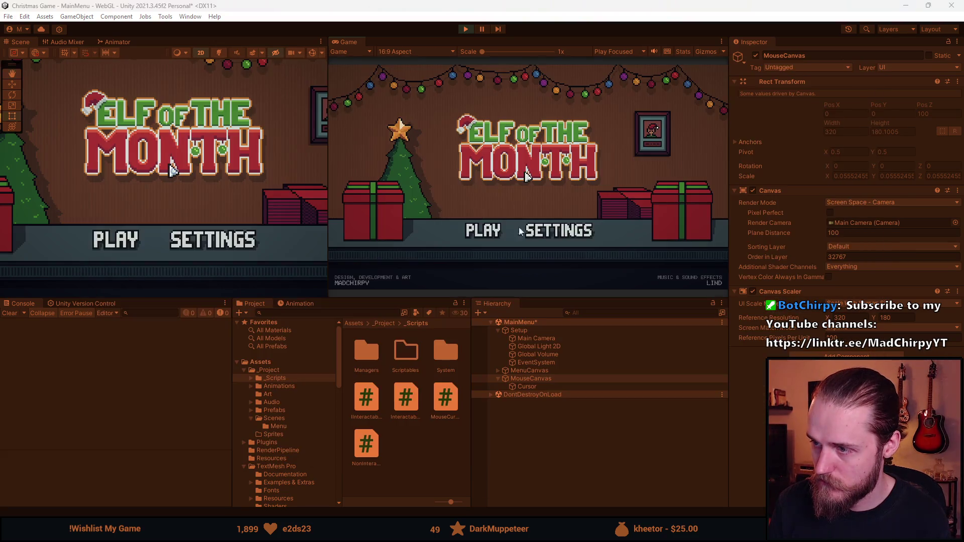
pyautogui.click(535, 231)
pyautogui.click(440, 134)
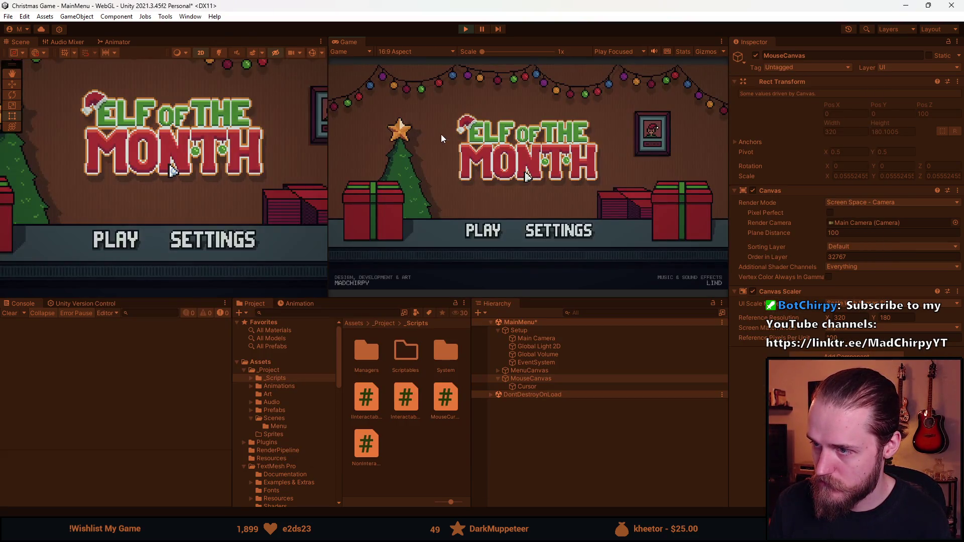
pyautogui.click(471, 31)
pyautogui.hotkey('alt', 'Tab')
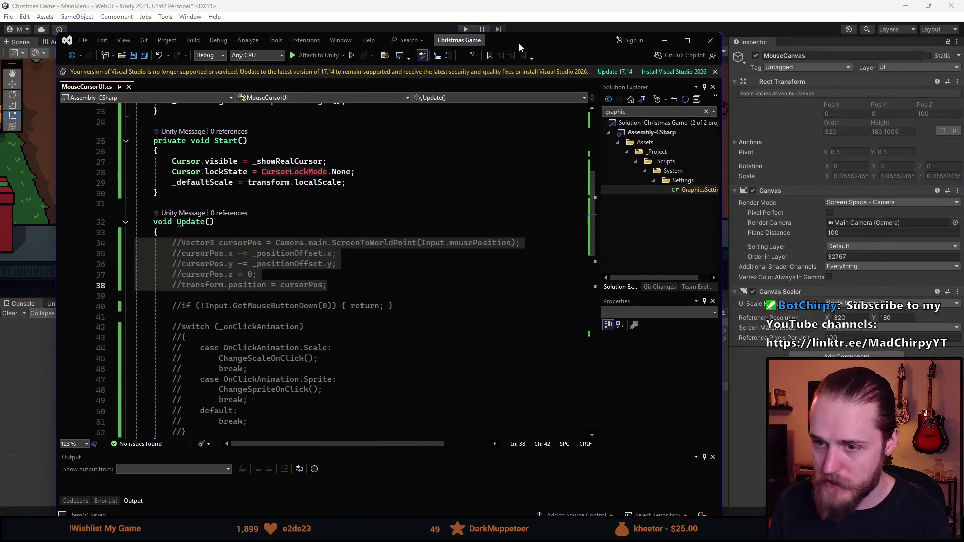
# Uncomment the cursor-positioning lines in Update that subtract _positionOffset
pyautogui.hotkey('ctrl', 'k')
pyautogui.hotkey('ctrl', 'u')
pyautogui.click(276, 265)
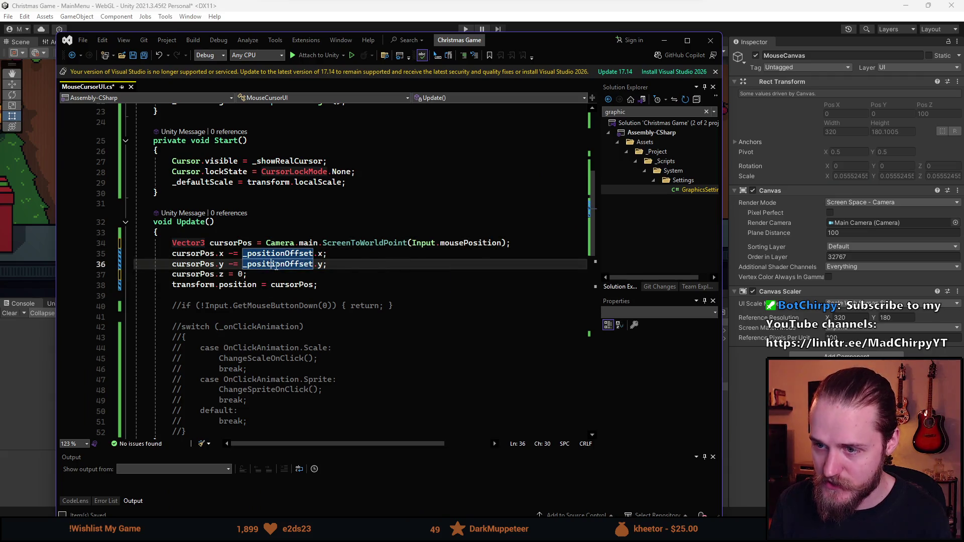
# Set the Cursor object's Mouse Cursor UI Position Offset to 0, 0
pyautogui.hotkey('alt', 'Tab')
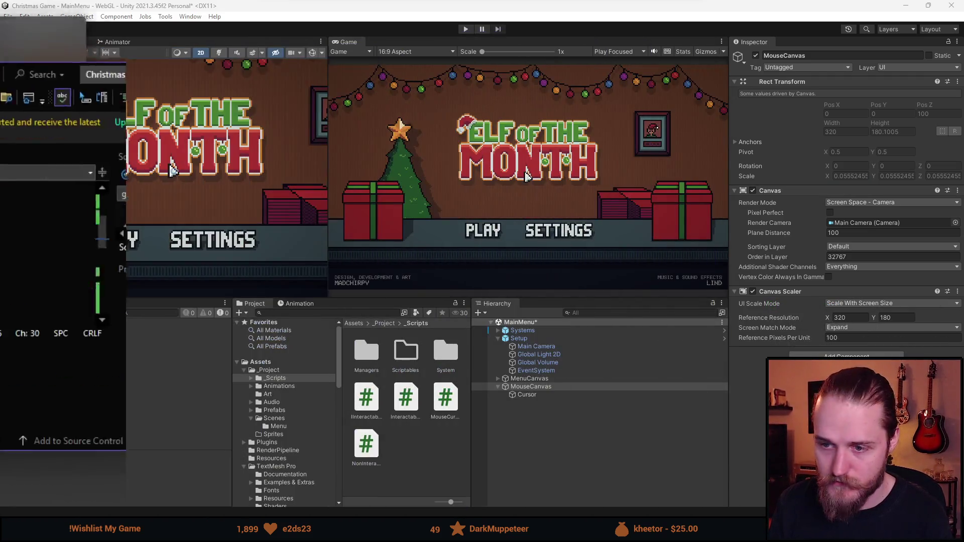
pyautogui.click(530, 395)
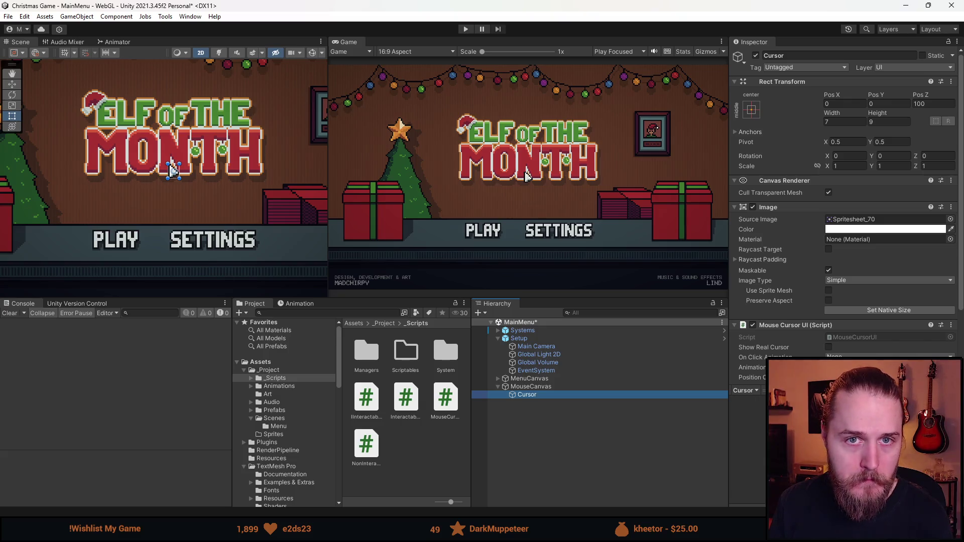
pyautogui.hotkey('alt', 'Tab')
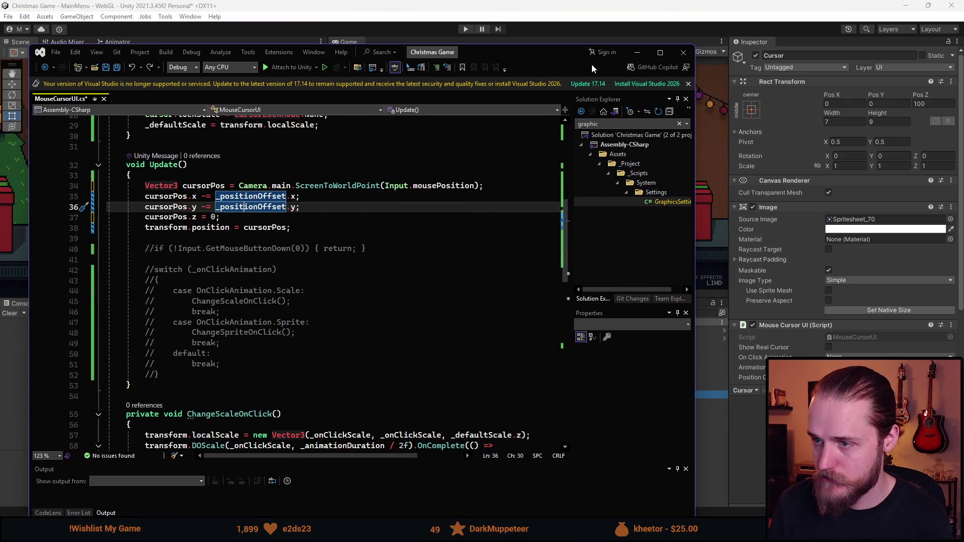
pyautogui.moveTo(597, 63)
pyautogui.mouseDown()
pyautogui.moveTo(580, 54)
pyautogui.moveTo(619, 54)
pyautogui.mouseUp()
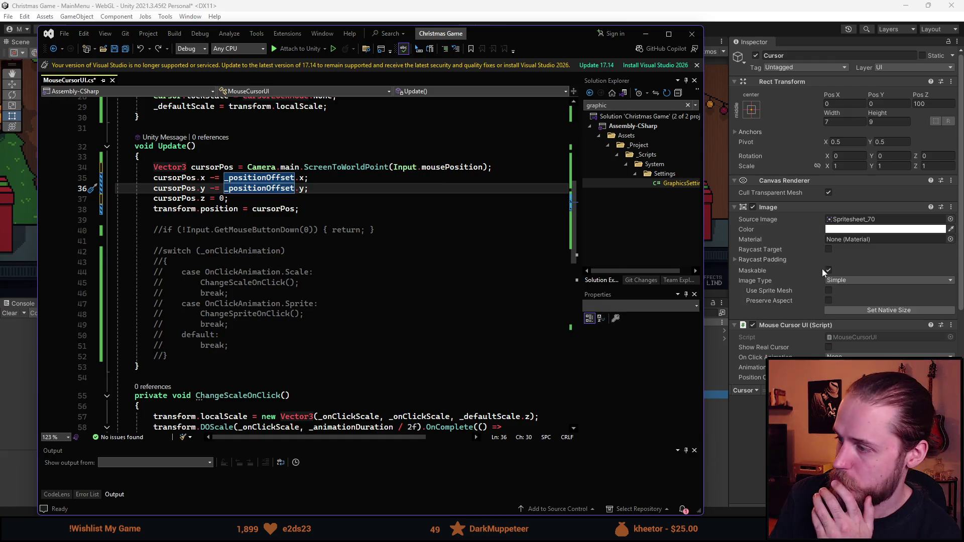
pyautogui.scroll(-3, 878, 269)
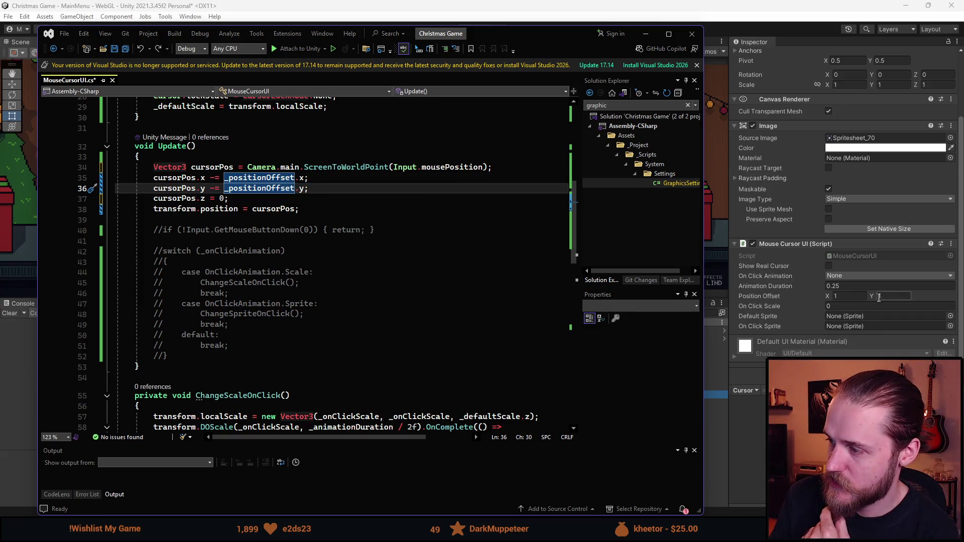
pyautogui.click(848, 296)
pyautogui.write('0')
pyautogui.press('Tab')
pyautogui.write('0')
pyautogui.hotkey('alt', 'Tab')
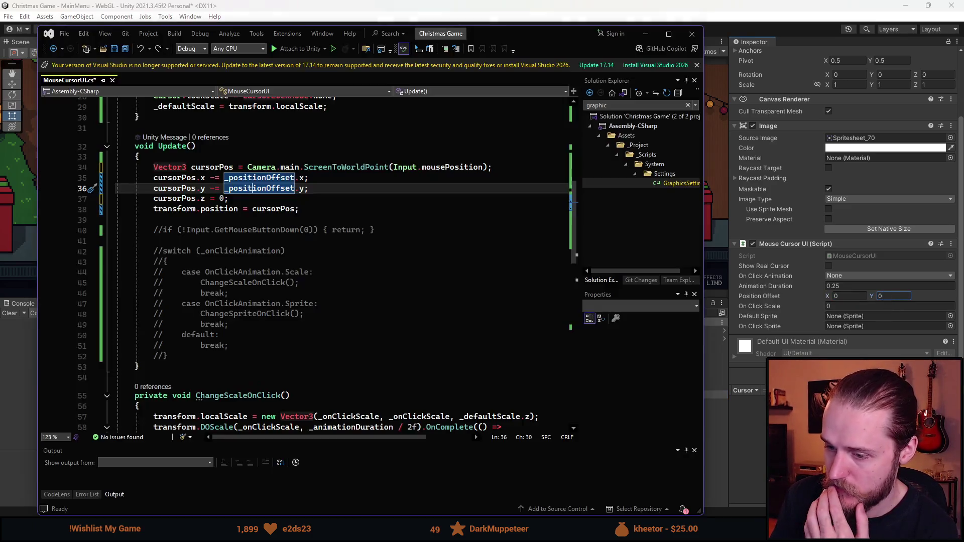
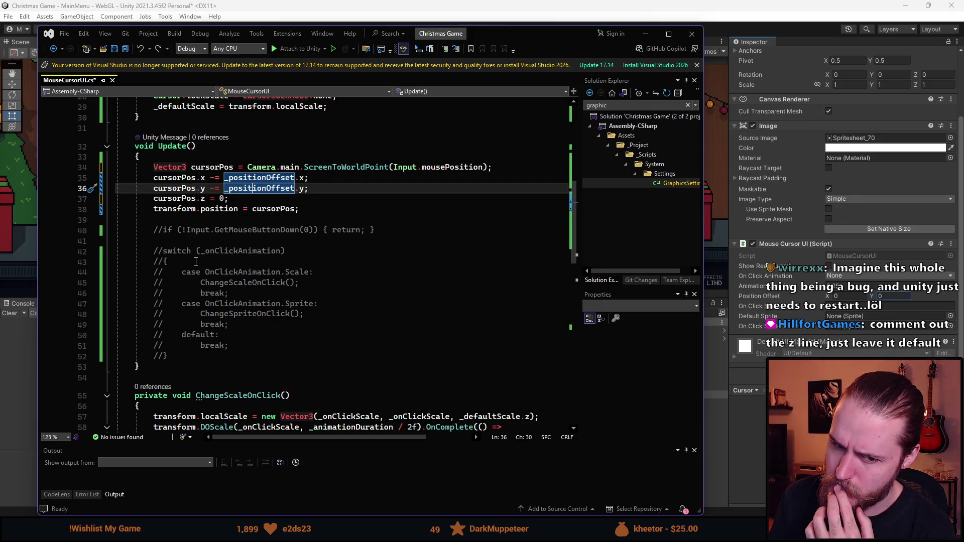
# Comment out line 37 (cursorPos.z = 0;) in MouseCursorUI.cs and save the script
pyautogui.click(153, 209)
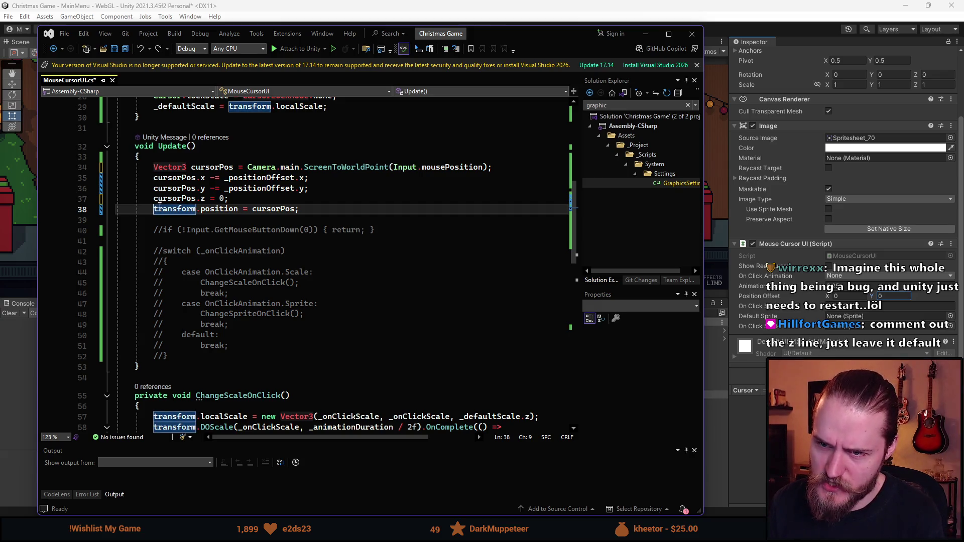
pyautogui.click(154, 199)
pyautogui.write('//')
pyautogui.hotkey('ctrl', 's')
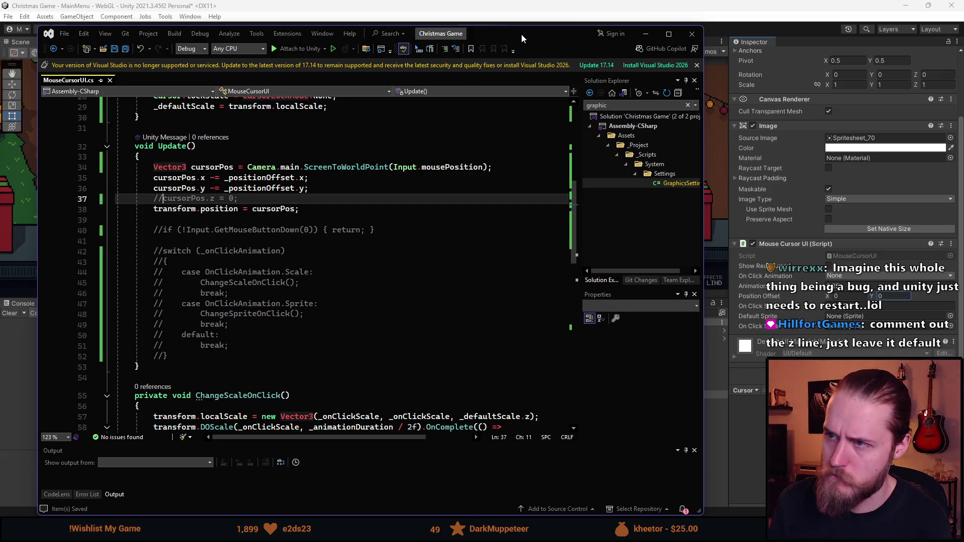
pyautogui.hotkey('alt', 'Tab')
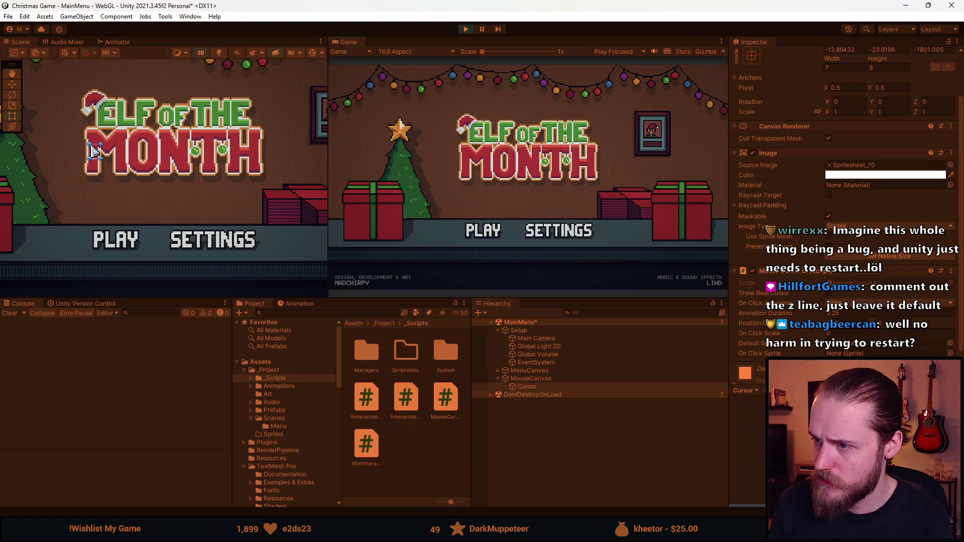
# Pause the running game and set the Cursor's Pos X and Pos Y to 0
pyautogui.hotkey('alt', 'Tab')
pyautogui.press('Escape')
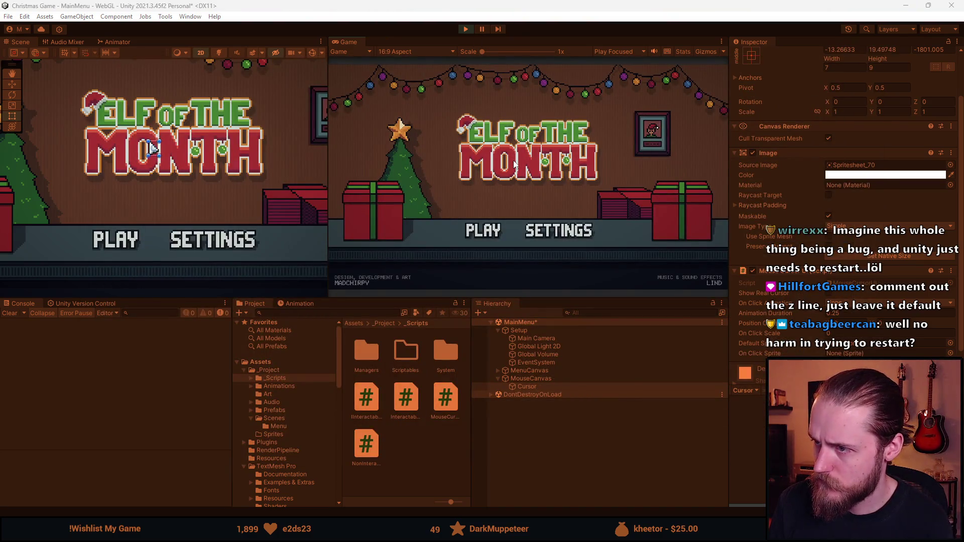
pyautogui.click(484, 29)
pyautogui.click(844, 50)
pyautogui.write('0')
pyautogui.click(896, 49)
pyautogui.write('0')
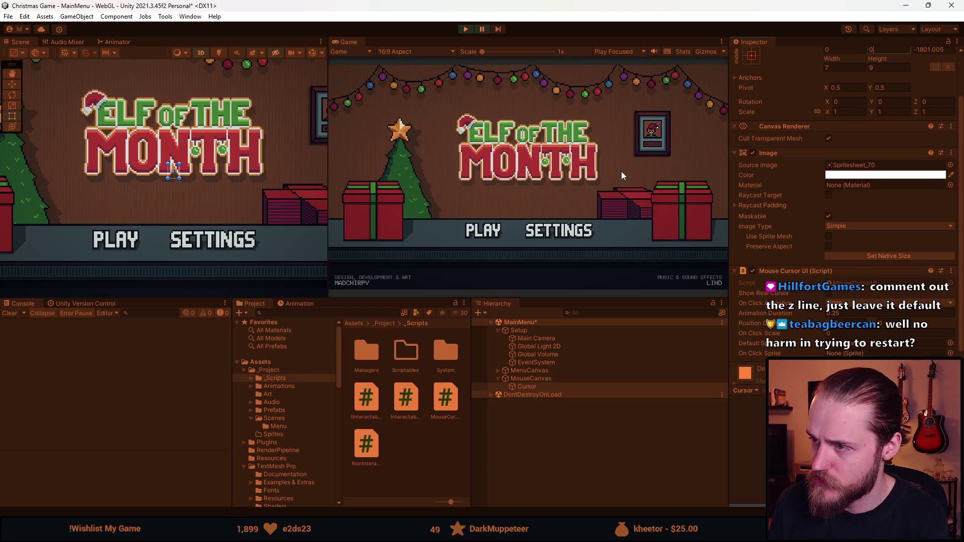
# Try Cursor Pos Z values 5, 10000 and -5000, then set Pos Z to 0
pyautogui.click(933, 51)
pyautogui.write('5')
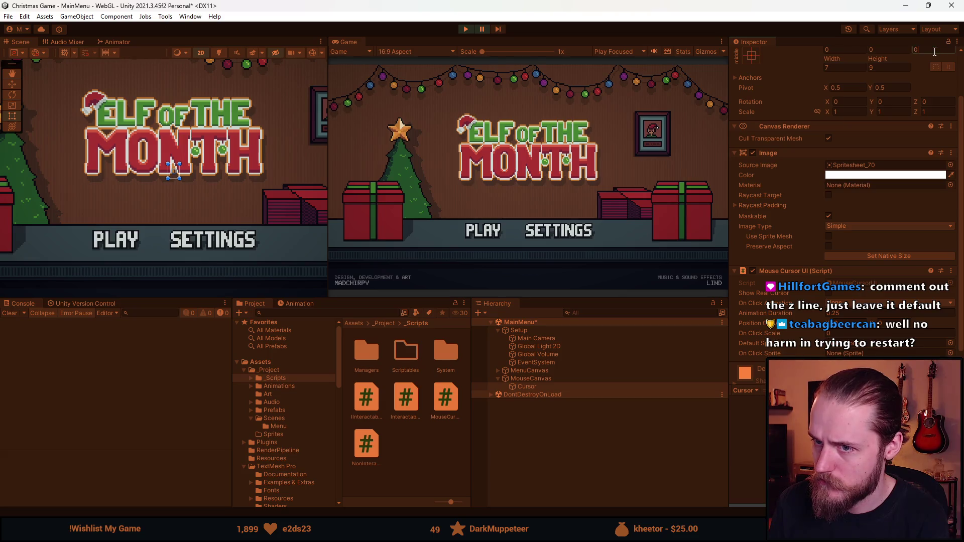
pyautogui.press('BackSpace')
pyautogui.write('10000000')
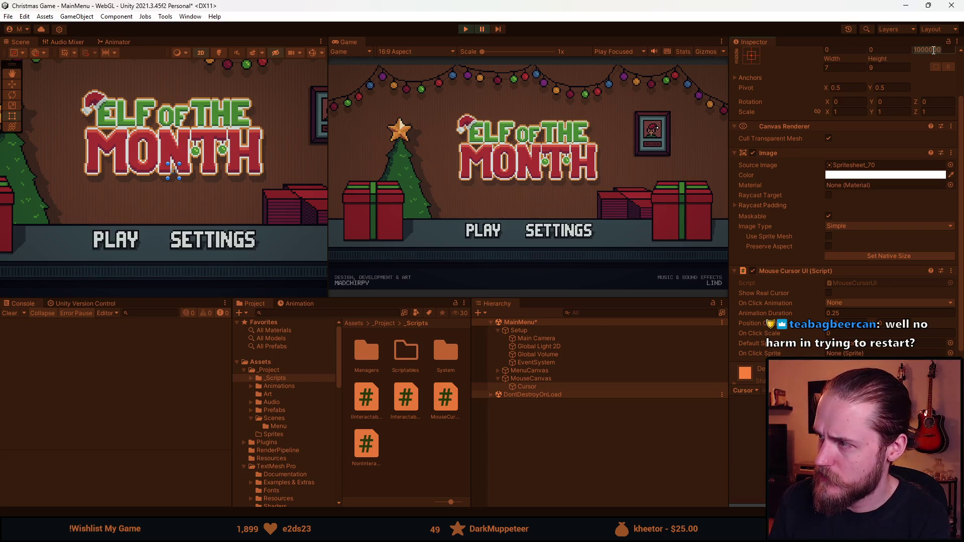
pyautogui.doubleClick(933, 49)
pyautogui.write('-5000')
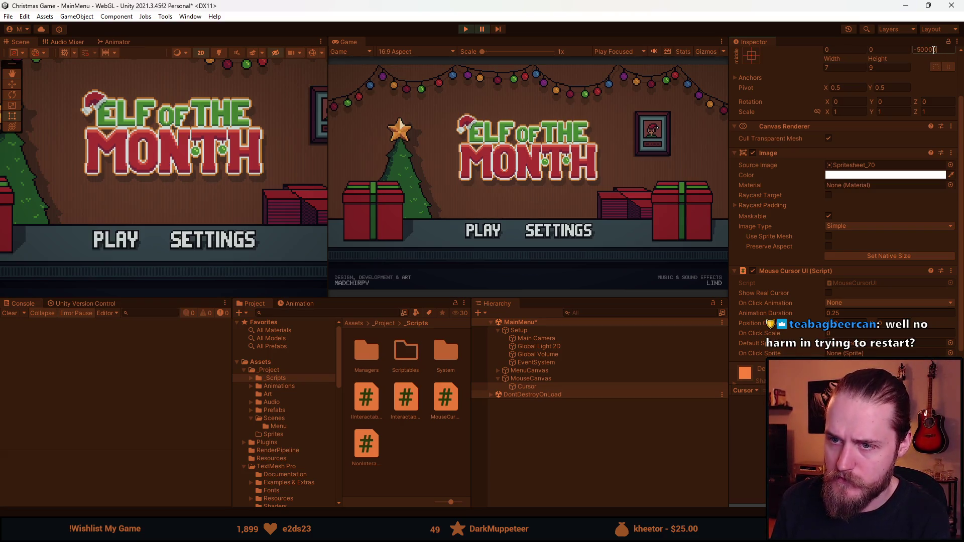
pyautogui.doubleClick(931, 49)
pyautogui.write('0')
pyautogui.press('Return')
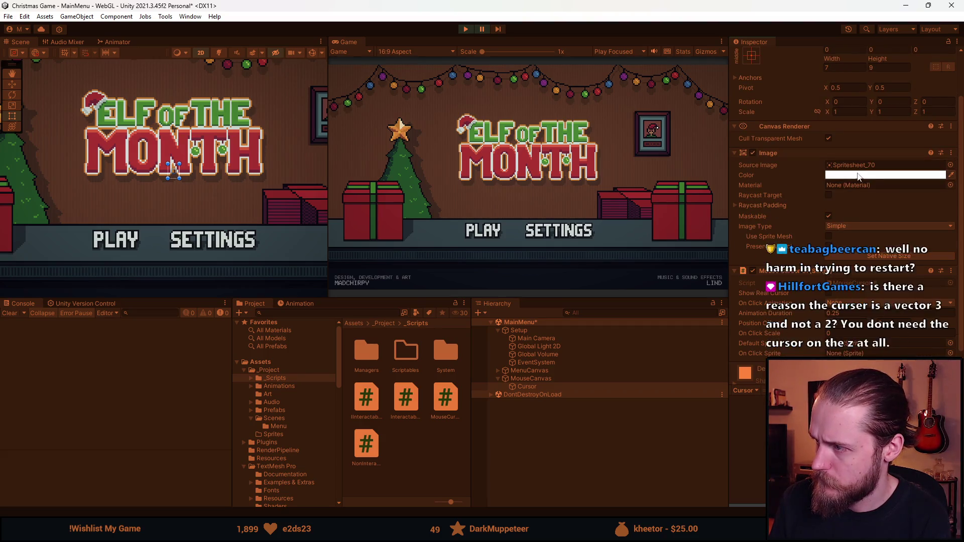
# Tint the Cursor image red and remove its Source Image sprite
pyautogui.click(883, 175)
pyautogui.moveTo(899, 230); pyautogui.dragTo(940, 219)
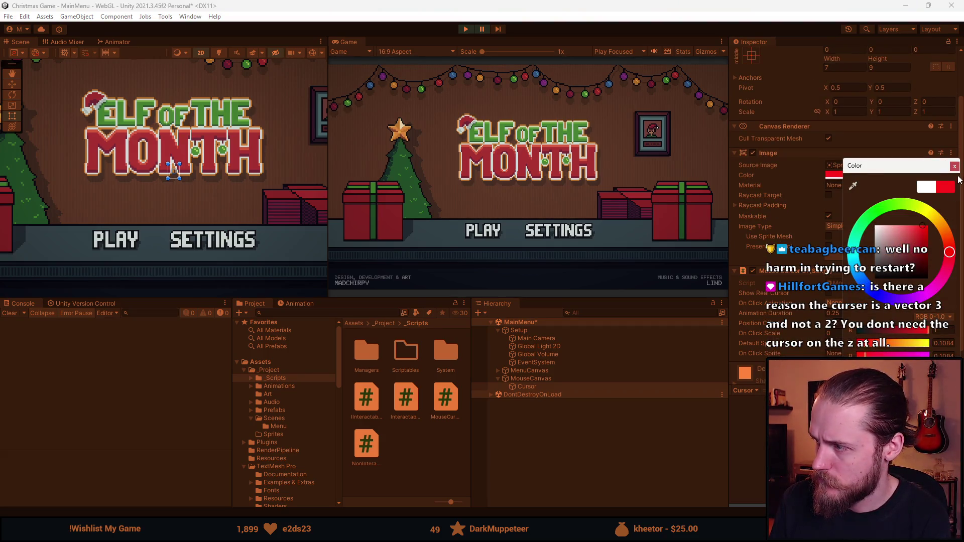
pyautogui.click(869, 191)
pyautogui.click(871, 163)
pyautogui.press('Delete')
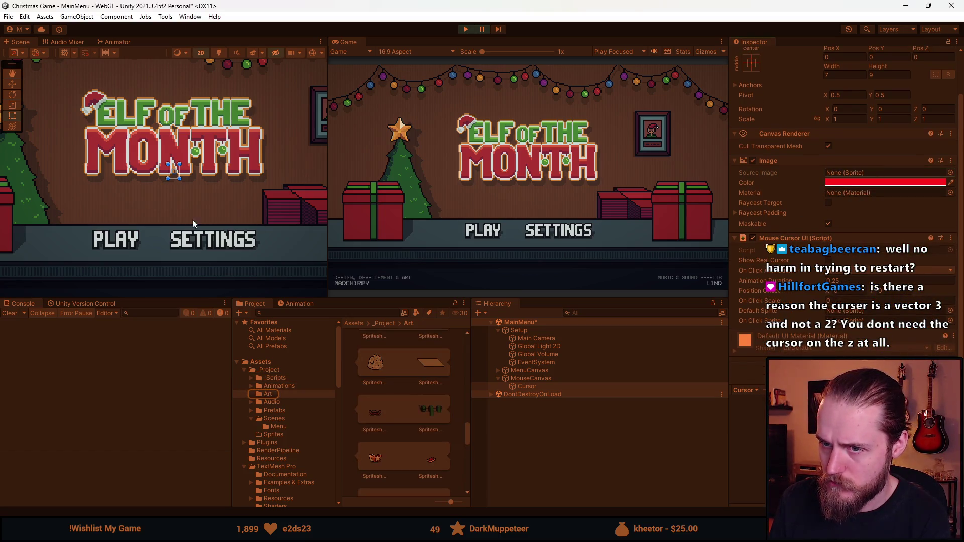
# Stop play mode and bring up MouseCursorUI.cs in Visual Studio
pyautogui.click(470, 29)
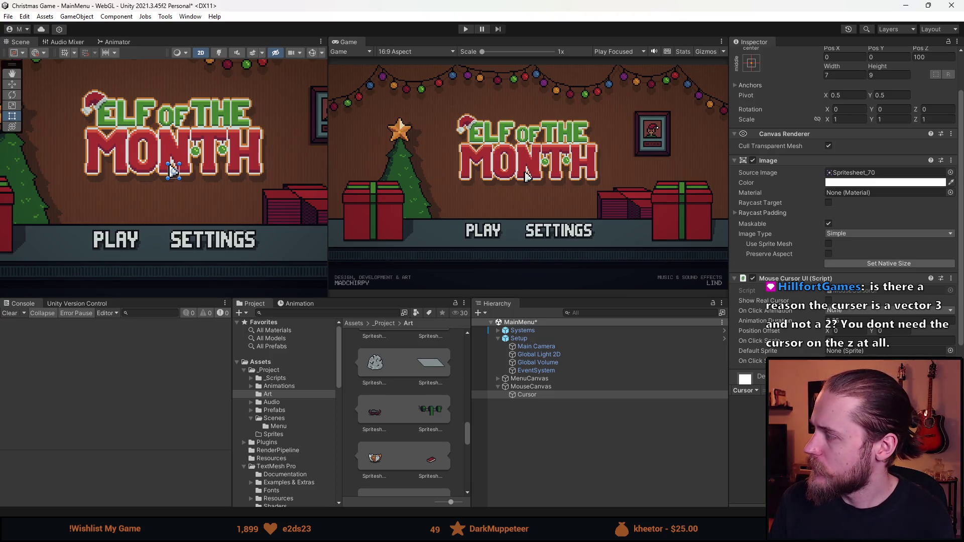
pyautogui.hotkey('alt', 'Tab')
pyautogui.scroll(6, 323, 254)
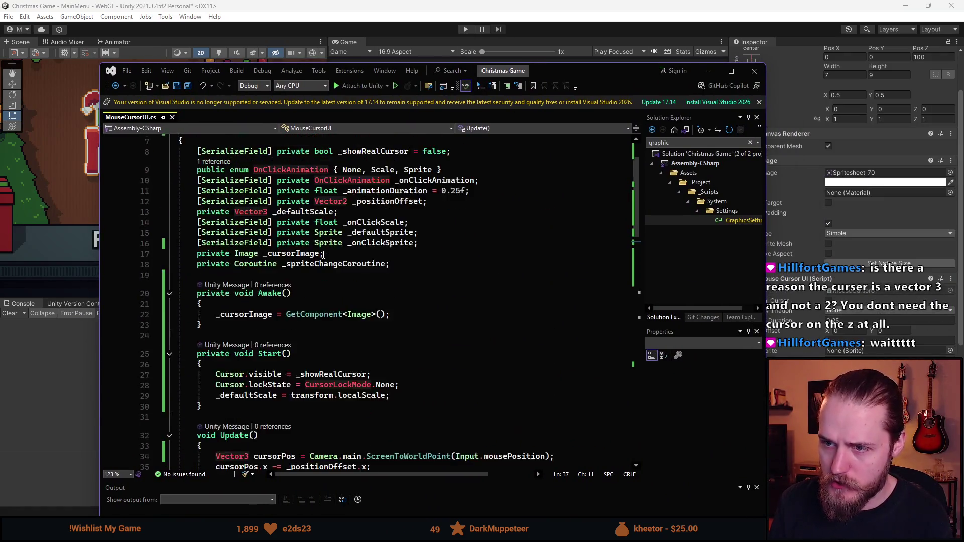
# Uncomment the cursorPos.z = 0 line in MouseCursorUI.cs and return to Unity
pyautogui.scroll(-1, 322, 254)
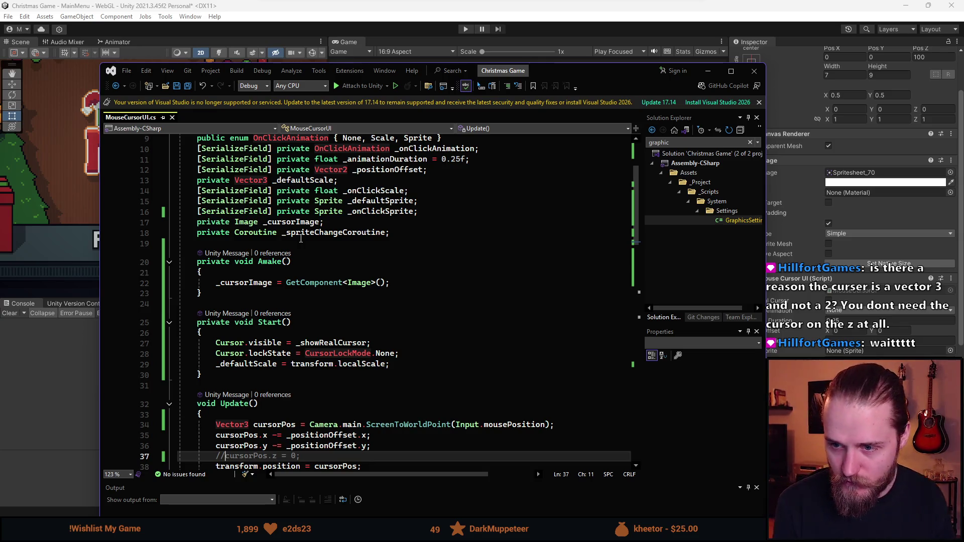
pyautogui.scroll(-1, 395, 211)
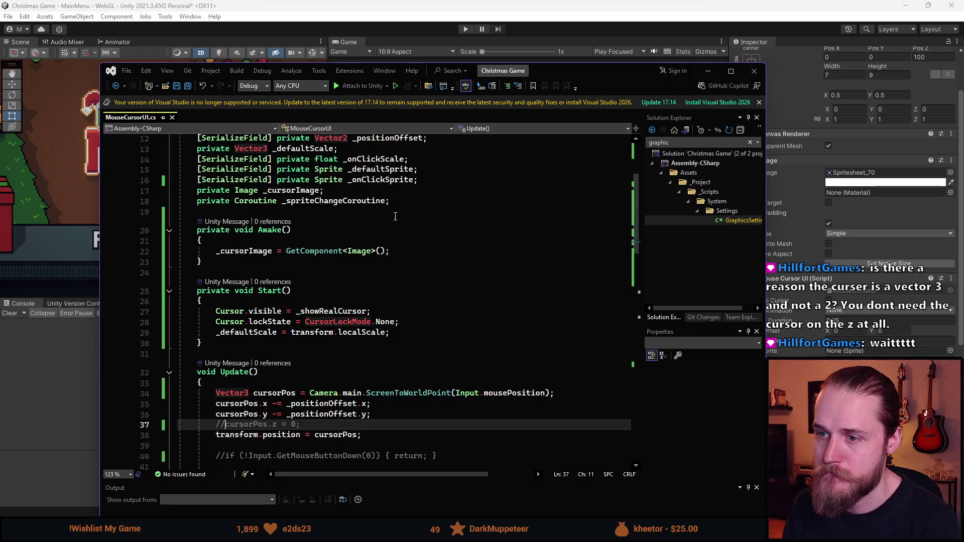
pyautogui.scroll(-4, 394, 210)
pyautogui.scroll(-1, 395, 217)
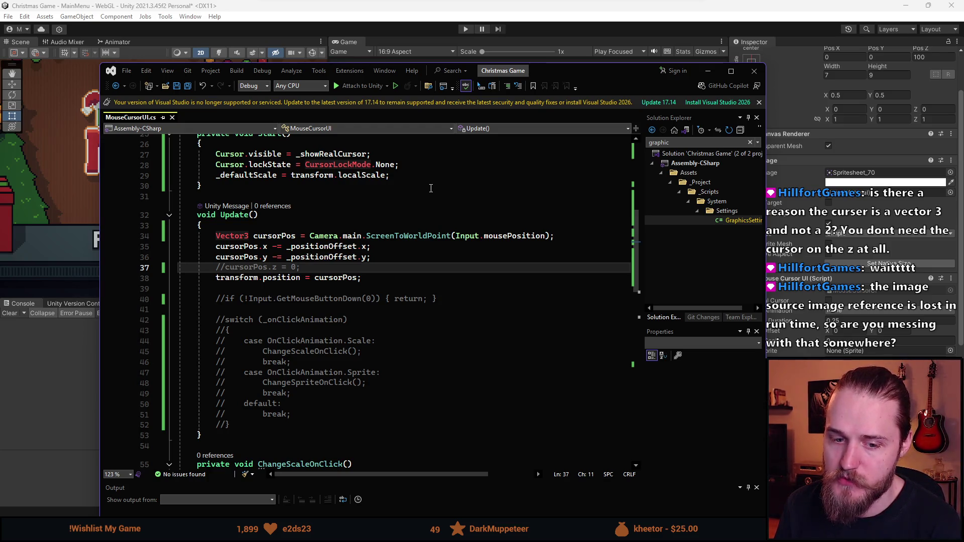
pyautogui.press('BackSpace')
pyautogui.press('BackSpace')
pyautogui.click(52, 107)
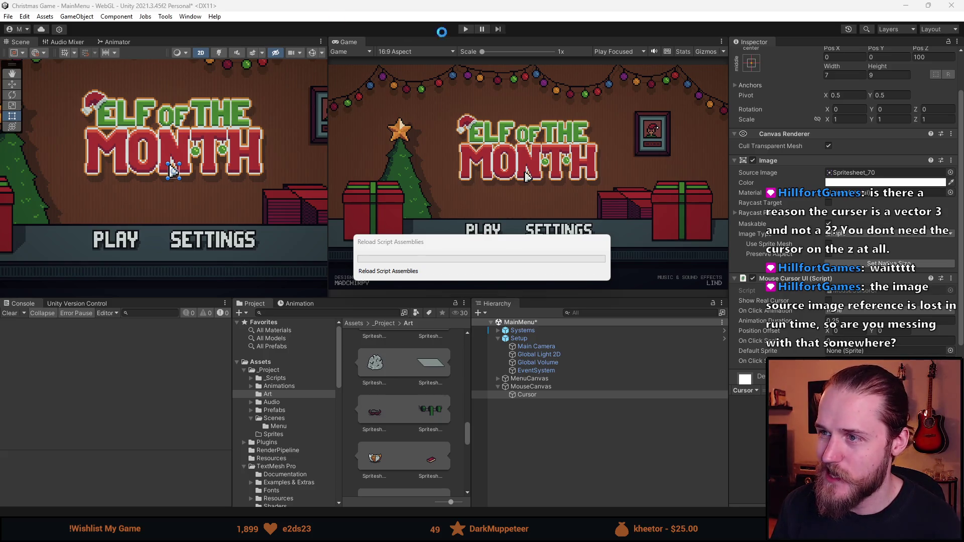
# Run the game and set the Cursor's Rect Transform Pos X and Pos Y to 0
pyautogui.click(468, 31)
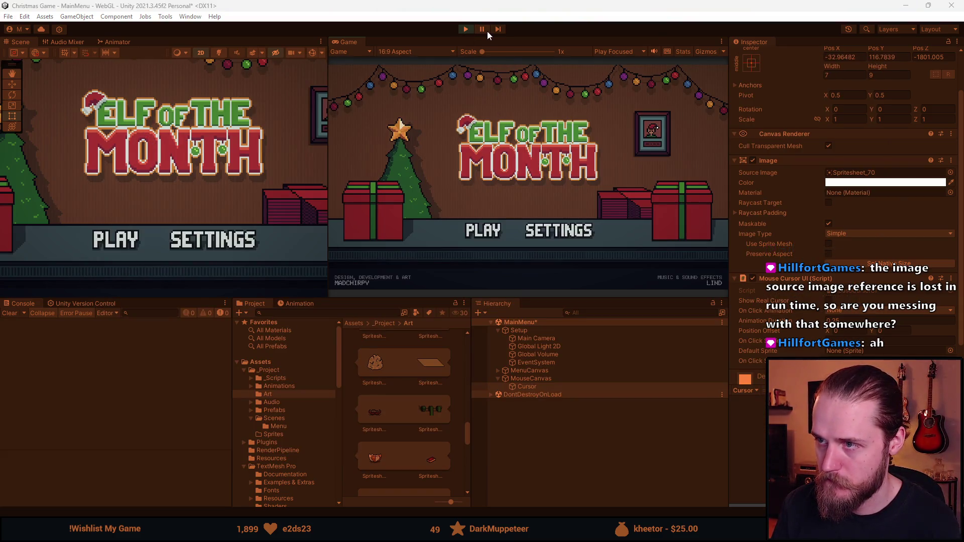
pyautogui.click(843, 57)
pyautogui.write('0')
pyautogui.click(882, 57)
pyautogui.write('0')
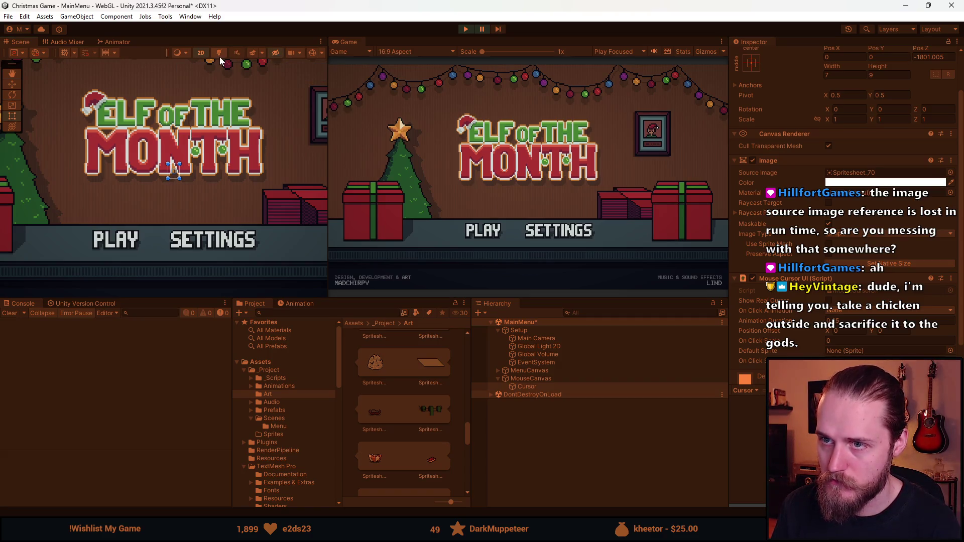
# Switch the Scene view to 3D, select Cursor and frame it with F
pyautogui.click(202, 54)
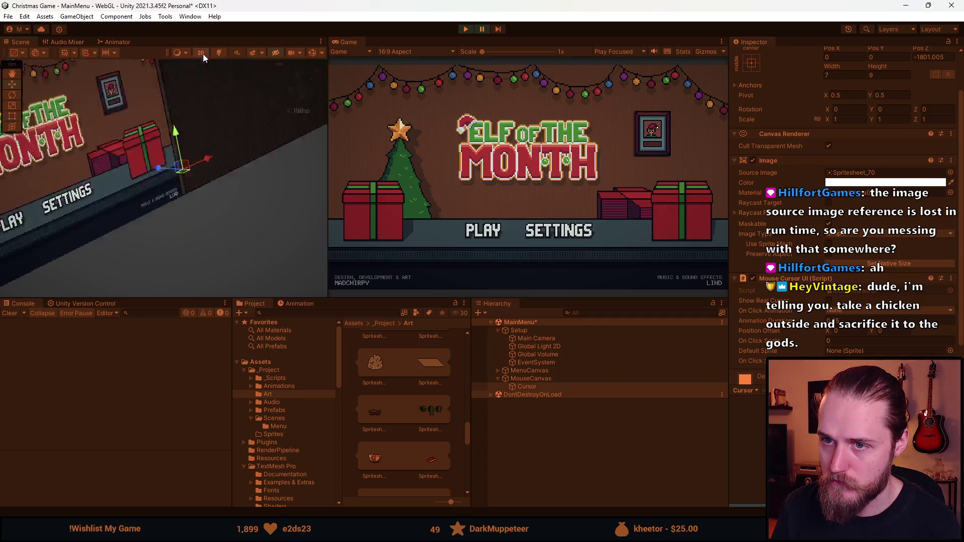
pyautogui.click(543, 378)
pyautogui.click(536, 385)
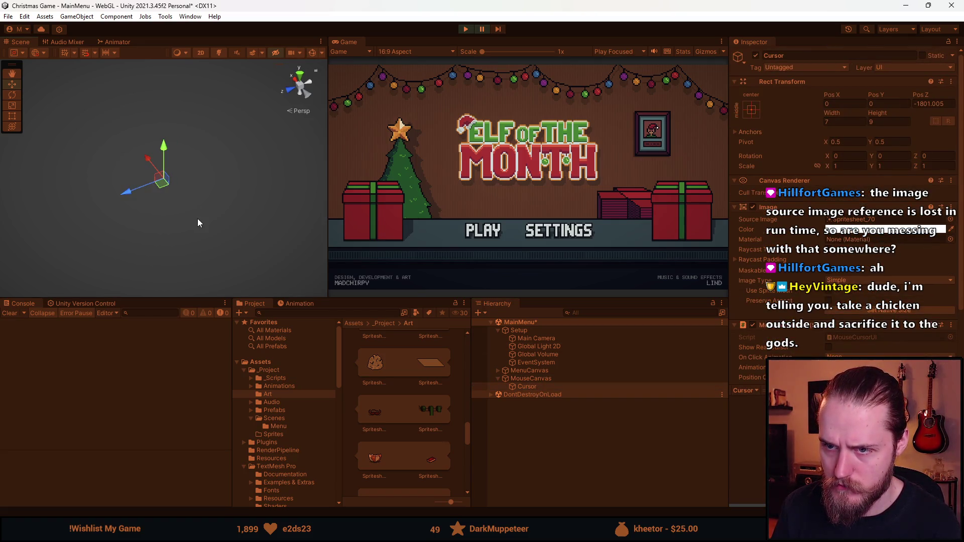
pyautogui.click(537, 381)
pyautogui.click(535, 386)
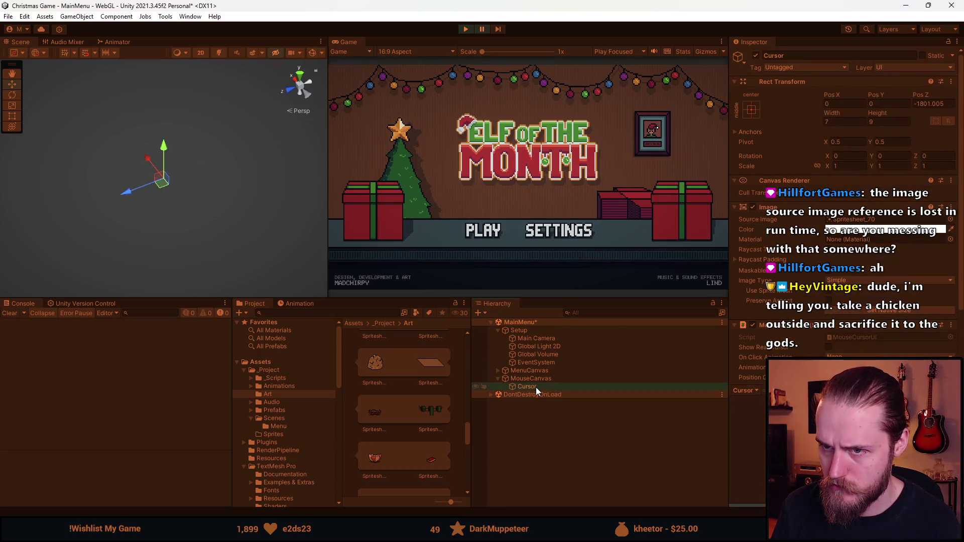
pyautogui.click(534, 377)
pyautogui.click(535, 386)
pyautogui.scroll(5, 273, 147)
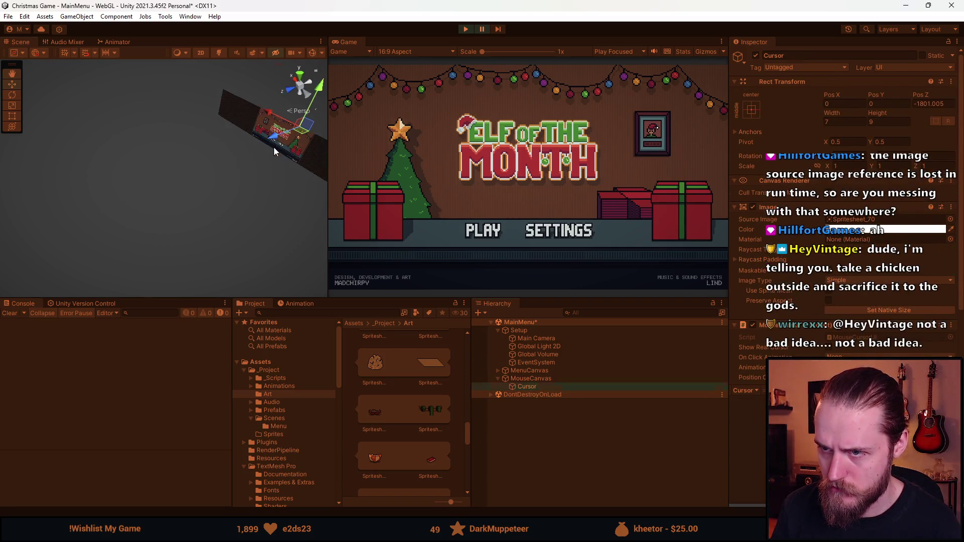
pyautogui.press('f')
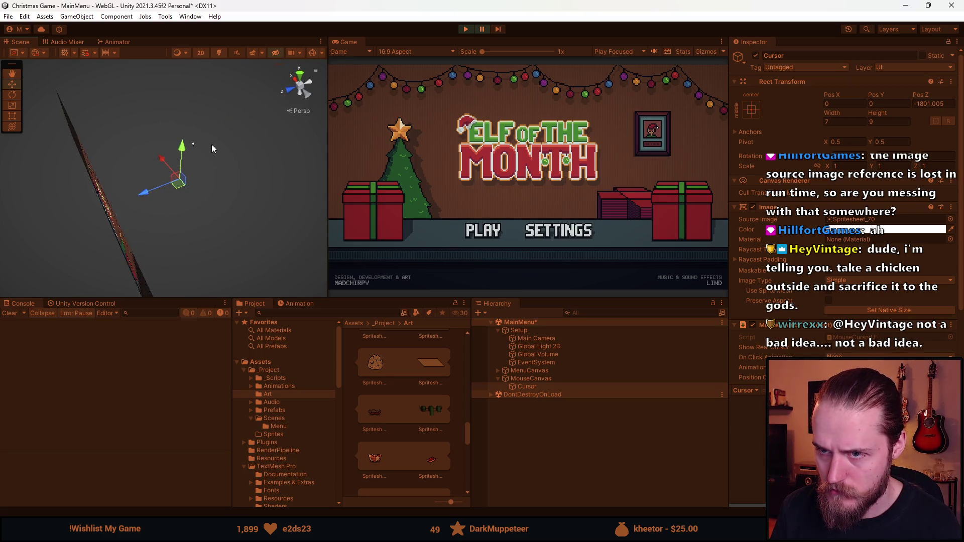
# Orbit the Scene view to see the Cursor relative to the menu canvas straight-on
pyautogui.moveTo(146, 162); pyautogui.dragTo(225, 103)
pyautogui.moveTo(167, 165)
pyautogui.mouseDown()
pyautogui.moveTo(151, 193)
pyautogui.moveTo(252, 92)
pyautogui.moveTo(257, 129)
pyautogui.moveTo(258, 99)
pyautogui.moveTo(217, 98)
pyautogui.moveTo(219, 132)
pyautogui.moveTo(216, 111)
pyautogui.moveTo(198, 121)
pyautogui.mouseUp()
pyautogui.moveTo(249, 146)
pyautogui.mouseDown()
pyautogui.moveTo(194, 155)
pyautogui.moveTo(73, 215)
pyautogui.moveTo(138, 223)
pyautogui.moveTo(182, 176)
pyautogui.moveTo(109, 205)
pyautogui.moveTo(157, 176)
pyautogui.moveTo(151, 136)
pyautogui.moveTo(162, 300)
pyautogui.mouseUp()
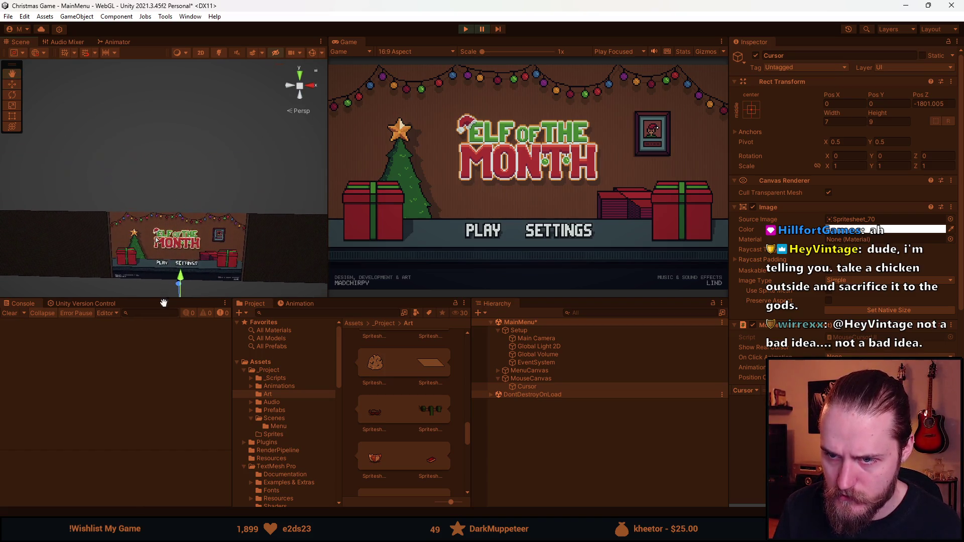
pyautogui.moveTo(186, 256)
pyautogui.mouseDown()
pyautogui.moveTo(166, 269)
pyautogui.moveTo(241, 78)
pyautogui.moveTo(246, 10)
pyautogui.moveTo(179, 66)
pyautogui.moveTo(213, 108)
pyautogui.moveTo(224, 75)
pyautogui.mouseUp()
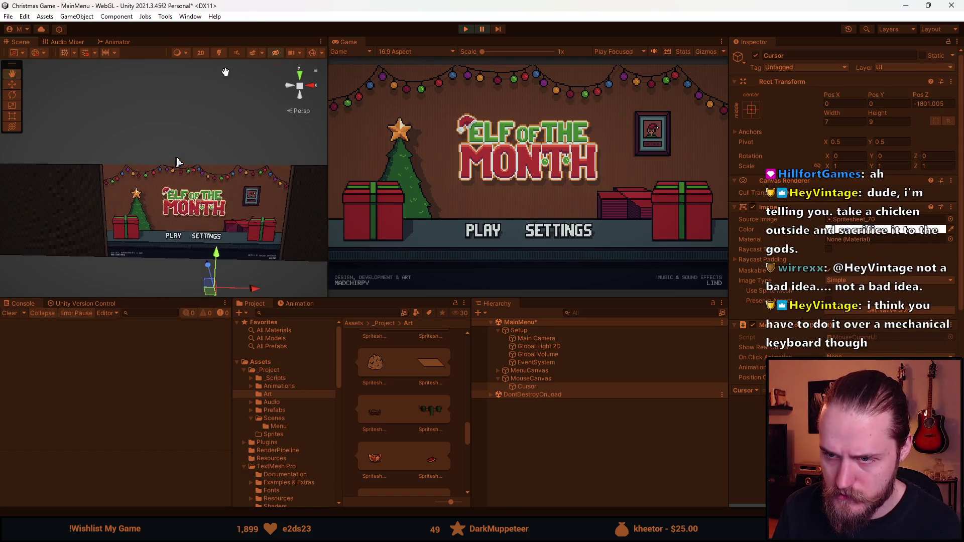
pyautogui.click(532, 379)
pyautogui.click(543, 387)
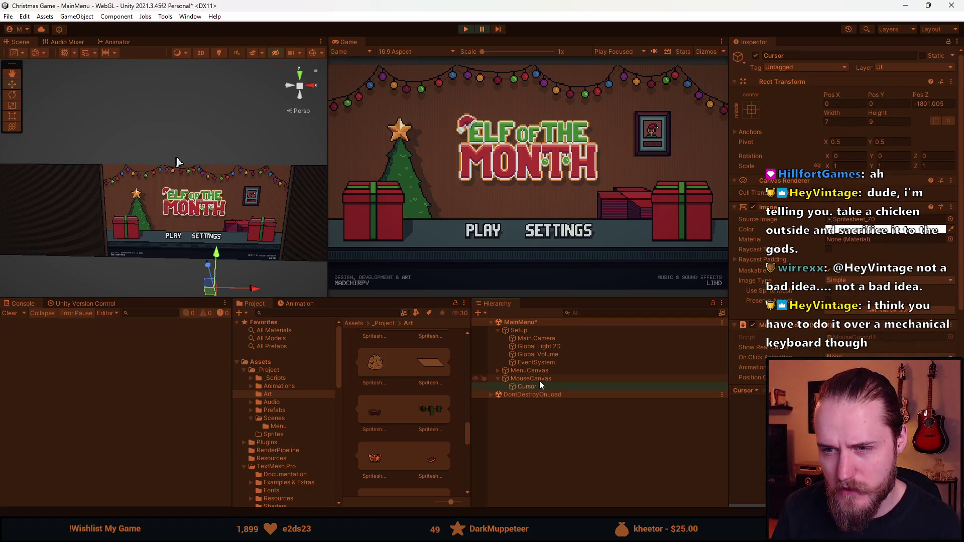
# Drag the Cursor over the running menu canvas, ending at Pos X -117, Pos Y 112.4
pyautogui.click(539, 381)
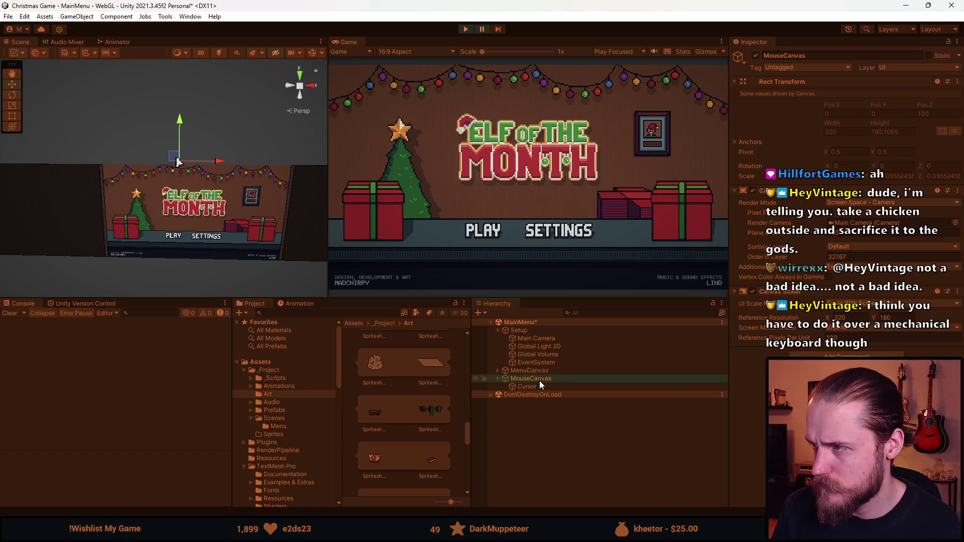
pyautogui.click(533, 387)
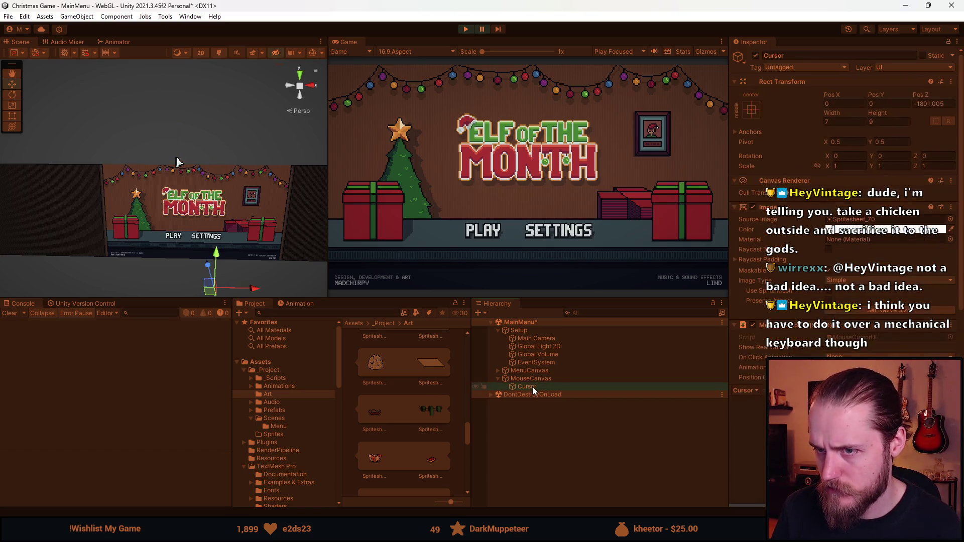
pyautogui.moveTo(176, 161); pyautogui.dragTo(168, 130)
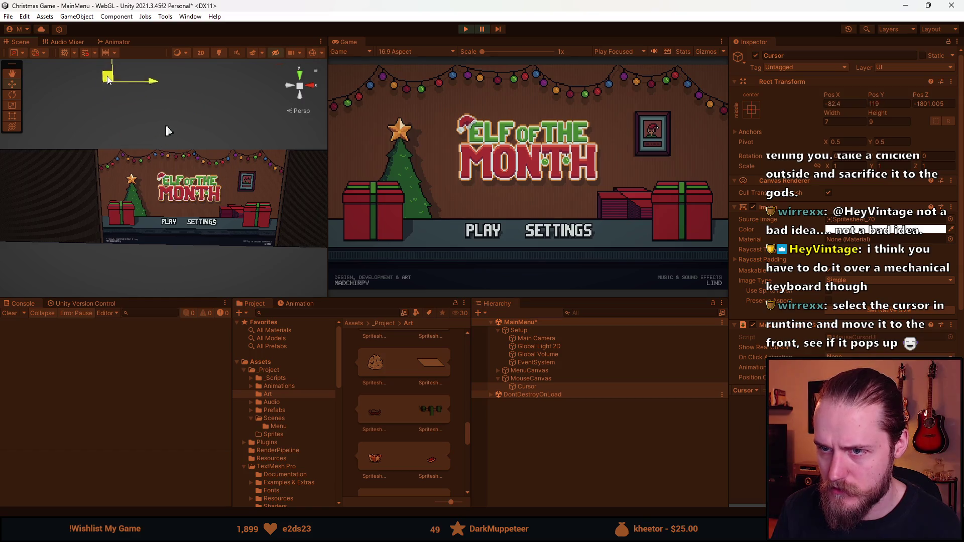
pyautogui.moveTo(161, 121)
pyautogui.mouseDown()
pyautogui.moveTo(150, 140)
pyautogui.moveTo(206, 164)
pyautogui.moveTo(164, 178)
pyautogui.moveTo(199, 176)
pyautogui.moveTo(181, 174)
pyautogui.mouseUp()
pyautogui.click(562, 381)
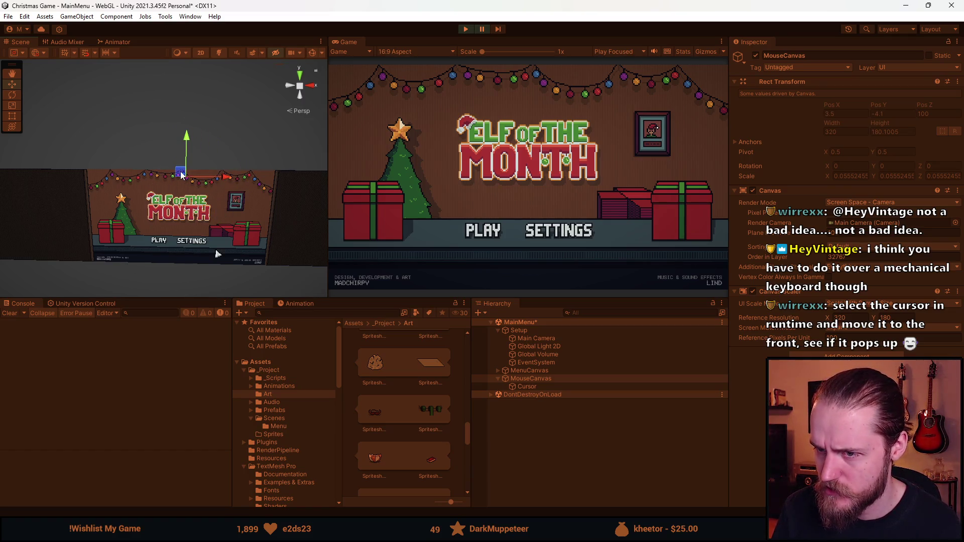
pyautogui.click(527, 386)
pyautogui.moveTo(215, 273)
pyautogui.mouseDown()
pyautogui.moveTo(214, 144)
pyautogui.moveTo(143, 91)
pyautogui.mouseUp()
pyautogui.moveTo(205, 237)
pyautogui.mouseDown()
pyautogui.moveTo(166, 155)
pyautogui.moveTo(136, 161)
pyautogui.moveTo(92, 210)
pyautogui.moveTo(187, 186)
pyautogui.moveTo(114, 188)
pyautogui.moveTo(170, 186)
pyautogui.moveTo(42, 108)
pyautogui.moveTo(119, 273)
pyautogui.moveTo(90, 204)
pyautogui.moveTo(163, 117)
pyautogui.moveTo(244, 172)
pyautogui.mouseUp()
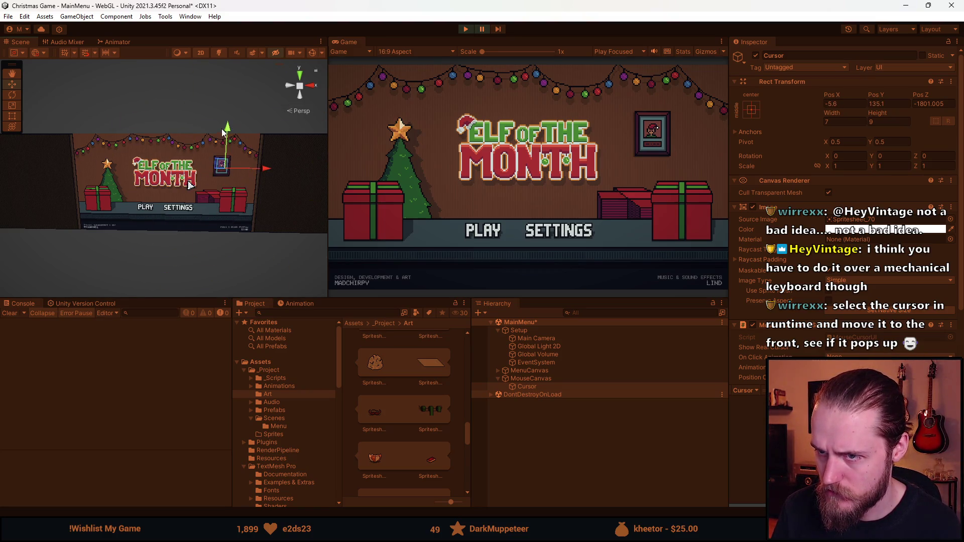
pyautogui.click(526, 386)
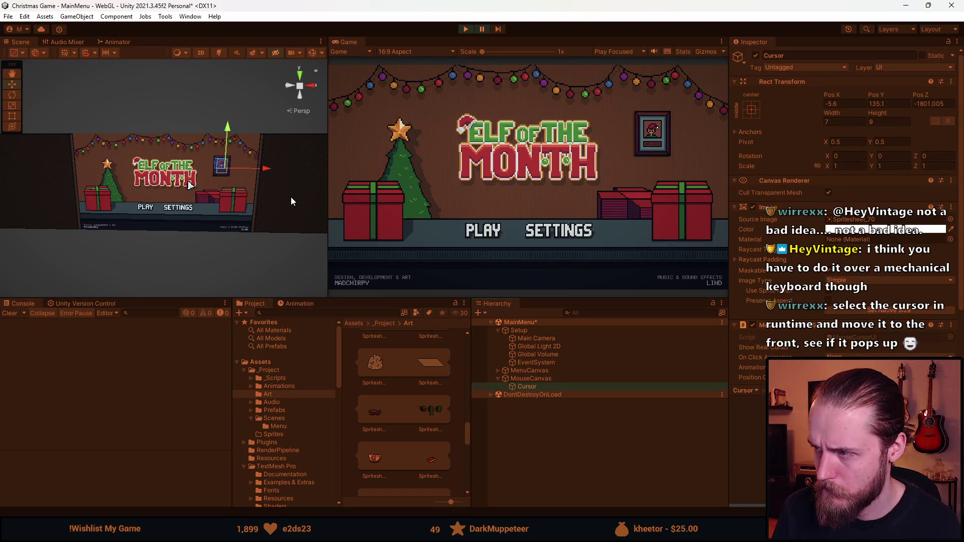
pyautogui.moveTo(235, 165)
pyautogui.mouseDown()
pyautogui.moveTo(102, 210)
pyautogui.moveTo(226, 163)
pyautogui.moveTo(136, 186)
pyautogui.mouseUp()
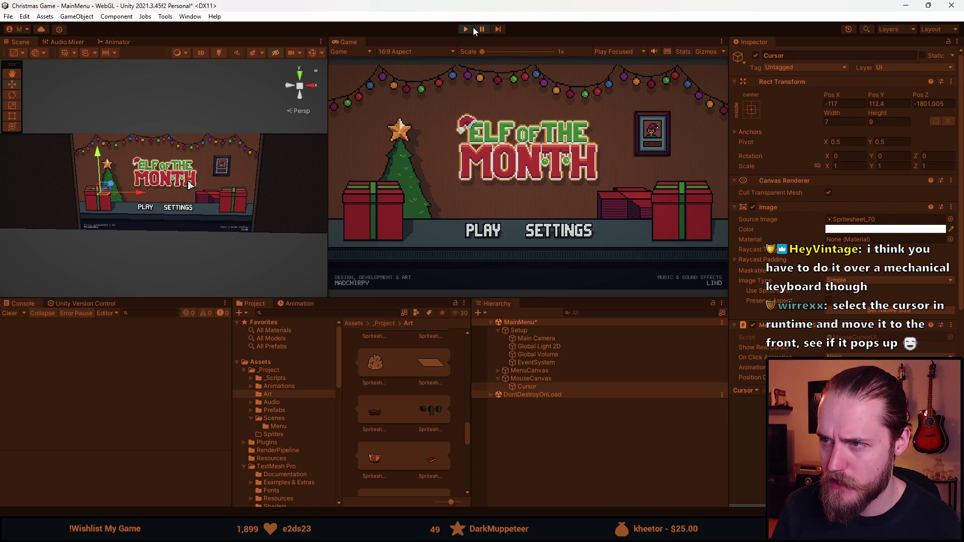
# Exit Play mode and select Cursor, now back at Pos 0, 0, 100
pyautogui.click(465, 29)
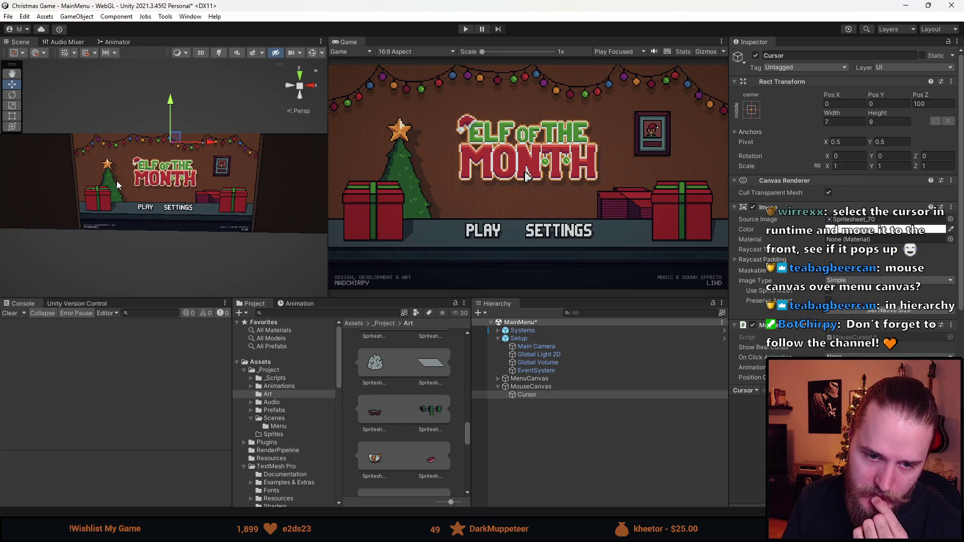
pyautogui.click(529, 398)
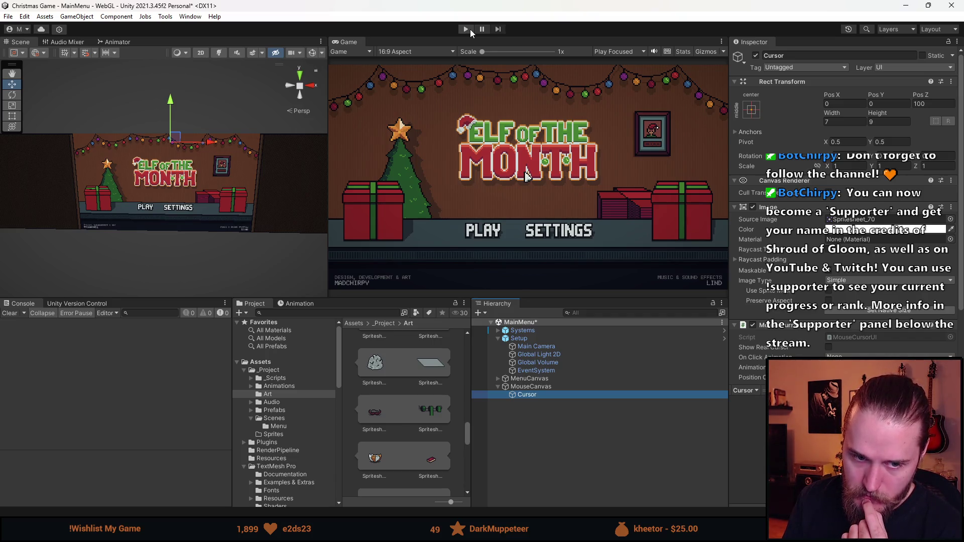
# Compare MouseCanvas settings, then move Cursor under MenuCanvas in the Hierarchy
pyautogui.click(530, 388)
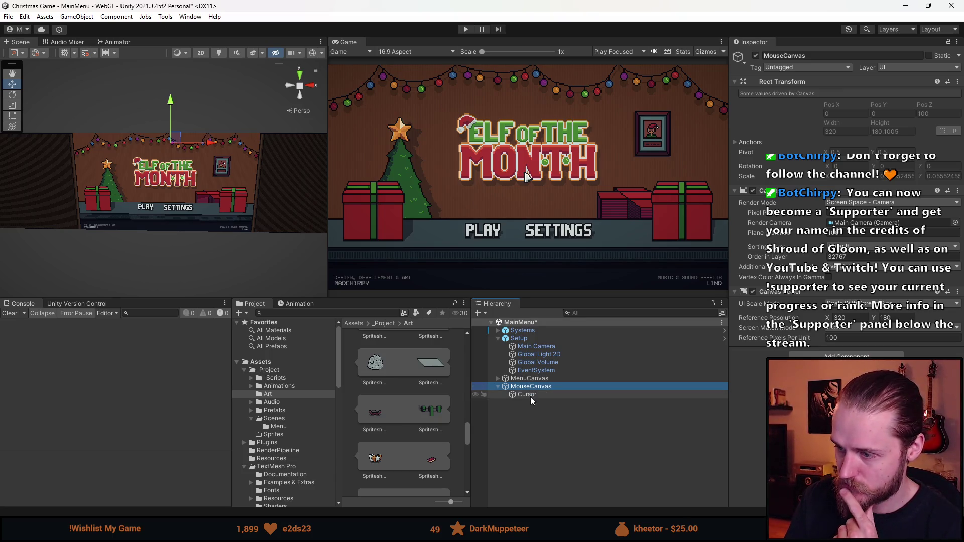
pyautogui.click(530, 396)
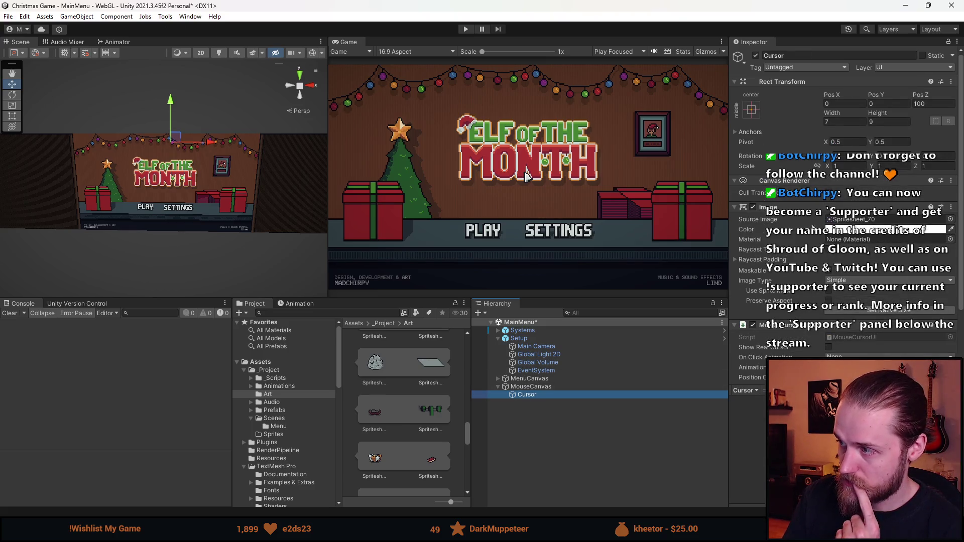
pyautogui.click(531, 386)
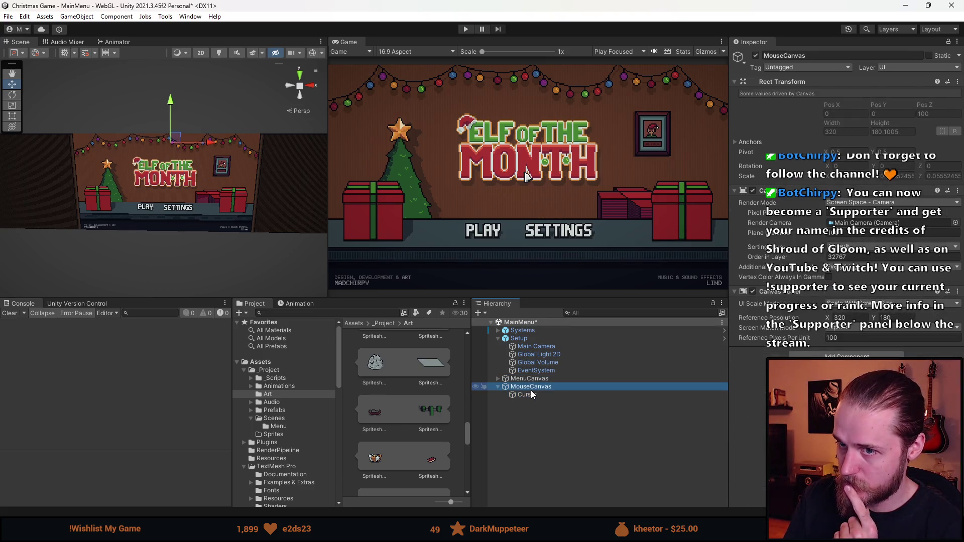
pyautogui.click(531, 395)
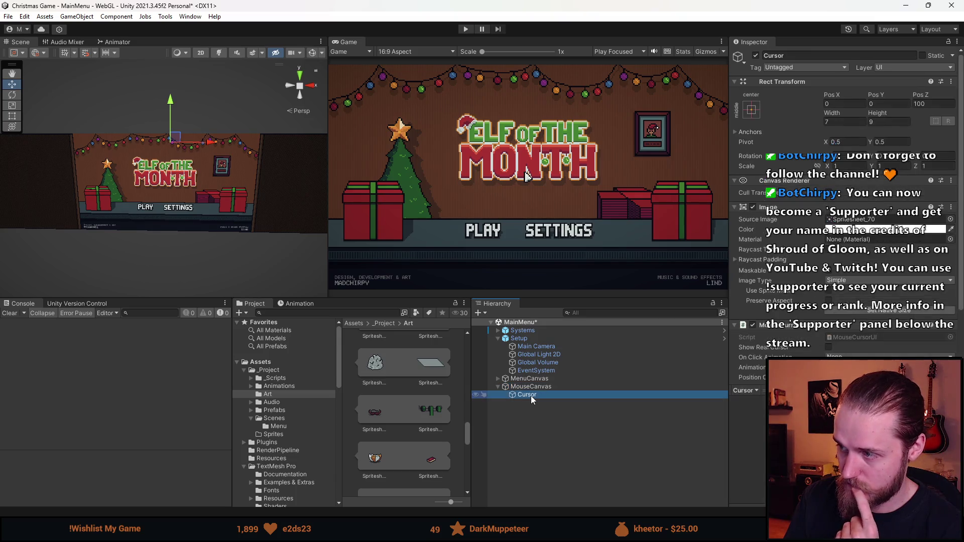
pyautogui.moveTo(529, 399); pyautogui.dragTo(530, 377)
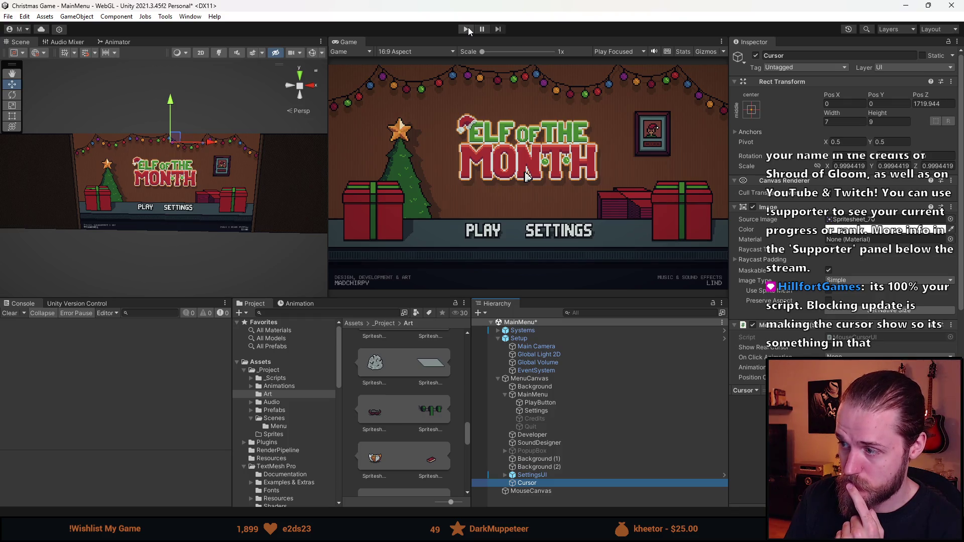
# Play-test the menu with the Cursor at Pos X 0, Pos Y 0, then stop
pyautogui.click(466, 29)
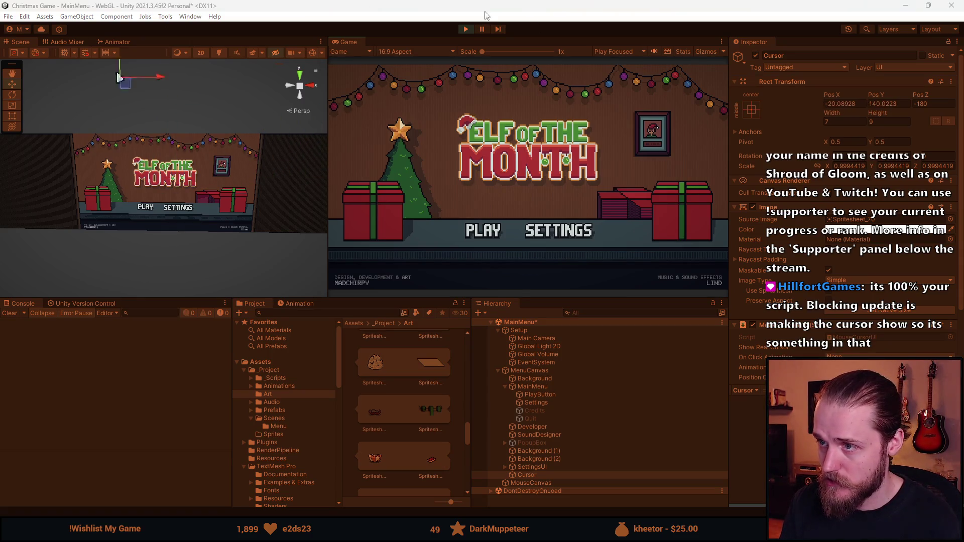
pyautogui.click(855, 104)
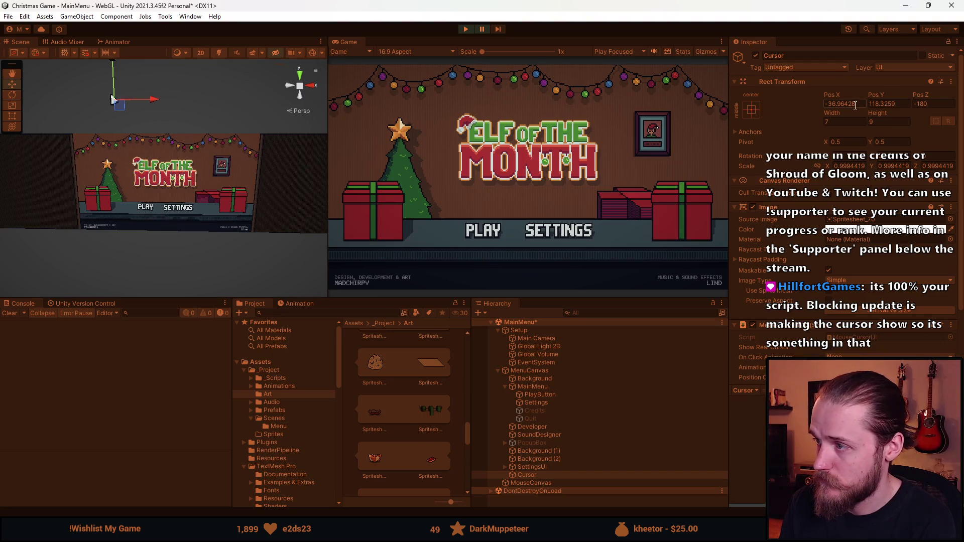
pyautogui.write('0')
pyautogui.press('Tab')
pyautogui.write('0')
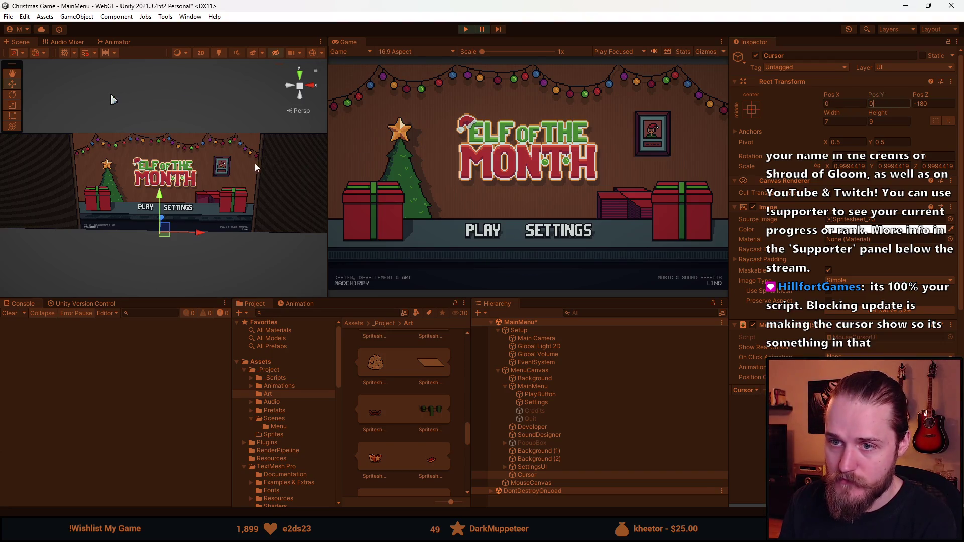
pyautogui.moveTo(92, 123)
pyautogui.mouseDown()
pyautogui.moveTo(108, 97)
pyautogui.moveTo(88, 95)
pyautogui.moveTo(110, 132)
pyautogui.moveTo(121, 117)
pyautogui.moveTo(106, 88)
pyautogui.mouseUp()
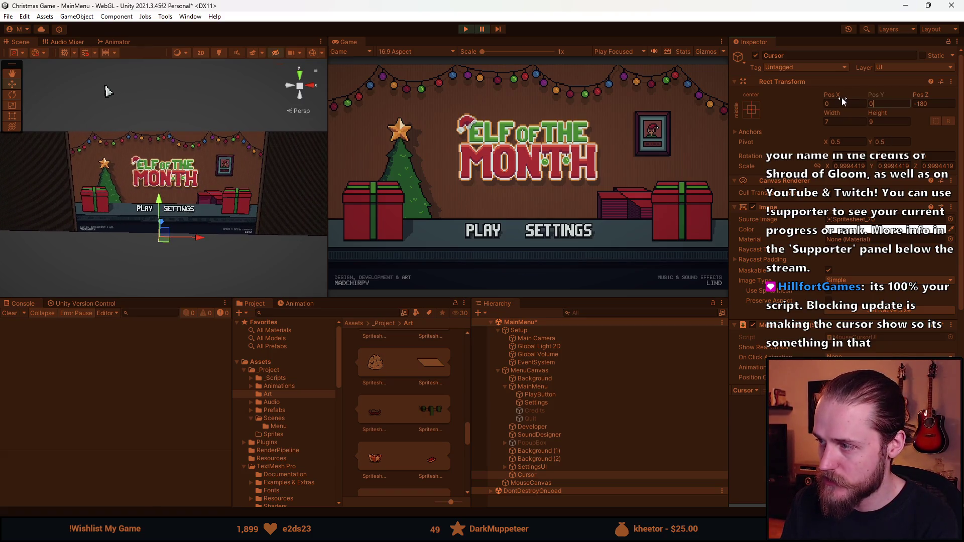
pyautogui.click(480, 31)
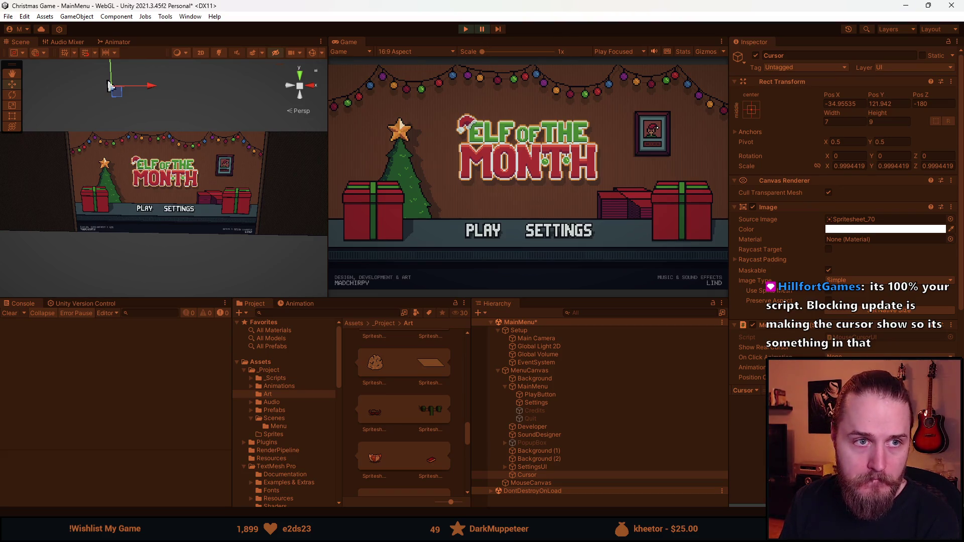
pyautogui.click(465, 31)
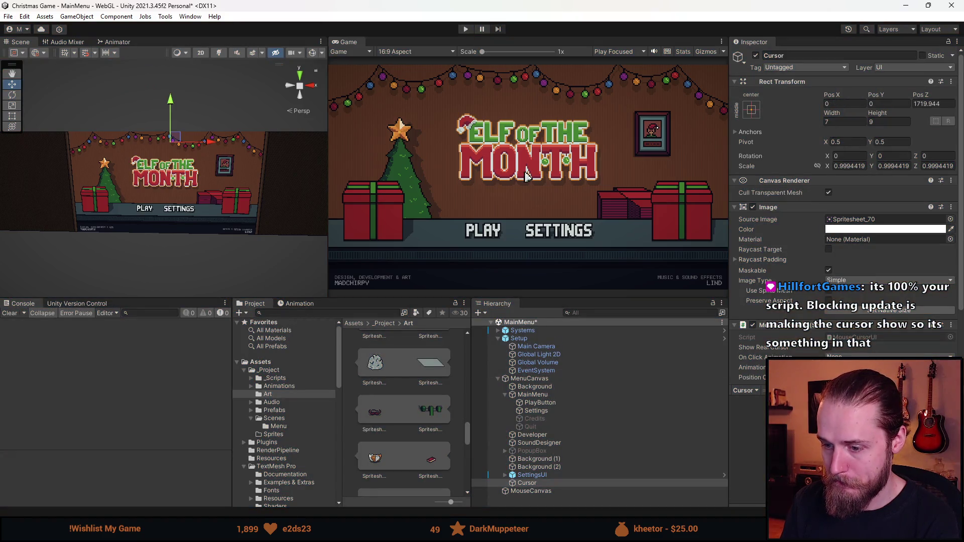
# Comment out lines 35–37 (cursorPos x, y, z offsets) in MouseCursorUI.cs and save
pyautogui.hotkey('alt', 'Tab')
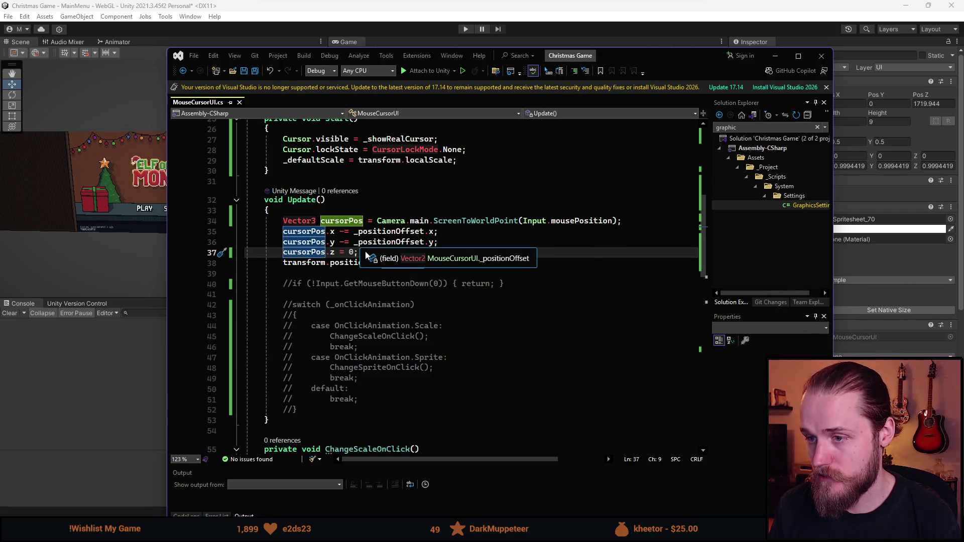
pyautogui.click(246, 242)
pyautogui.press('Up')
pyautogui.hotkey('shift', 'Down')
pyautogui.hotkey('shift', 'Down')
pyautogui.hotkey('shift', 'End')
pyautogui.hotkey('ctrl', 'k')
pyautogui.hotkey('ctrl', 'c')
pyautogui.hotkey('ctrl', 's')
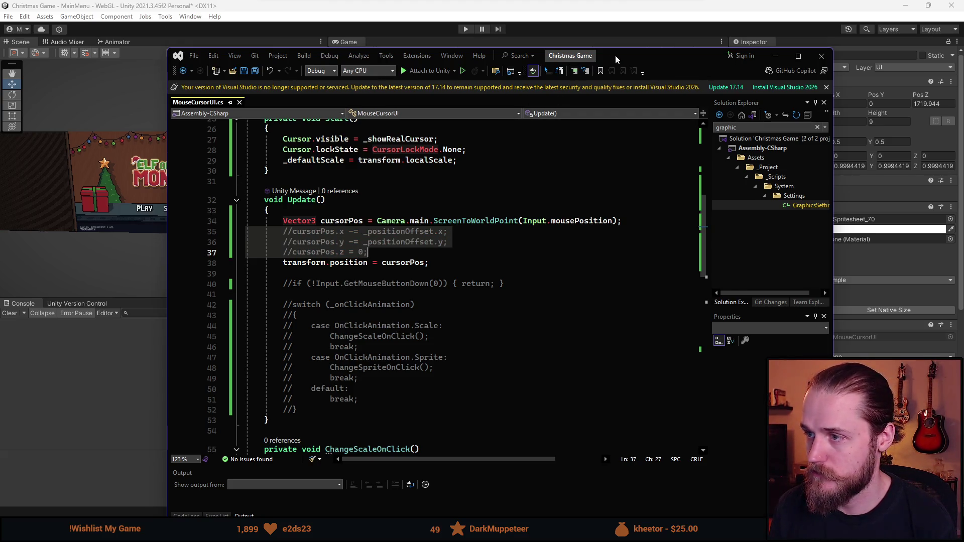
pyautogui.hotkey('alt', 'Tab')
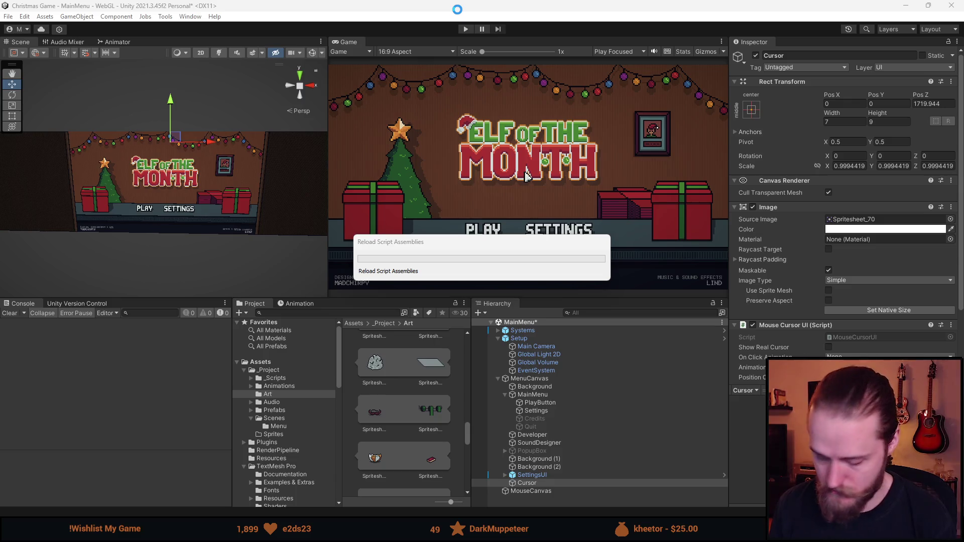
# Test-run the menu with the edited cursor script, then stop play
pyautogui.click(465, 29)
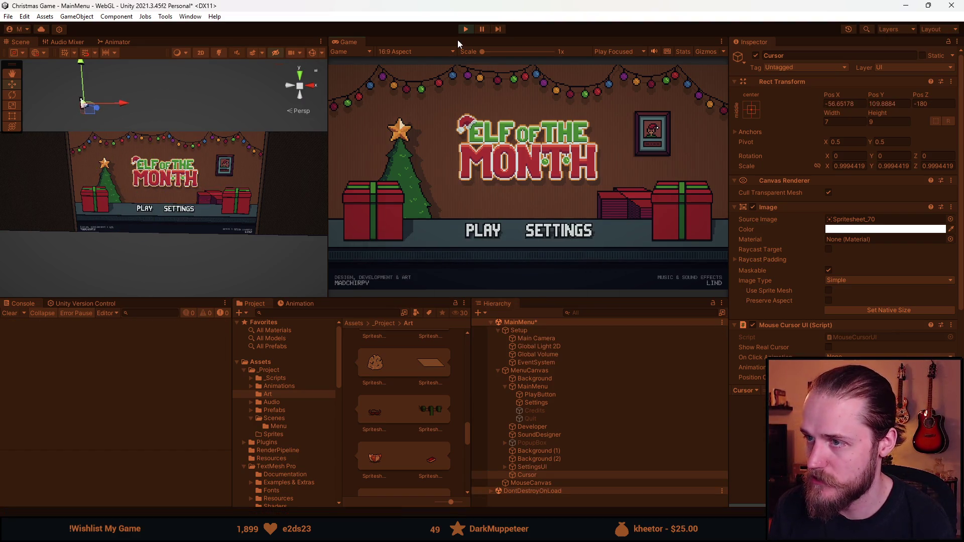
pyautogui.click(467, 29)
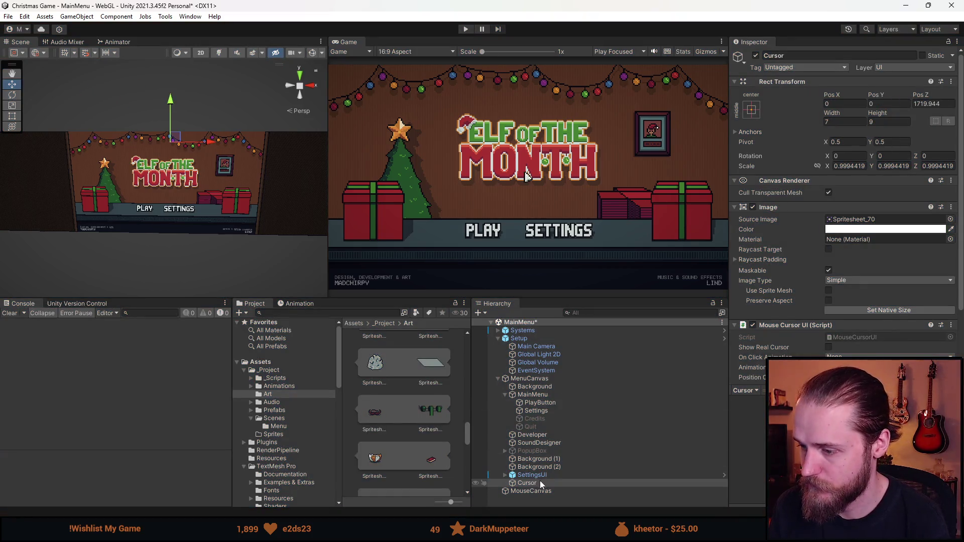
pyautogui.scroll(-3, 791, 353)
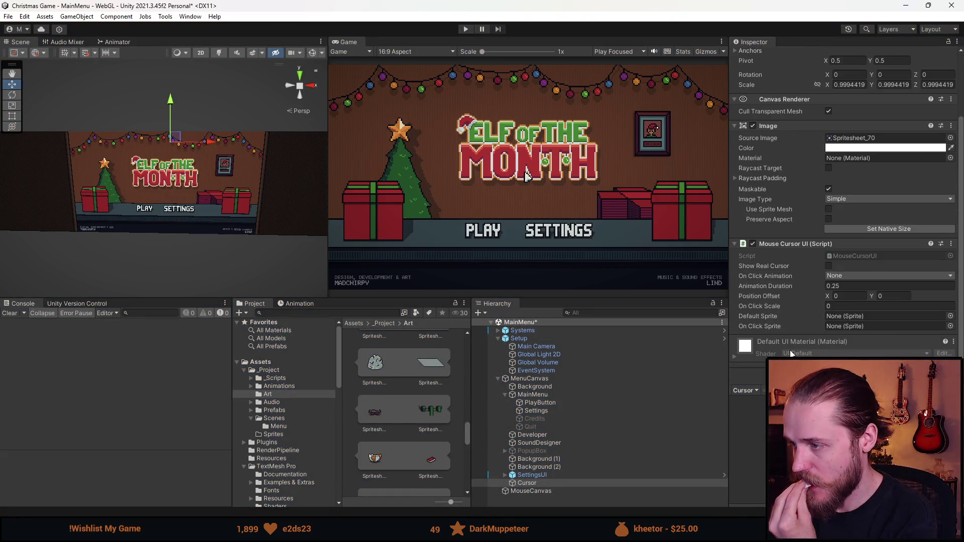
# Move Cursor back under MouseCanvas in the Hierarchy and play-test the menu again
pyautogui.moveTo(526, 482); pyautogui.dragTo(522, 490)
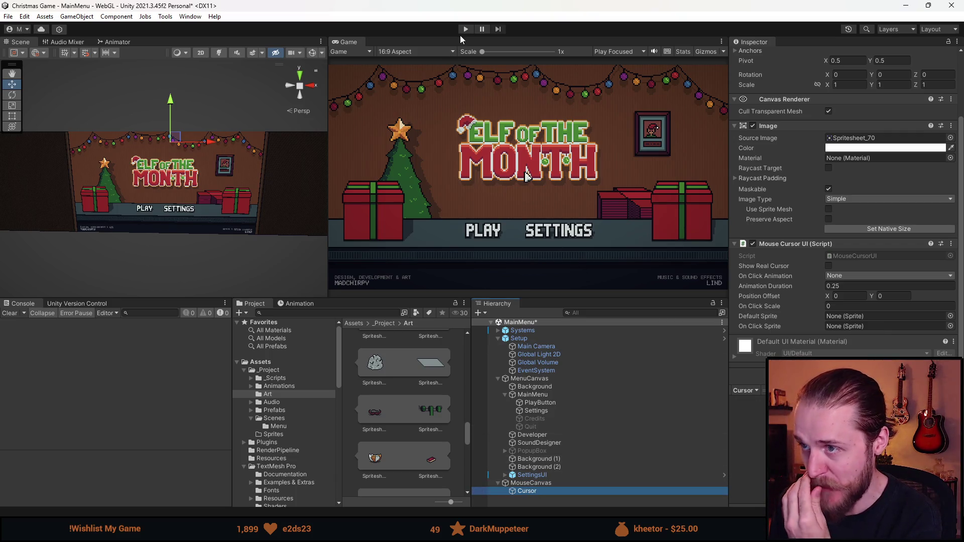
pyautogui.click(465, 29)
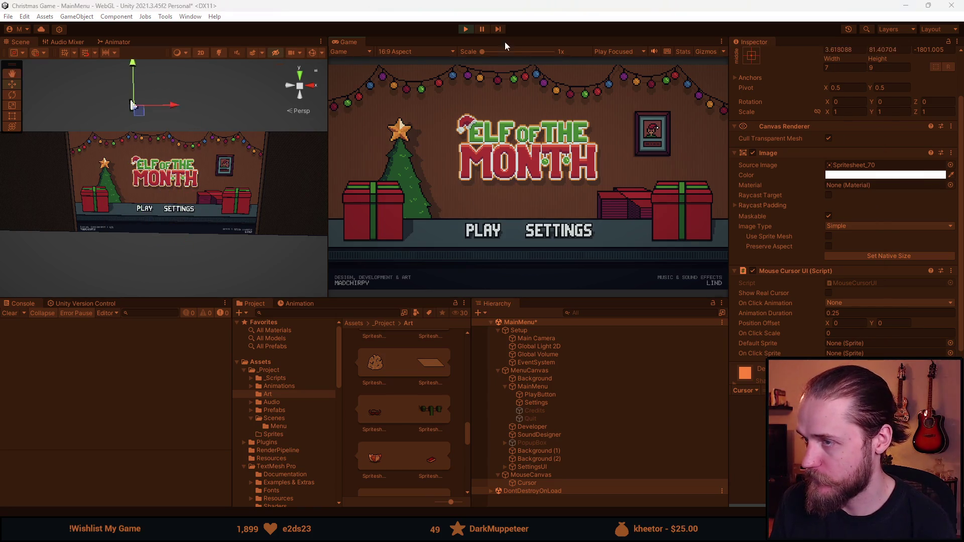
pyautogui.click(466, 29)
# Try changing _defaultScale on line 13 to Vector2, then undo it back to Vector3
pyautogui.hotkey('alt', 'Tab')
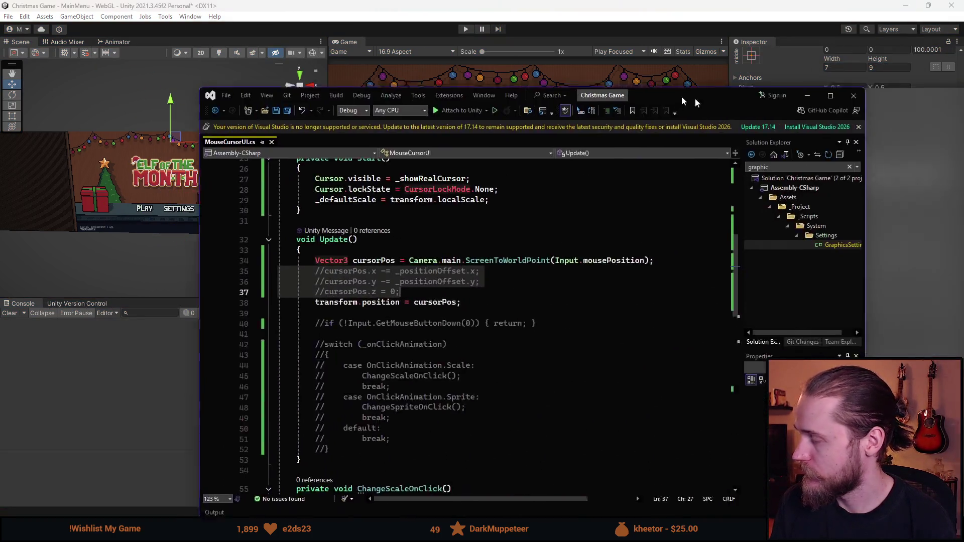
pyautogui.scroll(7, 275, 275)
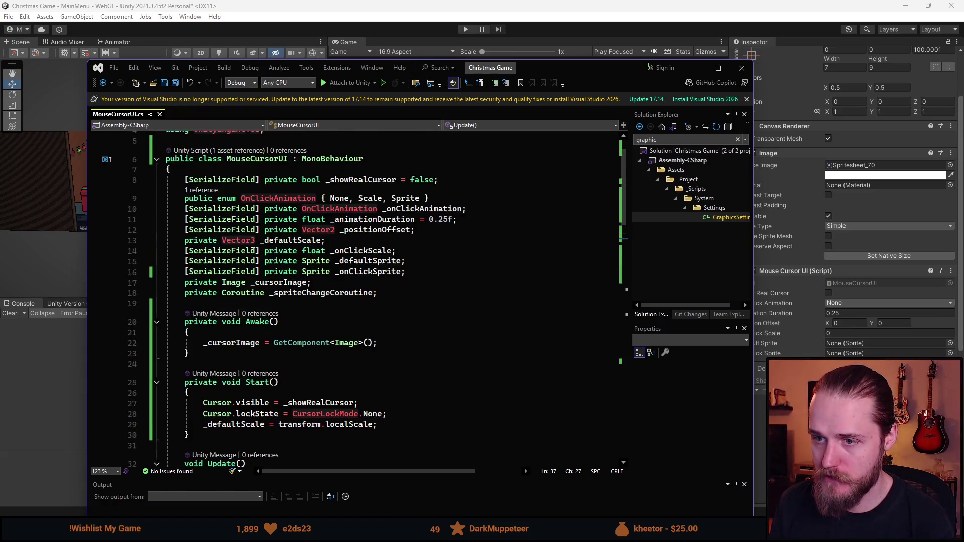
pyautogui.click(255, 239)
pyautogui.press('BackSpace')
pyautogui.write('2')
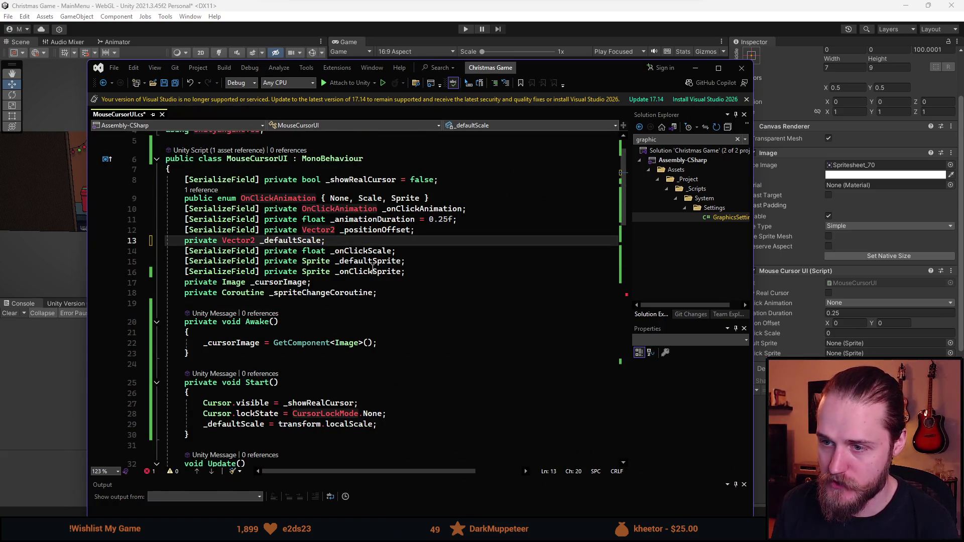
pyautogui.hotkey('ctrl', 'z')
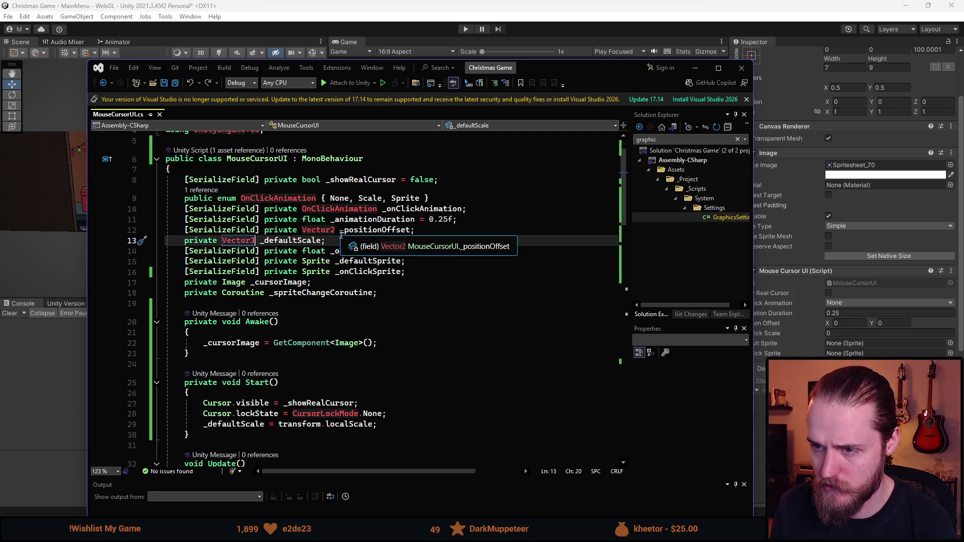
# Change cursorPos in Update from Vector3 to Vector2, save MouseCursorUI.cs, and return to Unity
pyautogui.moveTo(317, 232)
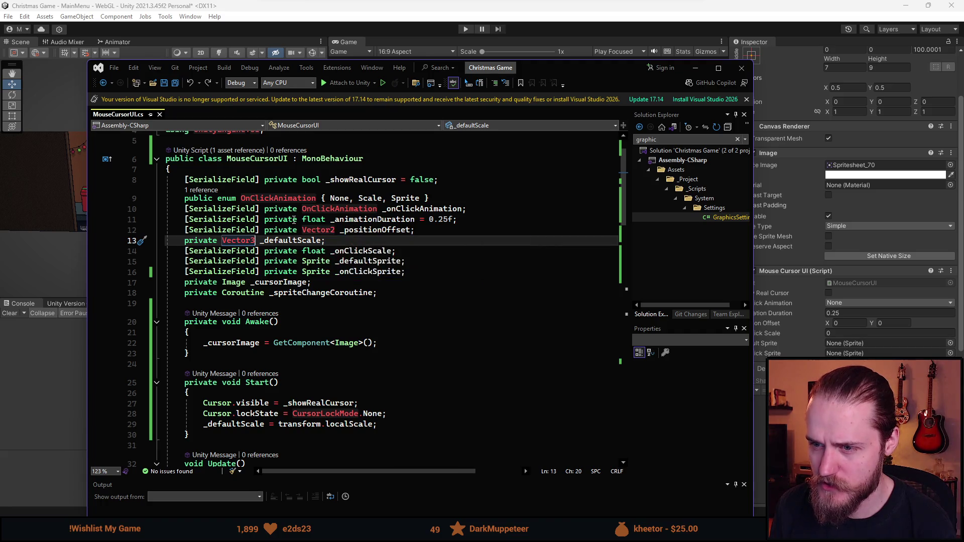
pyautogui.scroll(-5, 218, 339)
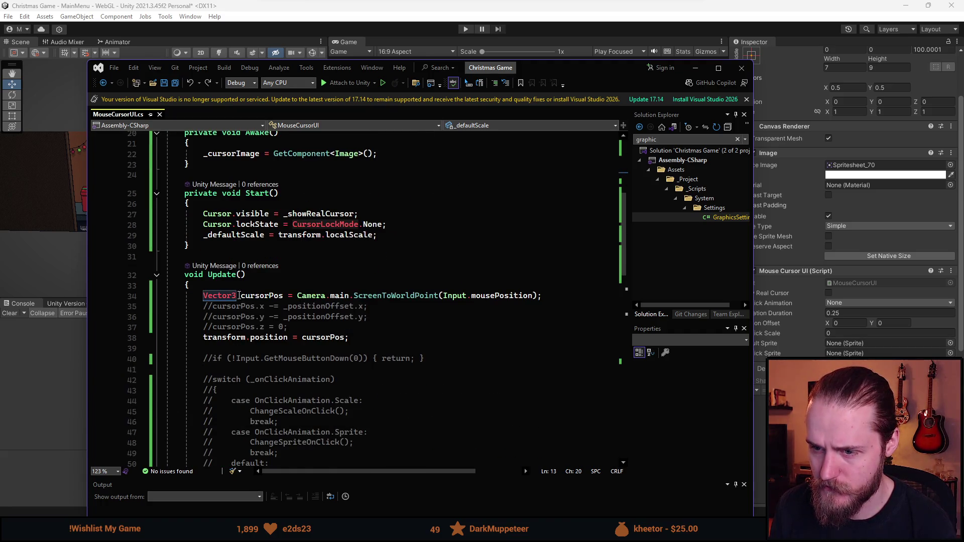
pyautogui.click(237, 296)
pyautogui.press('BackSpace')
pyautogui.write('2')
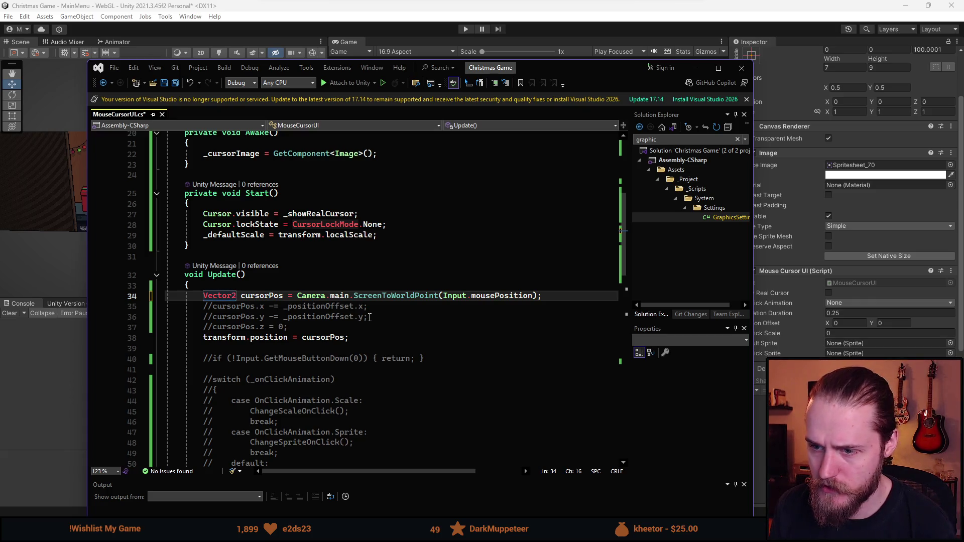
pyautogui.hotkey('ctrl', 's')
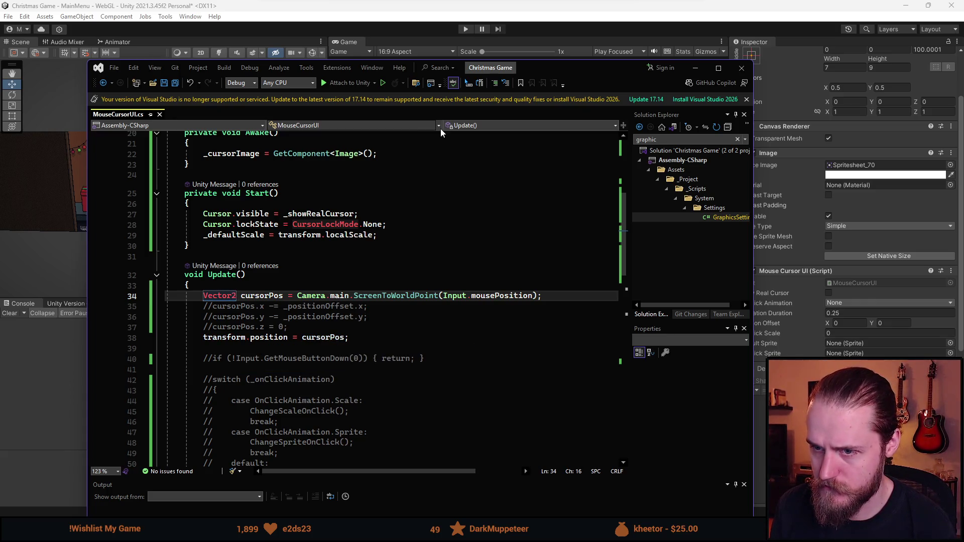
pyautogui.hotkey('alt', 'Tab')
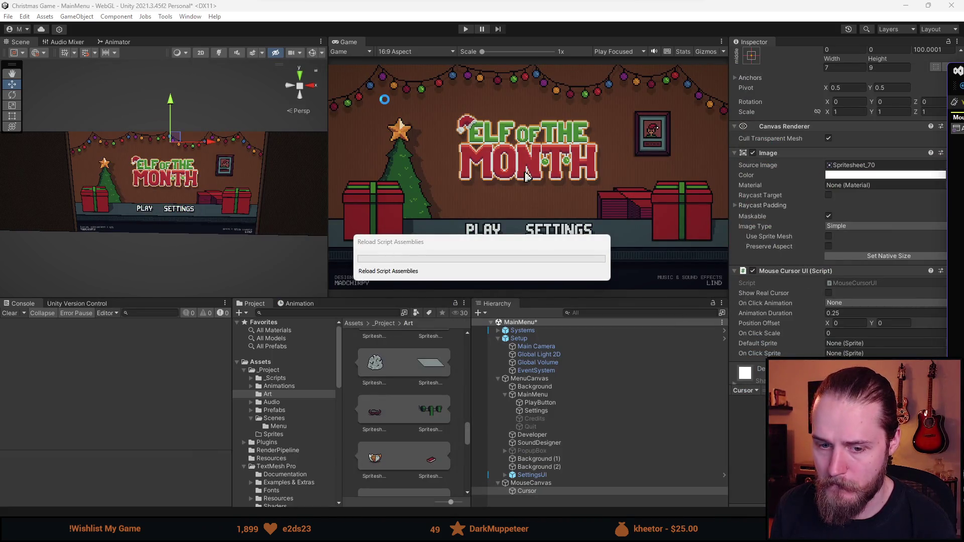
# Play-test from the main menu into the game scene, then stop and return to MouseCursorUI.cs
pyautogui.click(471, 29)
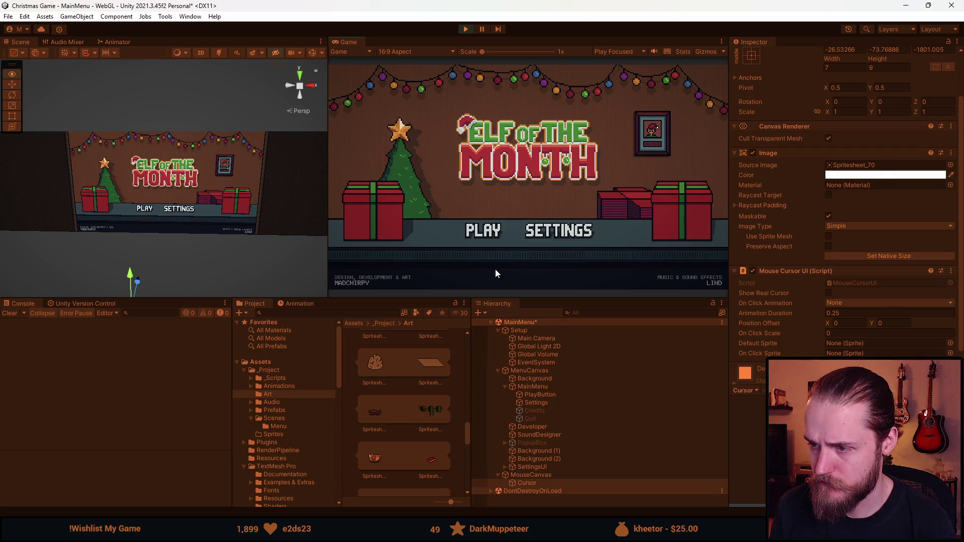
pyautogui.click(482, 230)
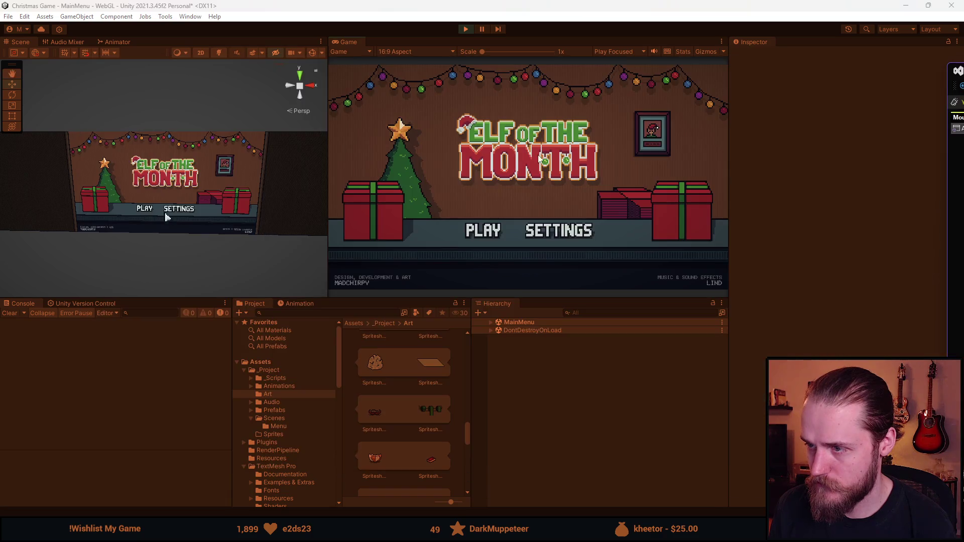
pyautogui.click(466, 29)
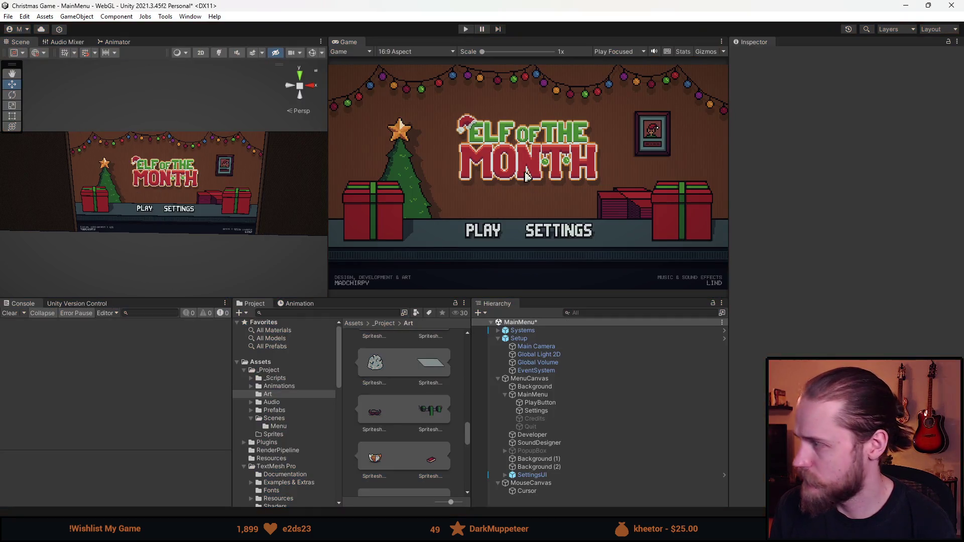
pyautogui.hotkey('alt', 'Tab')
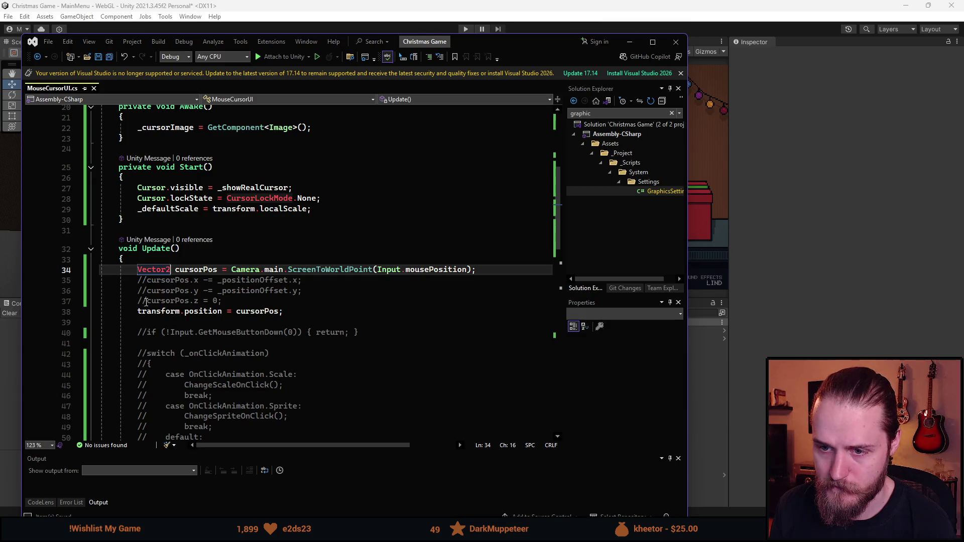
# Uncomment the x and y position-offset lines (35–37) in Update
pyautogui.click(146, 302)
pyautogui.press('BackSpace')
pyautogui.press('BackSpace')
pyautogui.press('Up')
pyautogui.press('Delete')
pyautogui.press('Delete')
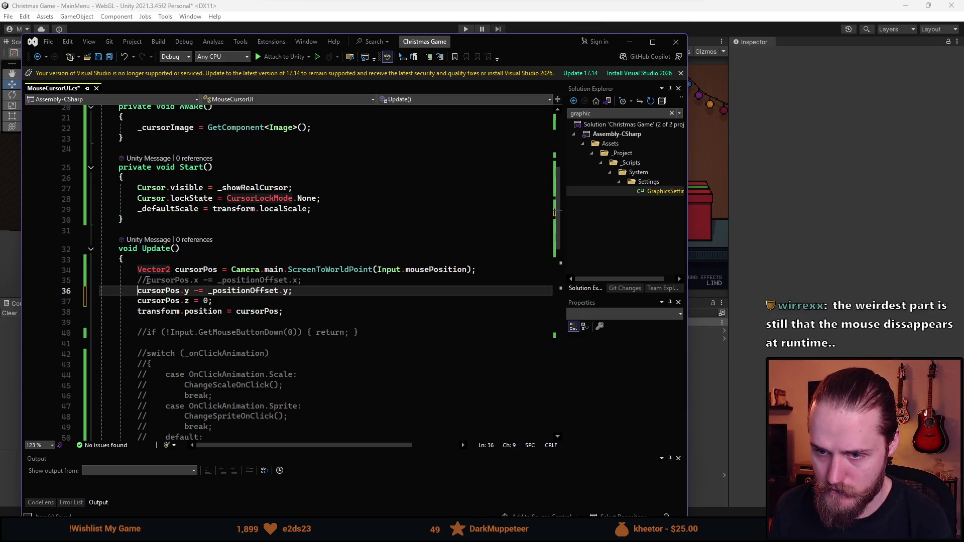
pyautogui.press('Up')
pyautogui.press('Delete')
pyautogui.press('Delete')
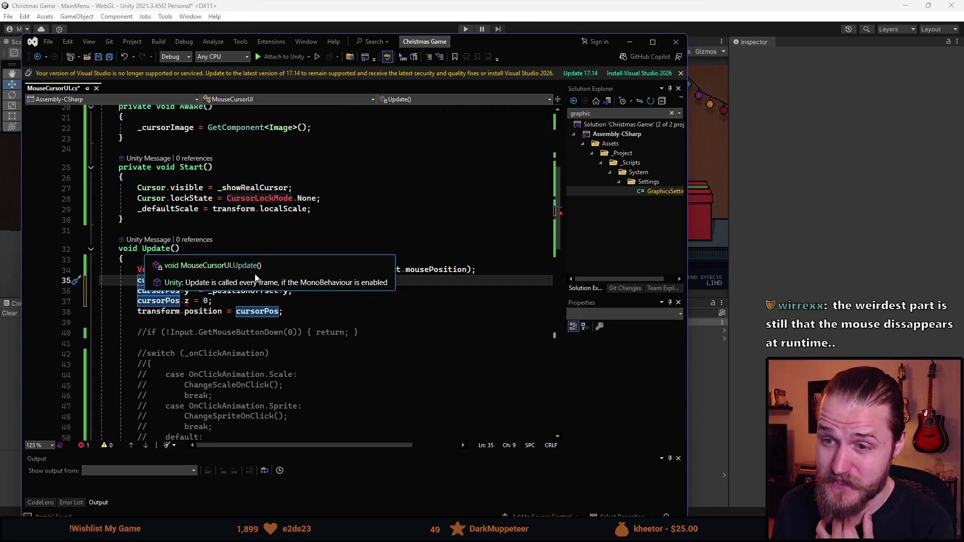
# Comment out the failing cursorPos.z = 0 line again and return to Unity
pyautogui.scroll(2, 125, 292)
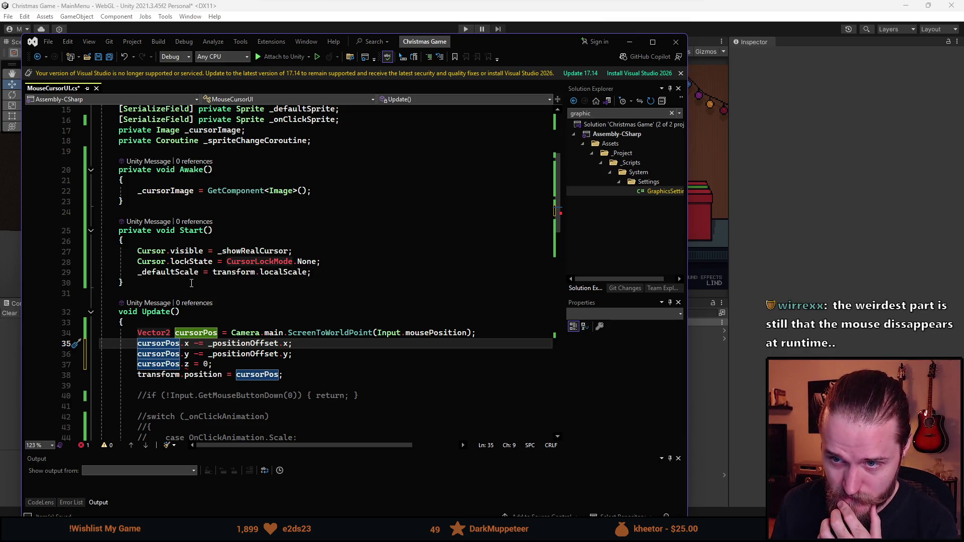
pyautogui.scroll(-13, 187, 331)
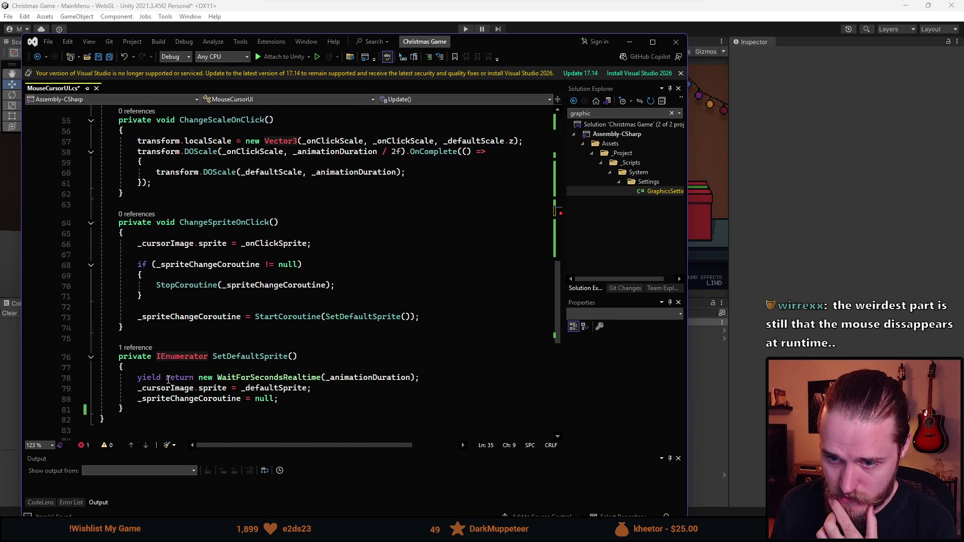
pyautogui.scroll(8, 169, 379)
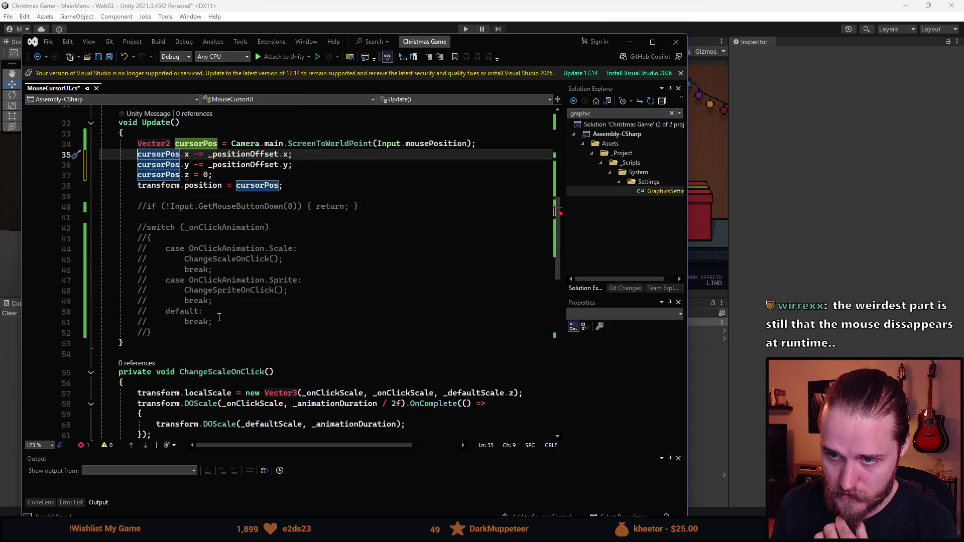
pyautogui.moveTo(219, 320); pyautogui.dragTo(141, 218)
pyautogui.click(236, 311)
pyautogui.scroll(1, 240, 283)
pyautogui.scroll(2, 241, 283)
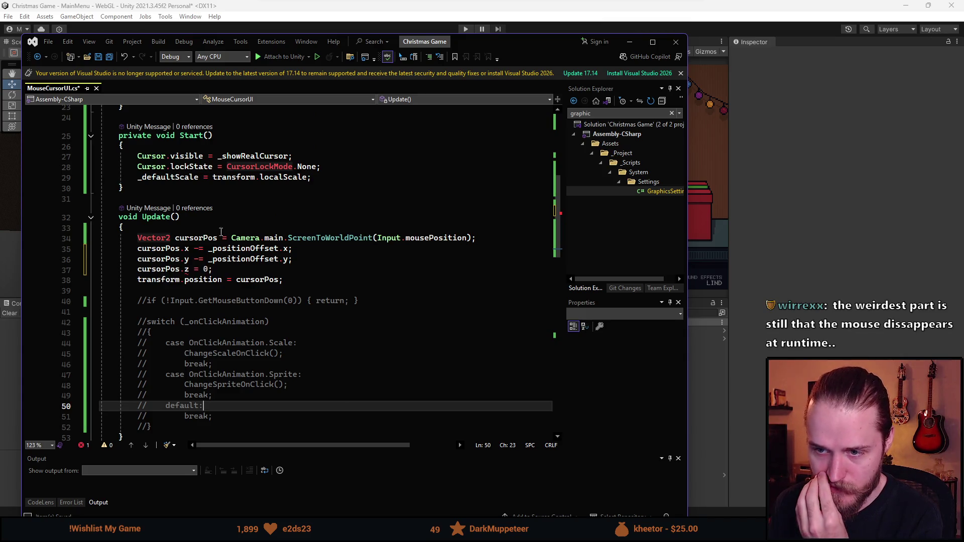
pyautogui.click(186, 269)
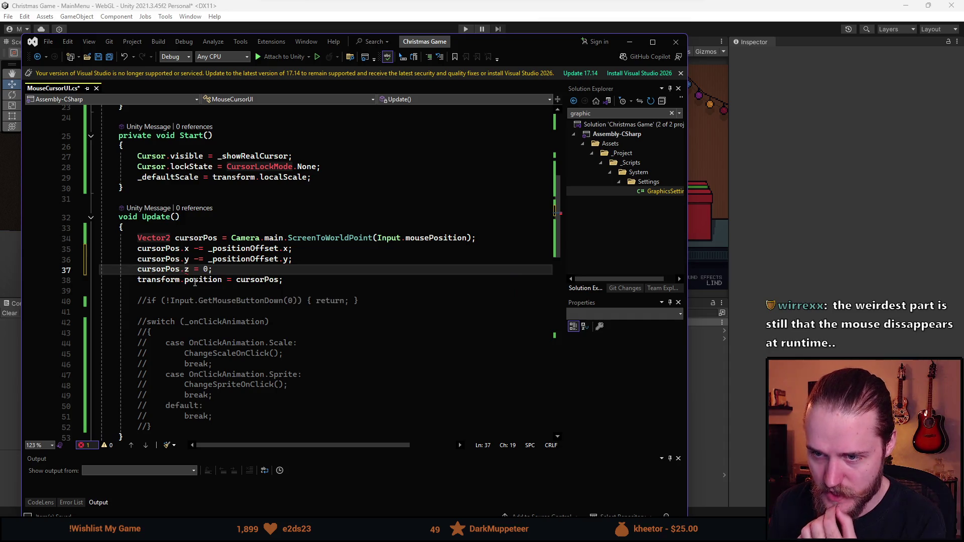
pyautogui.press('Home')
pyautogui.write('//')
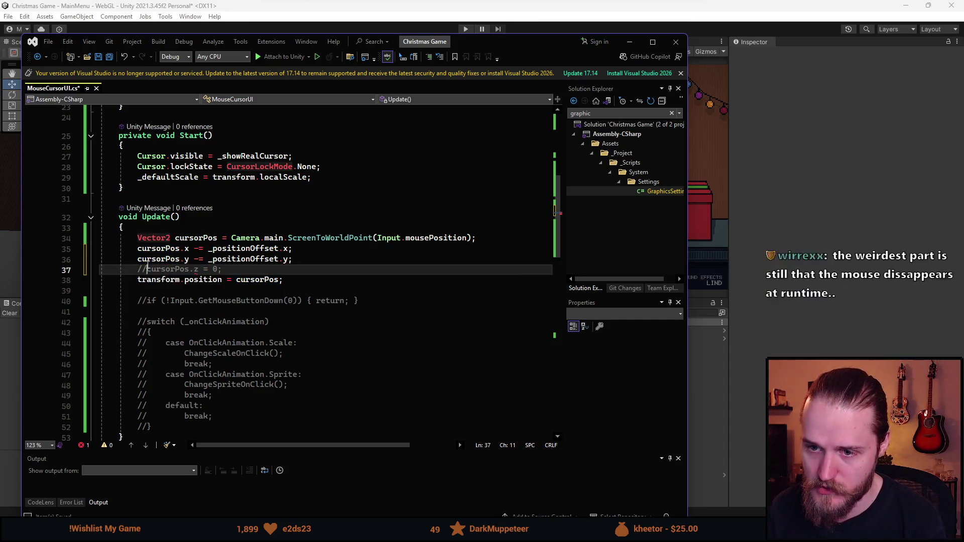
pyautogui.hotkey('alt', 'Tab')
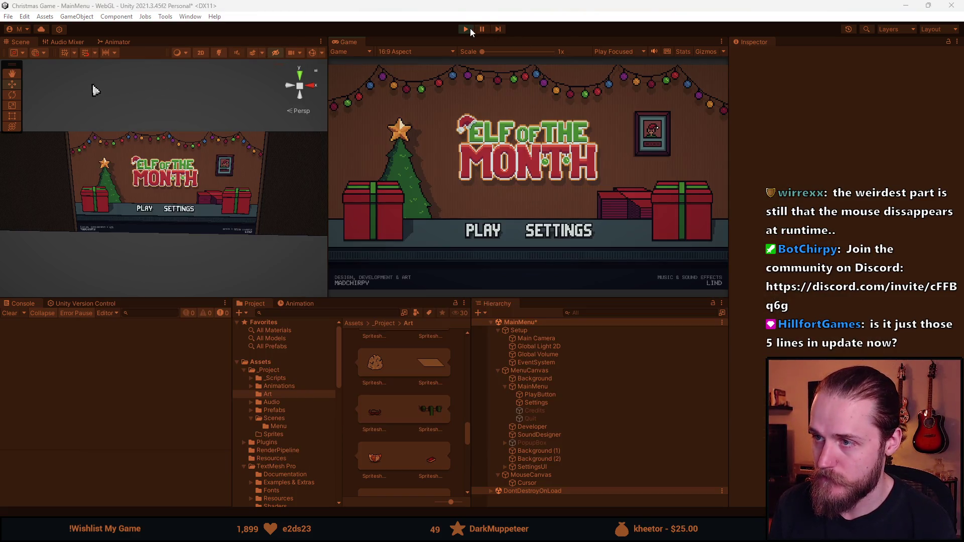
# Stop play and uncomment the cursorPos.z reset on line 37, moving to cursorPos's type
pyautogui.click(470, 29)
pyautogui.hotkey('alt', 'Tab')
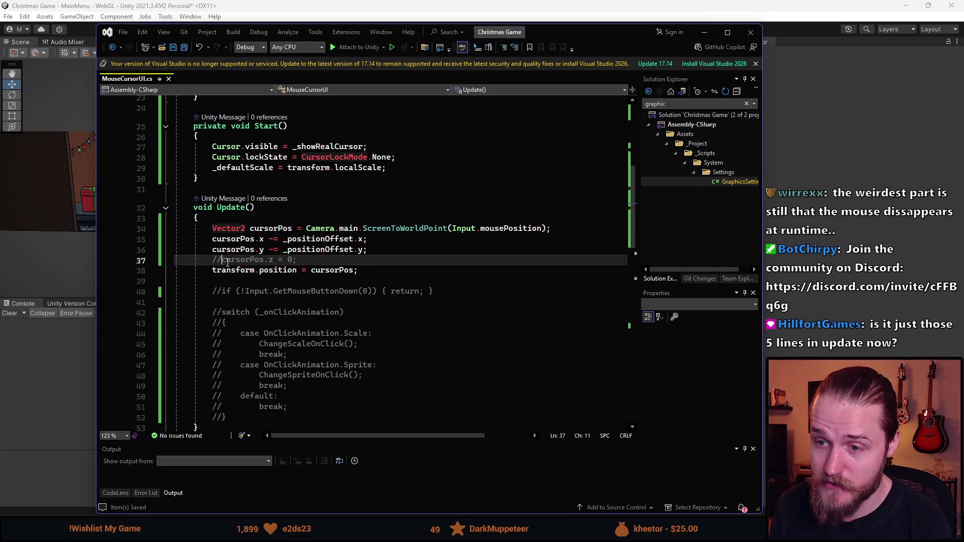
pyautogui.press('BackSpace')
pyautogui.press('BackSpace')
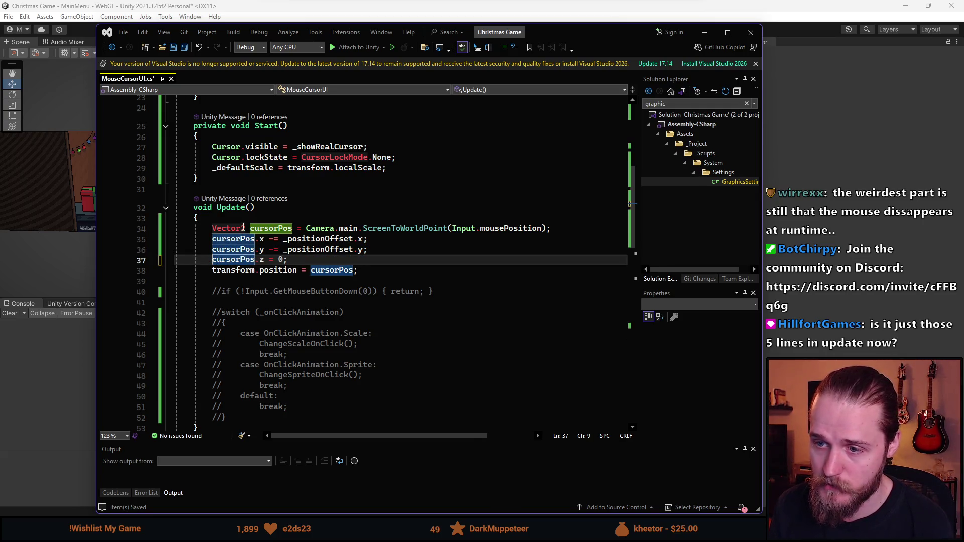
pyautogui.click(243, 228)
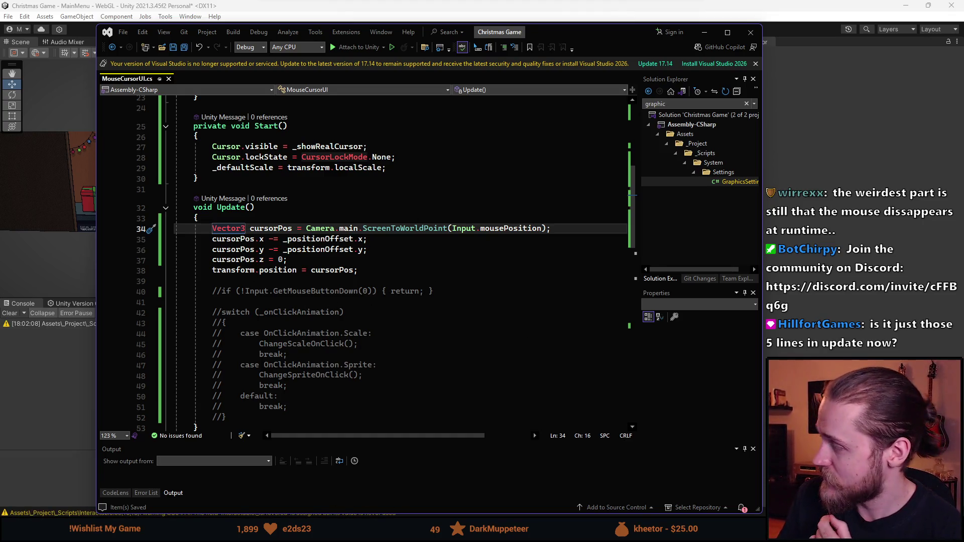
# Close the extra Miscellaneous Files copy of MouseCursorUI.cs and return to Unity
pyautogui.scroll(-17, 454, 265)
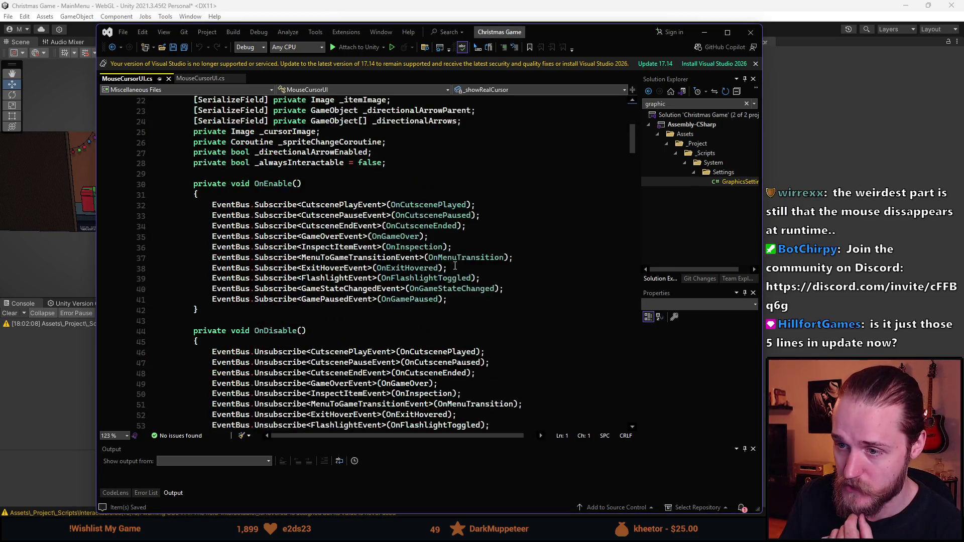
pyautogui.scroll(-20, 454, 265)
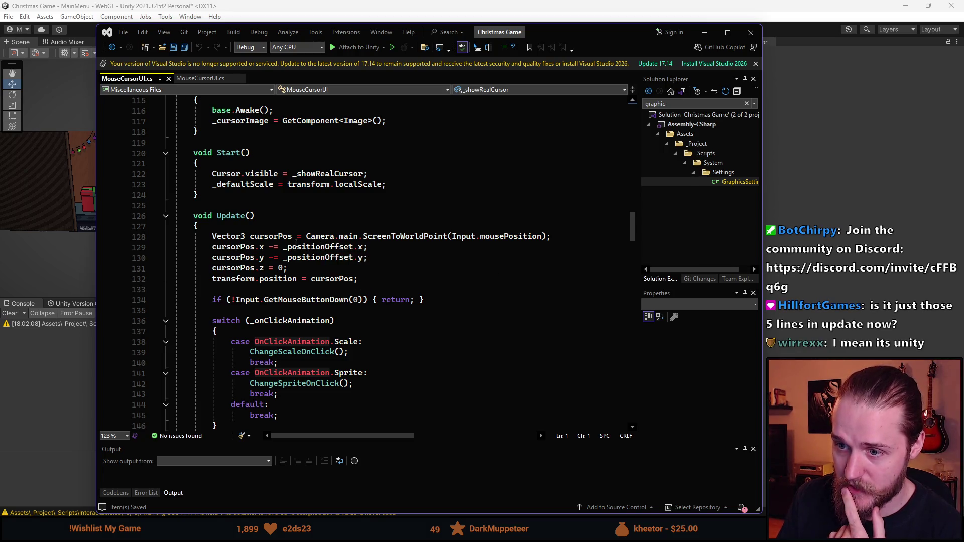
pyautogui.click(168, 79)
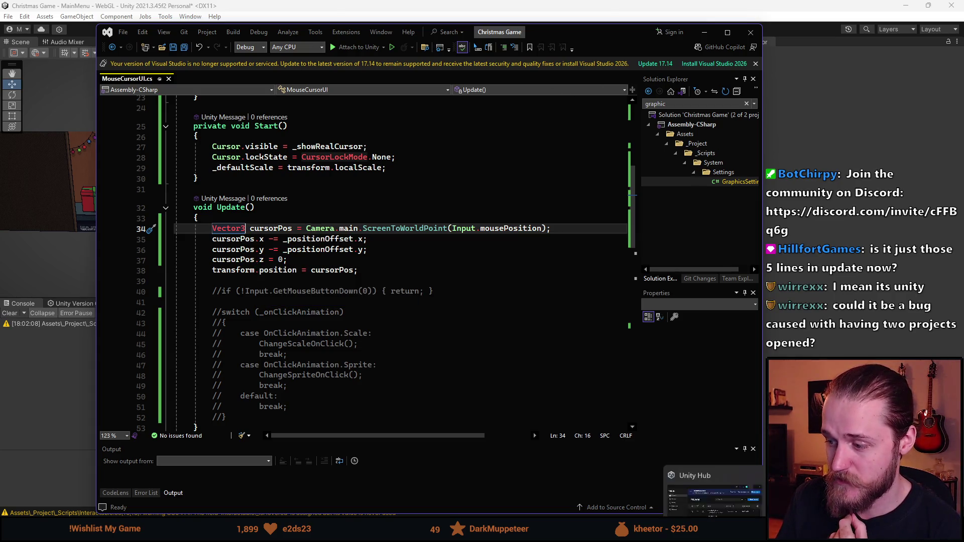
pyautogui.moveTo(272, 532)
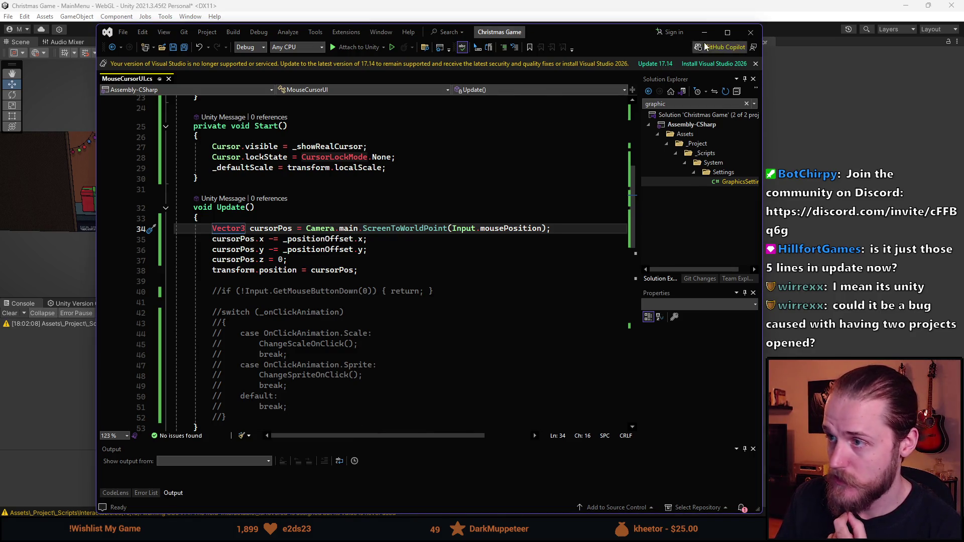
pyautogui.click(767, 34)
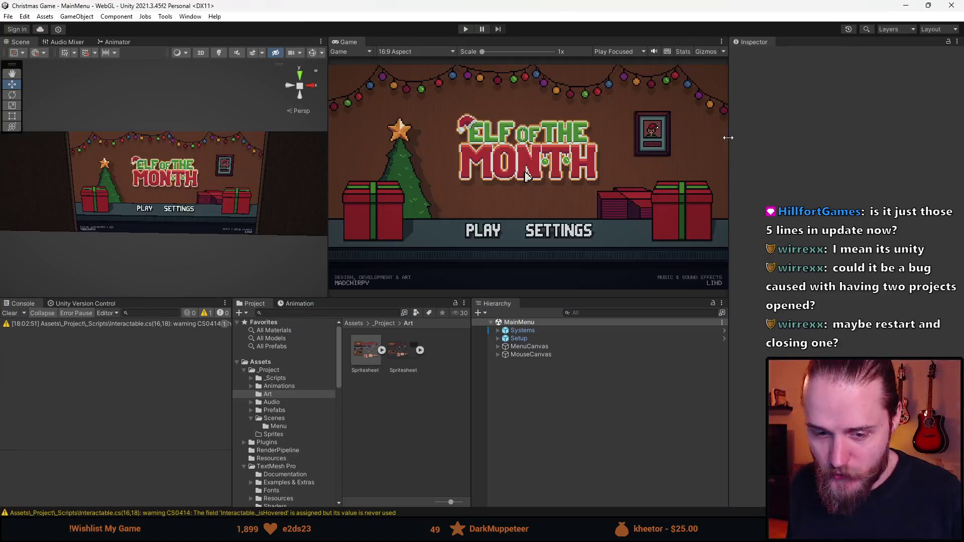
# Clear the Console, compare MouseCanvas with MenuCanvas settings, and start a new play-test
pyautogui.click(9, 313)
pyautogui.click(558, 354)
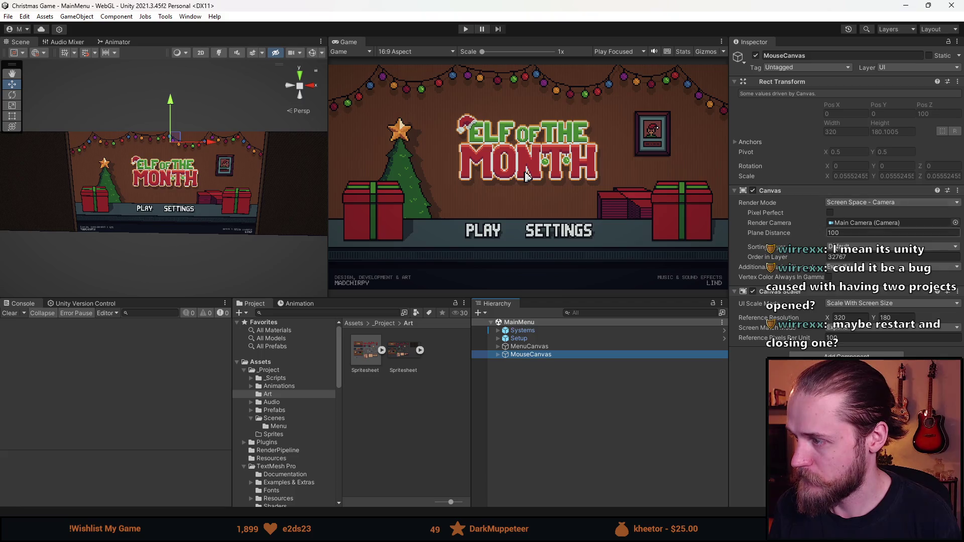
pyautogui.click(552, 346)
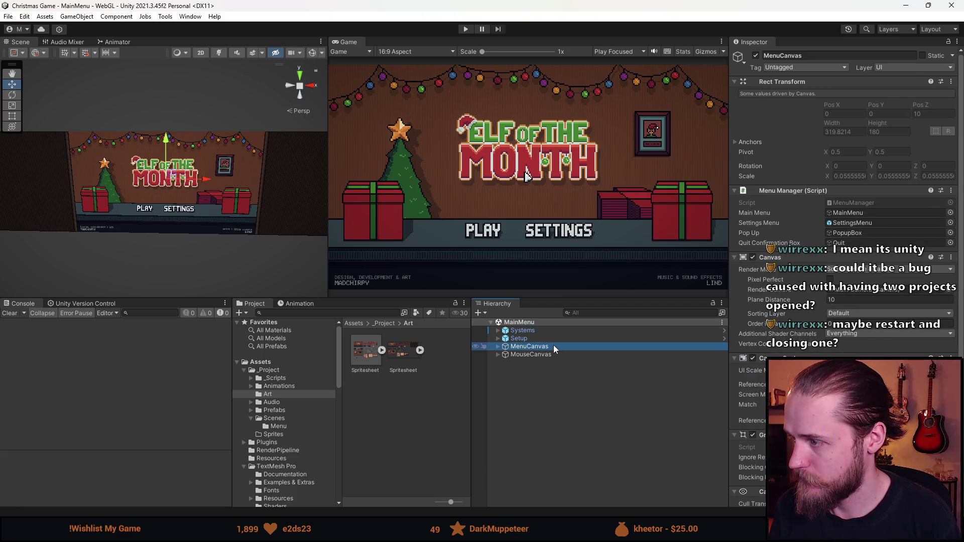
pyautogui.click(554, 355)
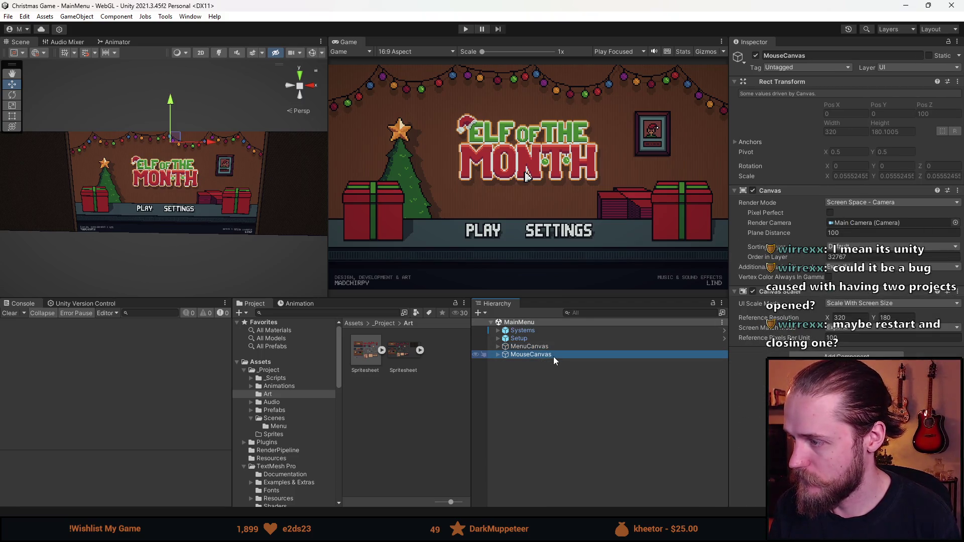
pyautogui.click(465, 28)
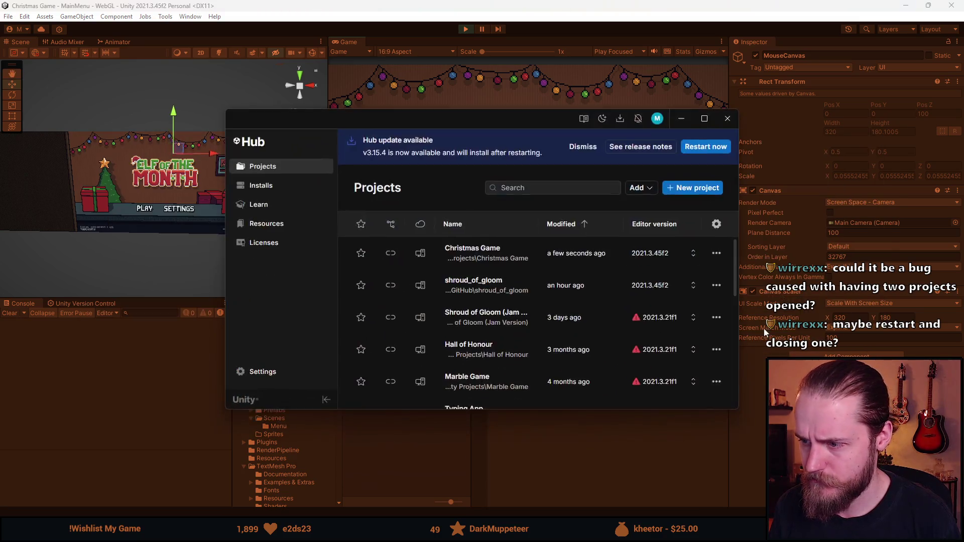
pyautogui.click(615, 473)
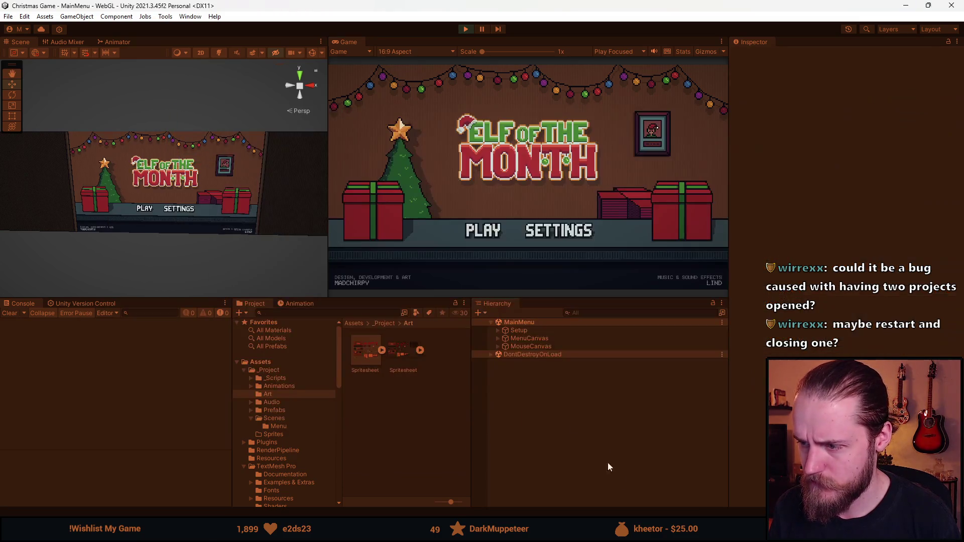
pyautogui.click(496, 347)
pyautogui.click(534, 355)
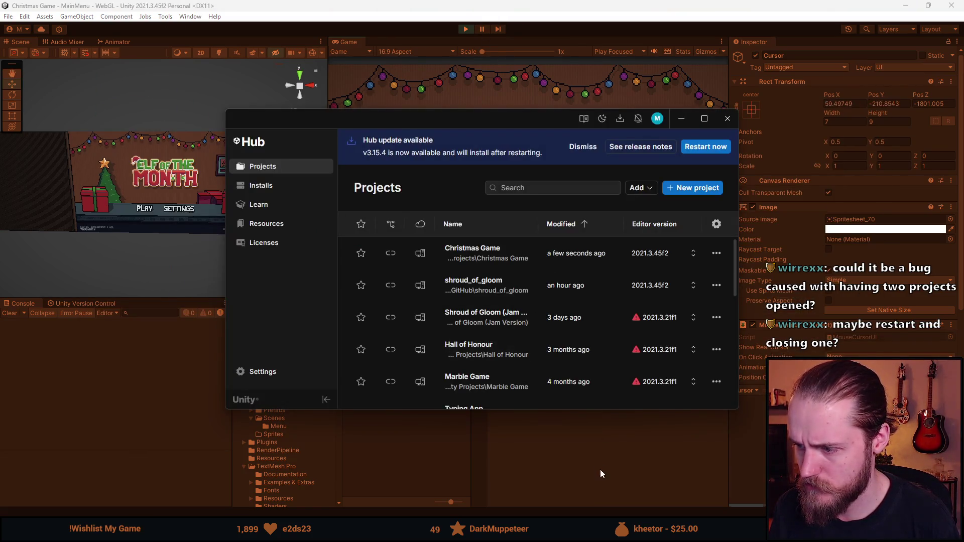
pyautogui.click(600, 474)
pyautogui.click(544, 344)
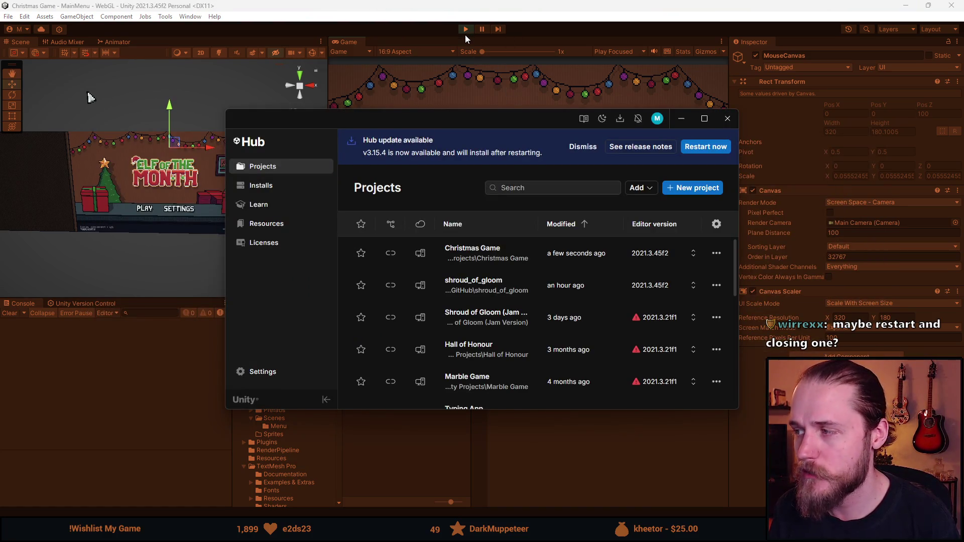
pyautogui.click(469, 80)
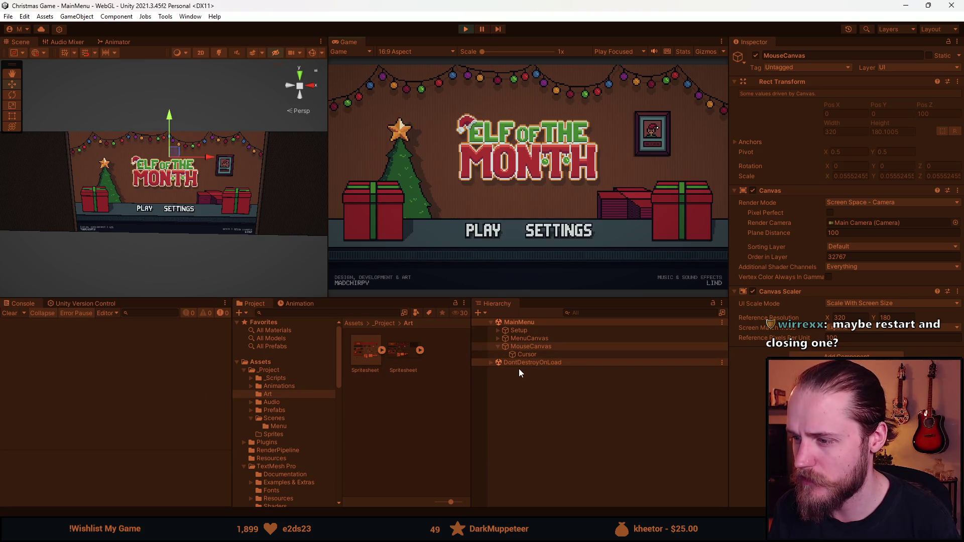
pyautogui.click(534, 355)
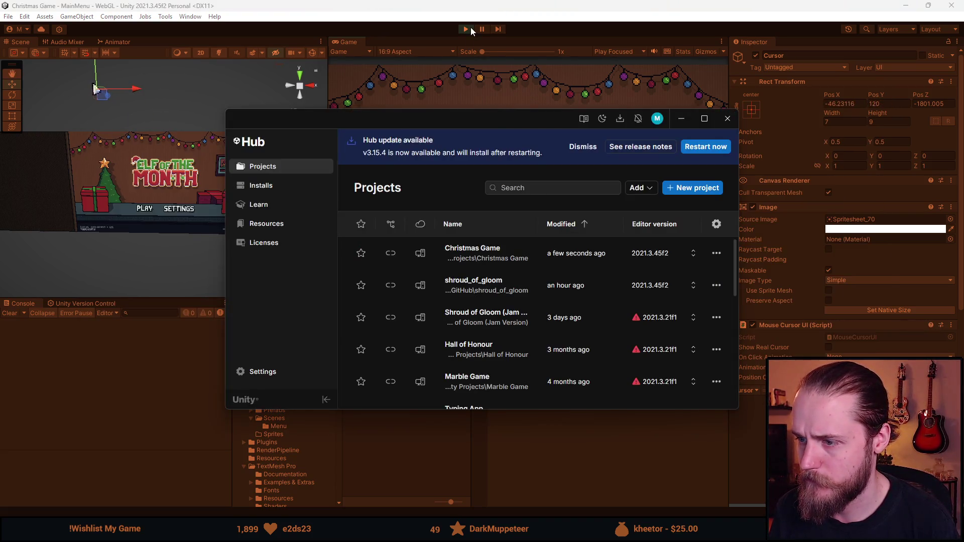
# Stop the game and open MouseCursorUI.cs from the Scripts folder
pyautogui.click(467, 28)
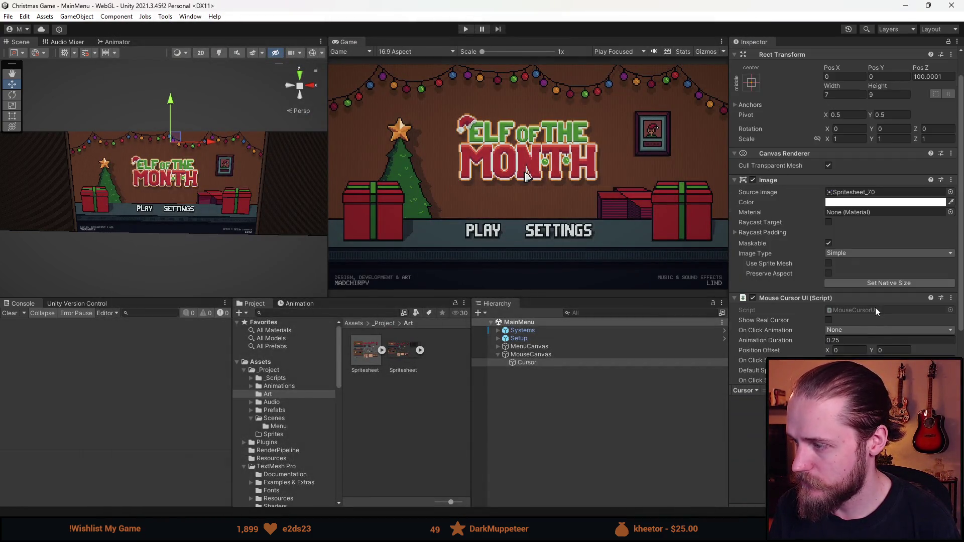
pyautogui.doubleClick(875, 310)
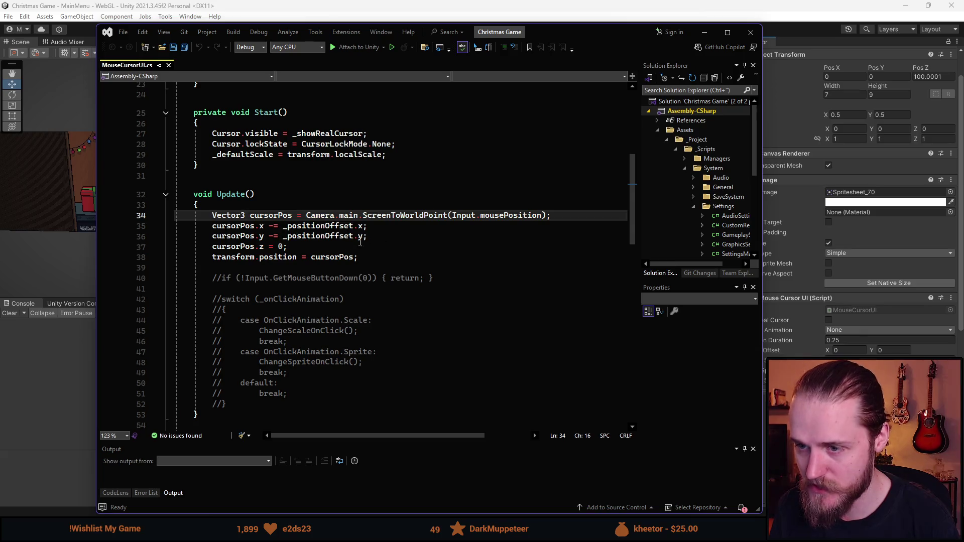
# Replace the 0 in cursorPos.z on line 37 with -50000f, save, and return to Unity
pyautogui.click(278, 246)
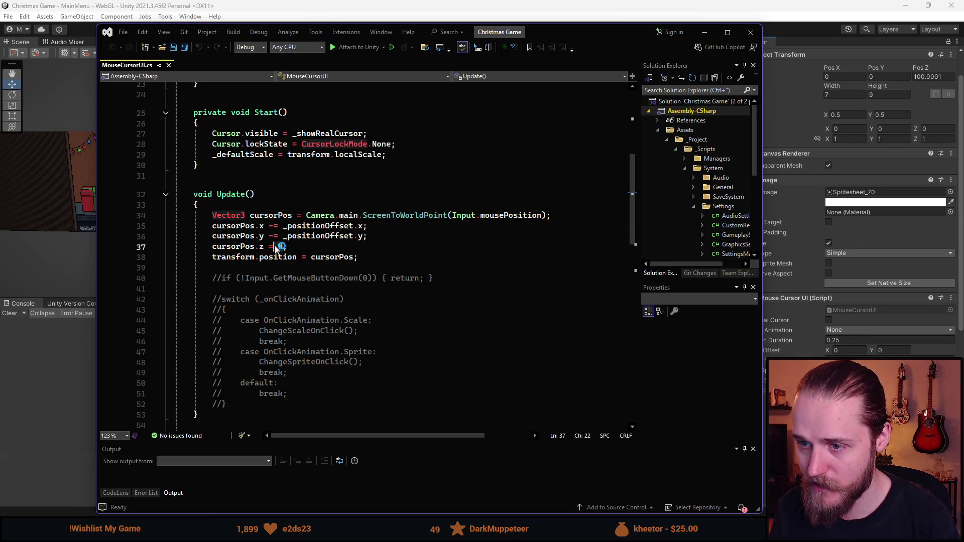
pyautogui.press('Up')
pyautogui.press('Down')
pyautogui.press('End')
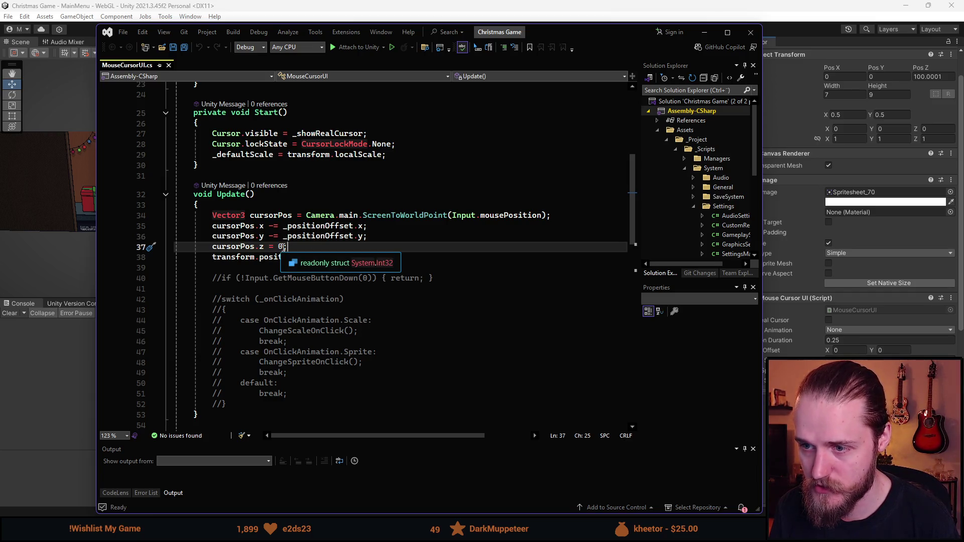
pyautogui.press('BackSpace')
pyautogui.write('-50000f')
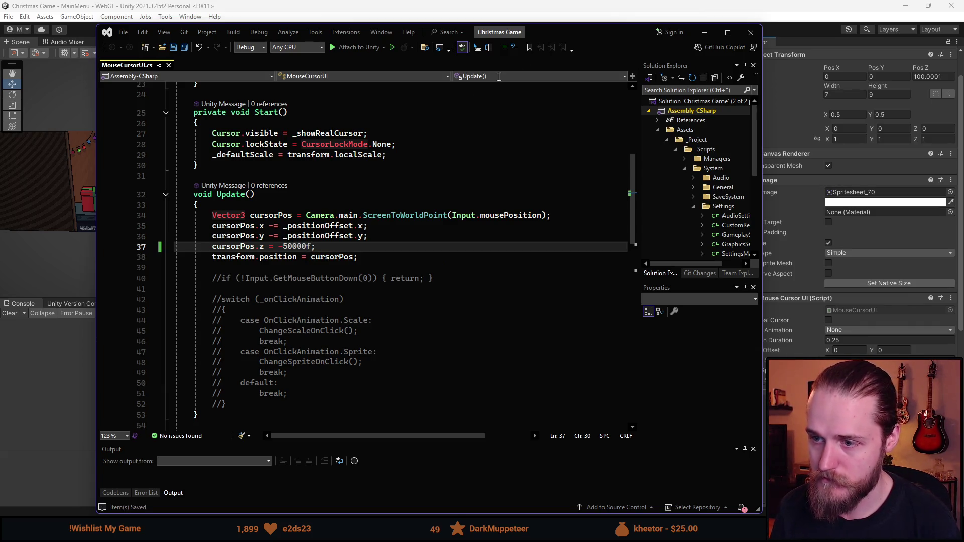
pyautogui.hotkey('ctrl', 's')
pyautogui.hotkey('alt', 'Tab')
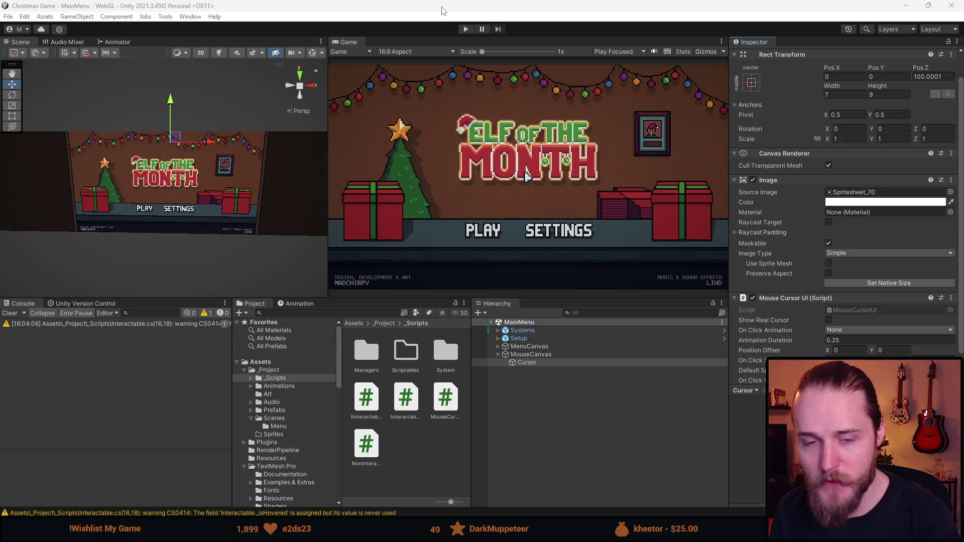
# Play-test the menu with taller Scene and Game views and the Scene in 2D, then stop
pyautogui.click(465, 30)
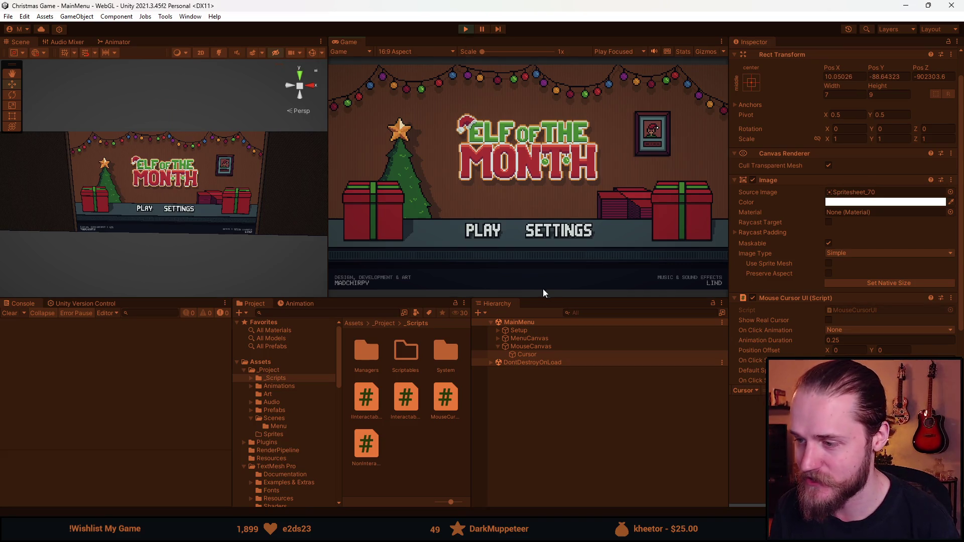
pyautogui.moveTo(544, 296); pyautogui.dragTo(546, 303)
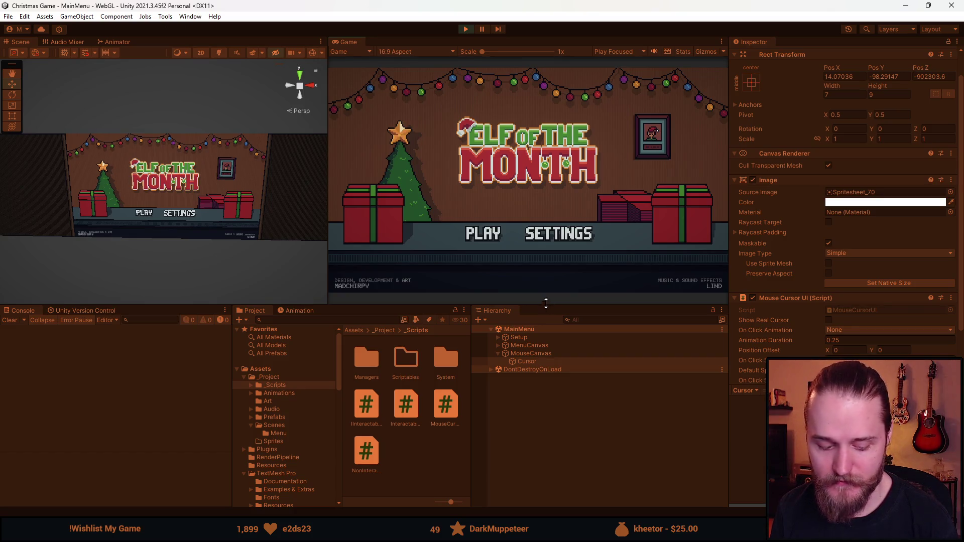
pyautogui.moveTo(546, 304); pyautogui.dragTo(546, 352)
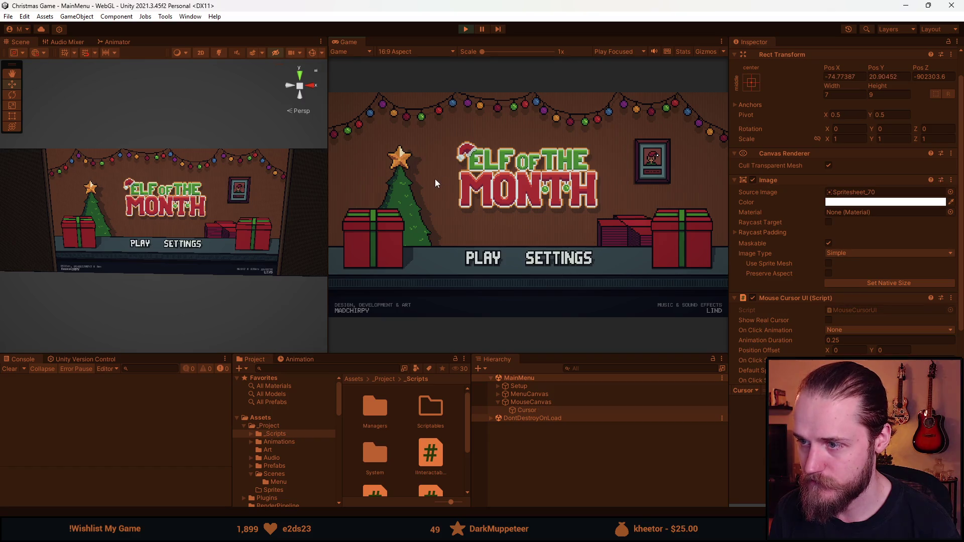
pyautogui.click(204, 56)
pyautogui.scroll(-6, 170, 234)
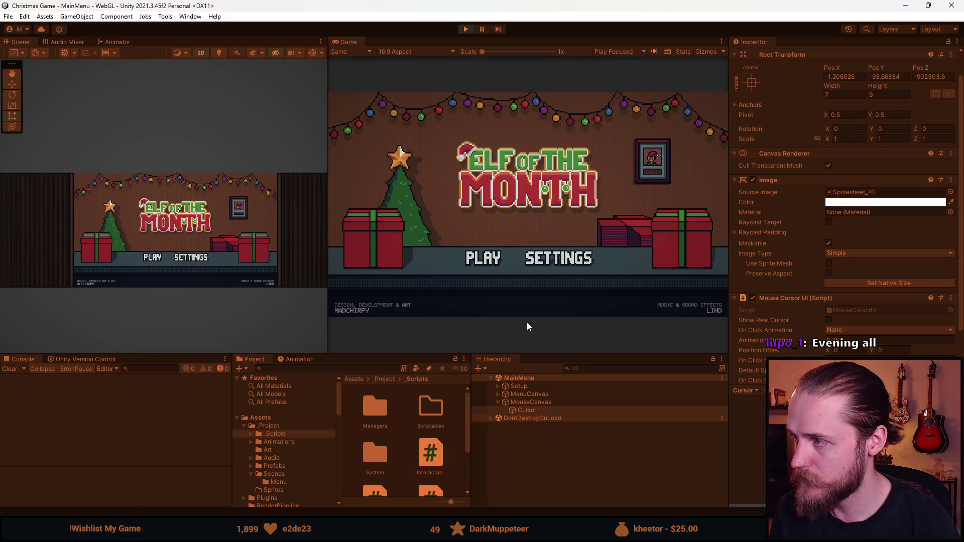
pyautogui.click(466, 28)
# Change cursorPos.z on line 37 to positive 50000f and start the game again
pyautogui.click(957, 122)
pyautogui.moveTo(957, 122); pyautogui.dragTo(578, 102)
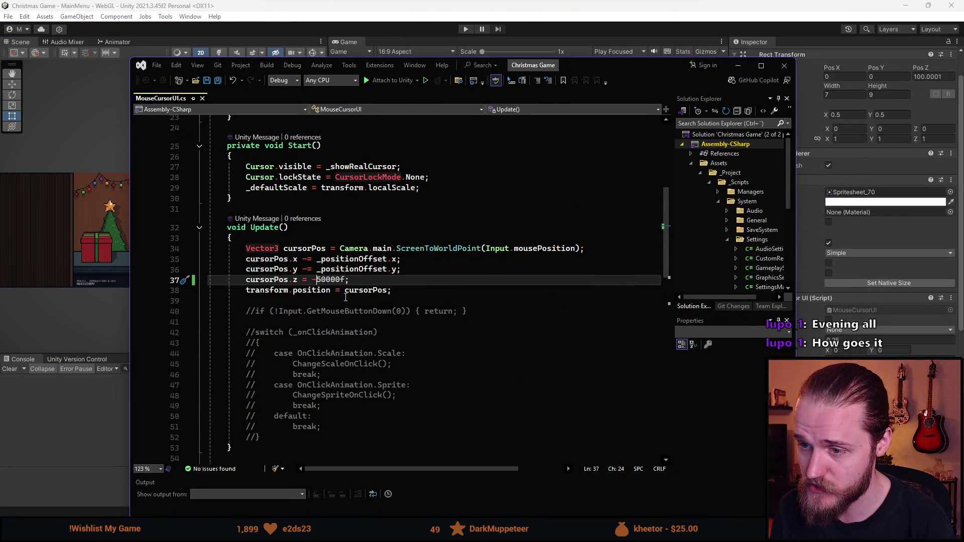
pyautogui.click(312, 279)
pyautogui.press('Delete')
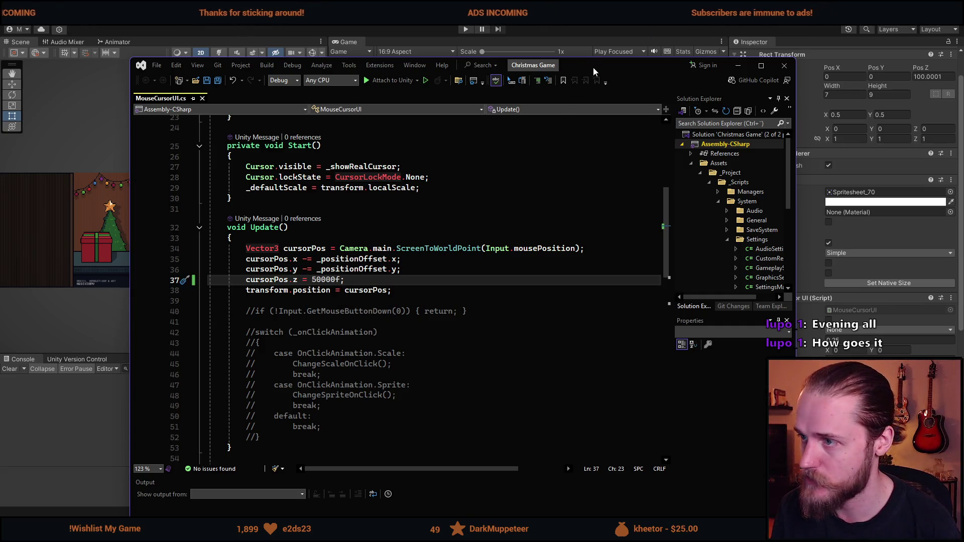
pyautogui.hotkey('alt', 'Tab')
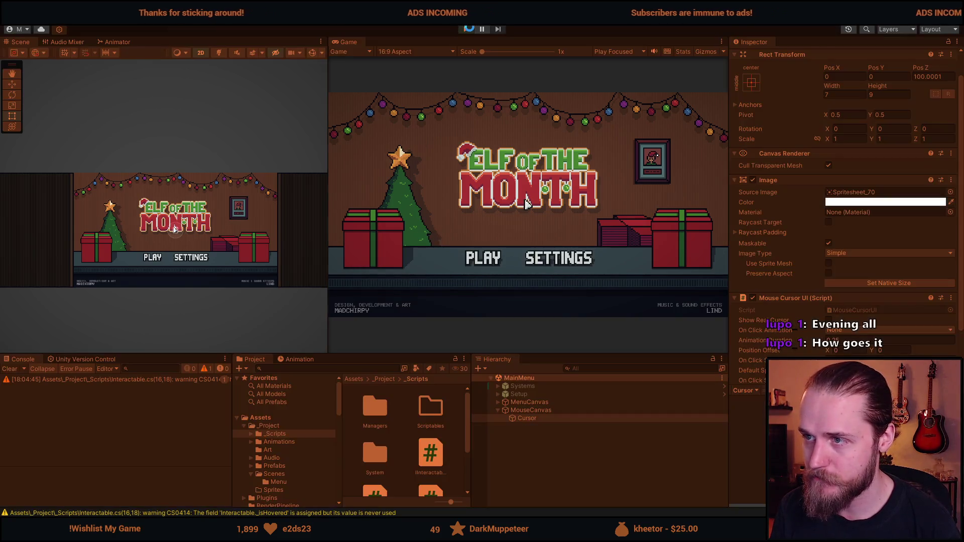
pyautogui.hotkey('ctrl', 'p')
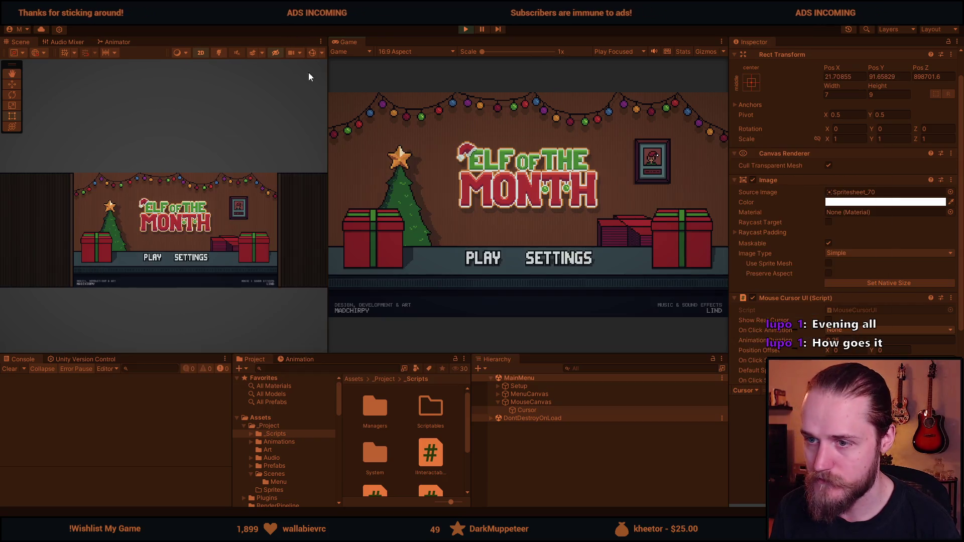
# Switch the Scene view back to 3D and frame the Cursor object to locate it
pyautogui.click(197, 52)
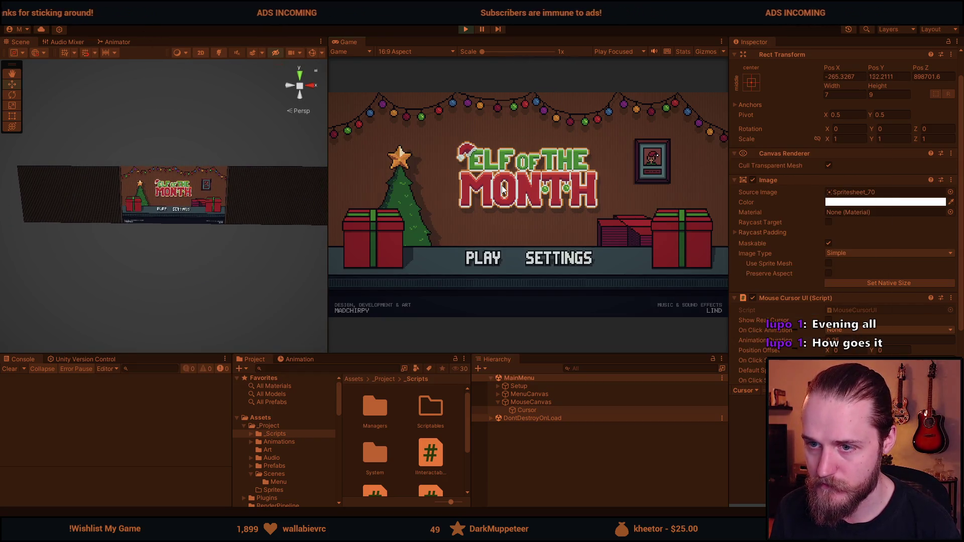
pyautogui.click(527, 410)
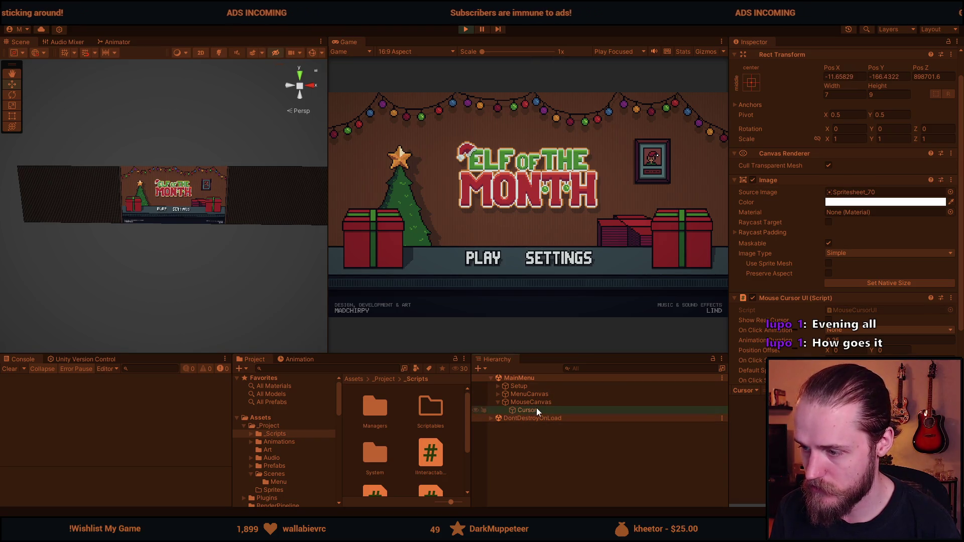
pyautogui.press('f')
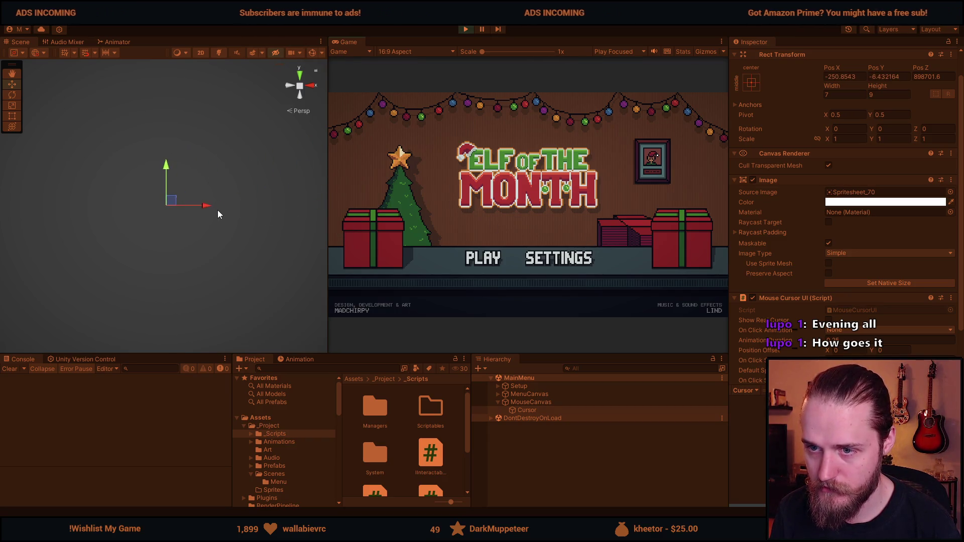
# Stop the game and return to the 50000f value on line 37 in MouseCursorUI.cs
pyautogui.click(466, 30)
pyautogui.hotkey('alt', 'Tab')
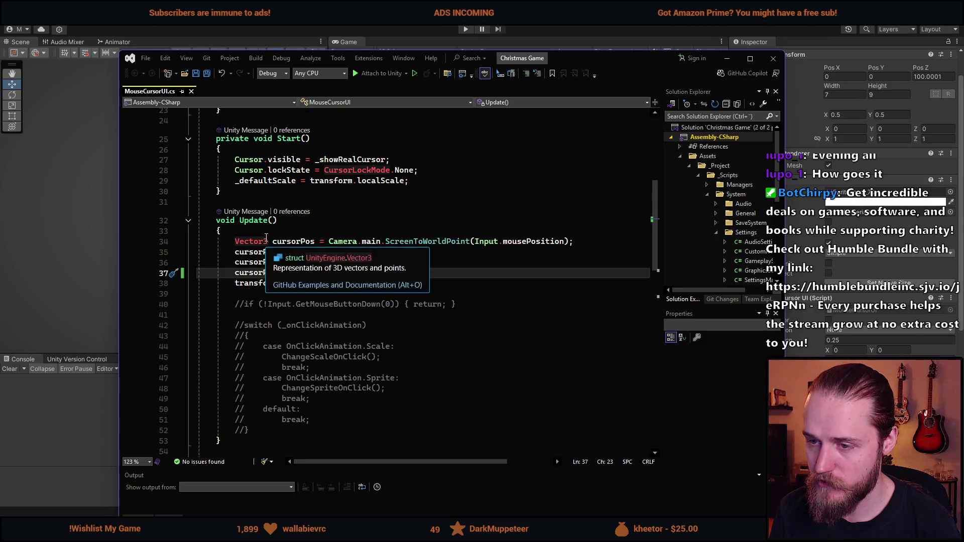
pyautogui.click(310, 273)
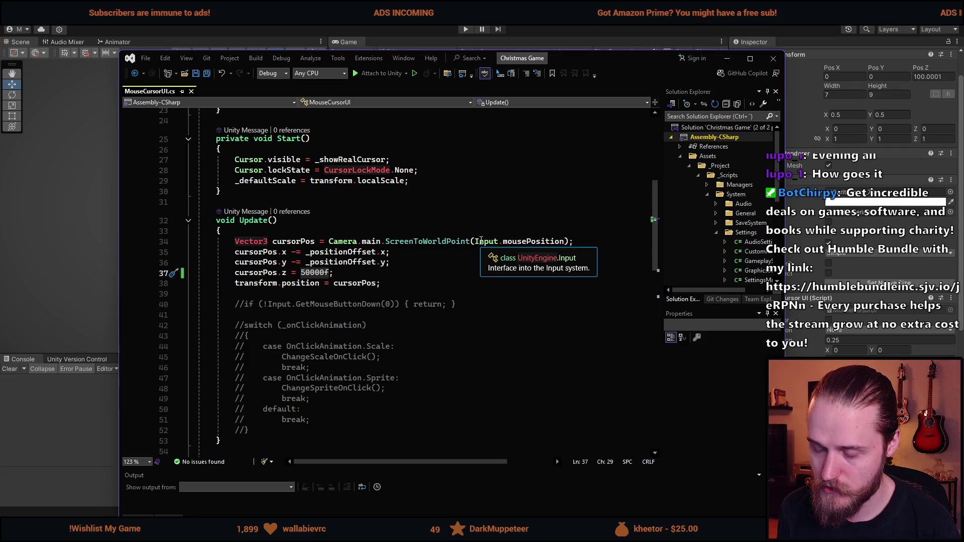
# Change the cursor's z value from 50000f to 1800f, save the script, and return to Unity
pyautogui.hotkey('ctrl', 'BackSpace')
pyautogui.write('1800')
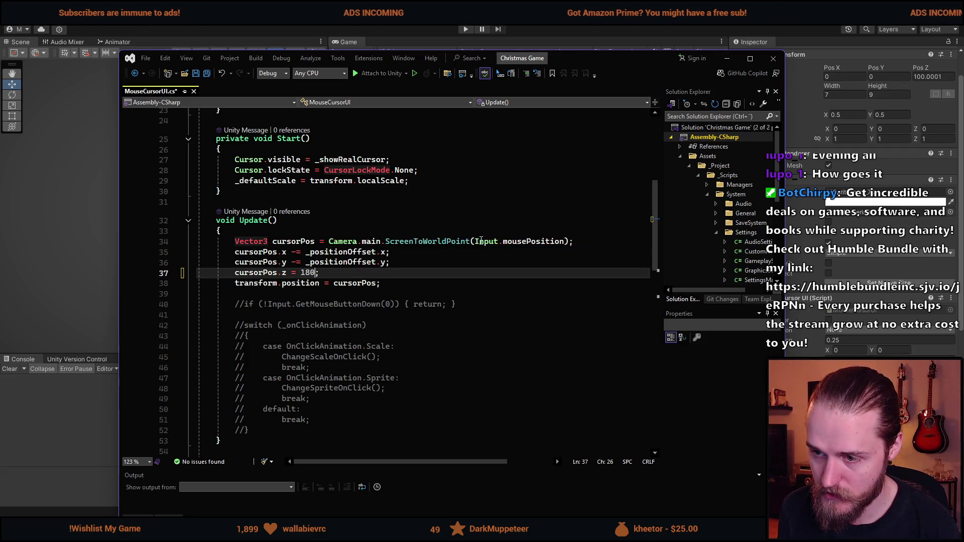
pyautogui.write('f')
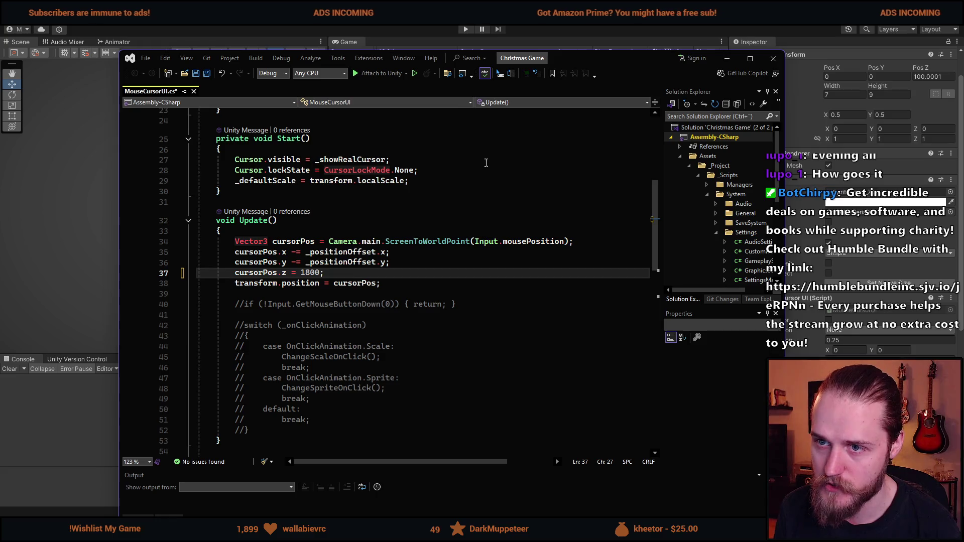
pyautogui.hotkey('ctrl', 's')
pyautogui.hotkey('alt', 'Tab')
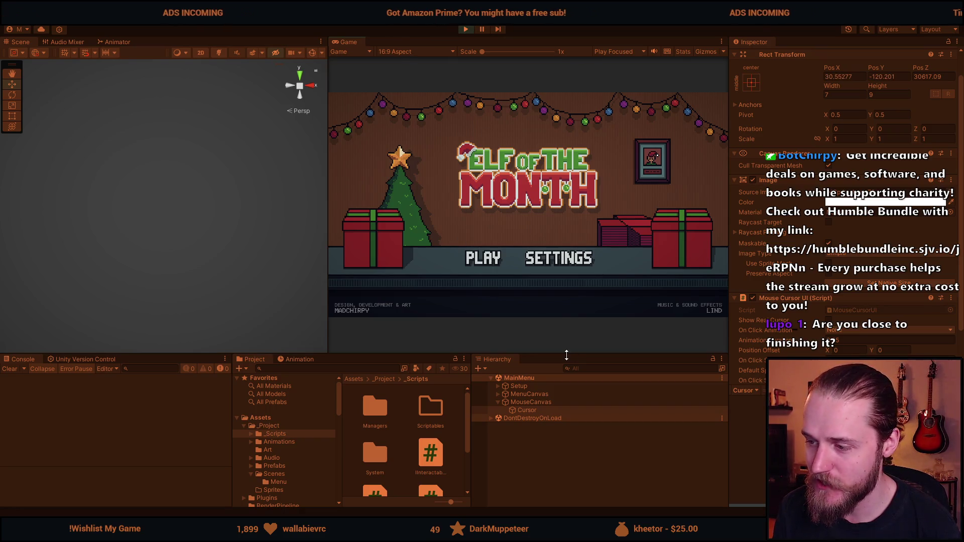
# Enlarge the Game view and frame the Cursor and menu canvas in the Scene view
pyautogui.moveTo(562, 353); pyautogui.dragTo(544, 388)
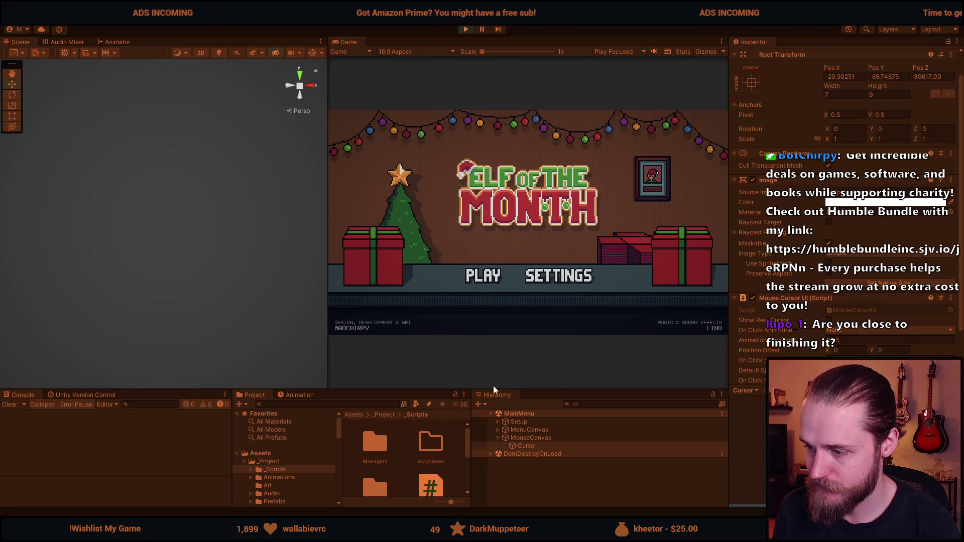
pyautogui.doubleClick(534, 446)
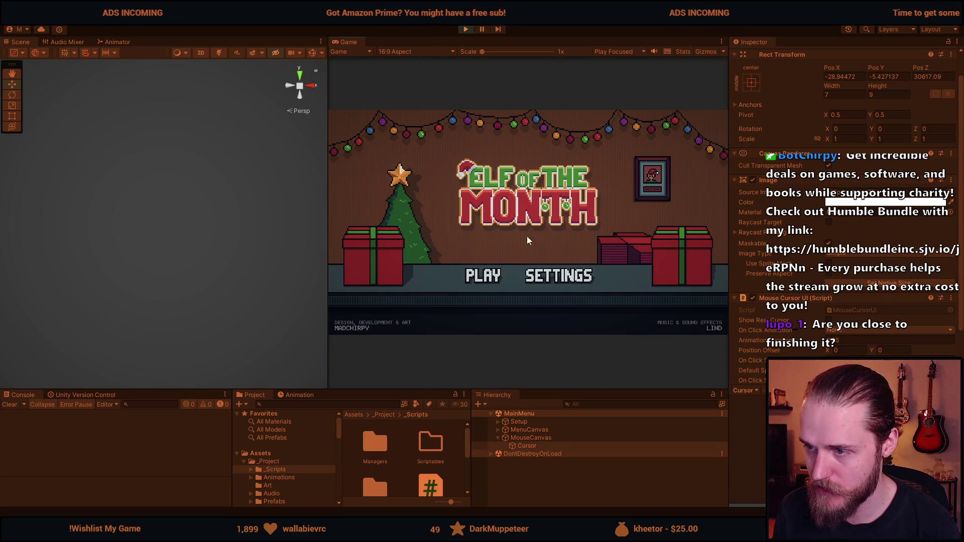
pyautogui.click(527, 438)
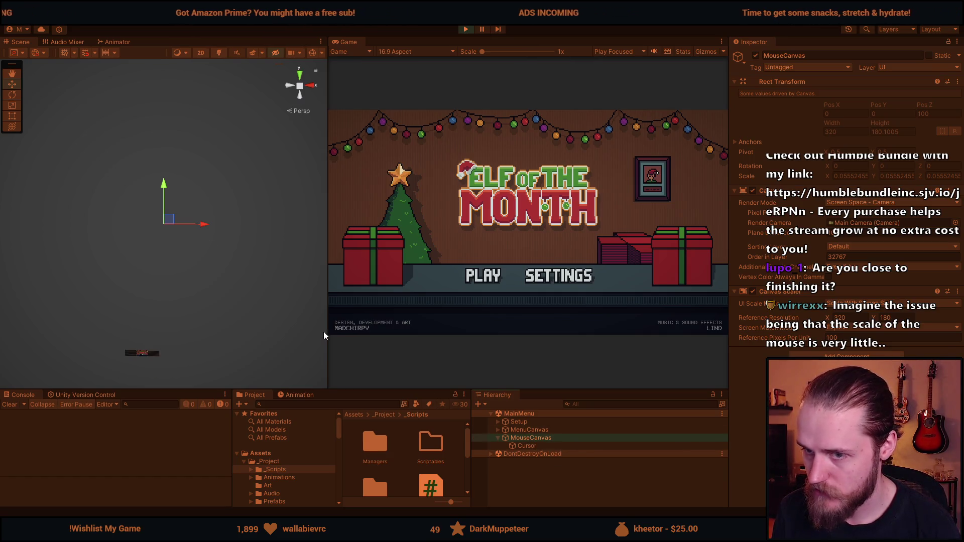
pyautogui.click(16, 114)
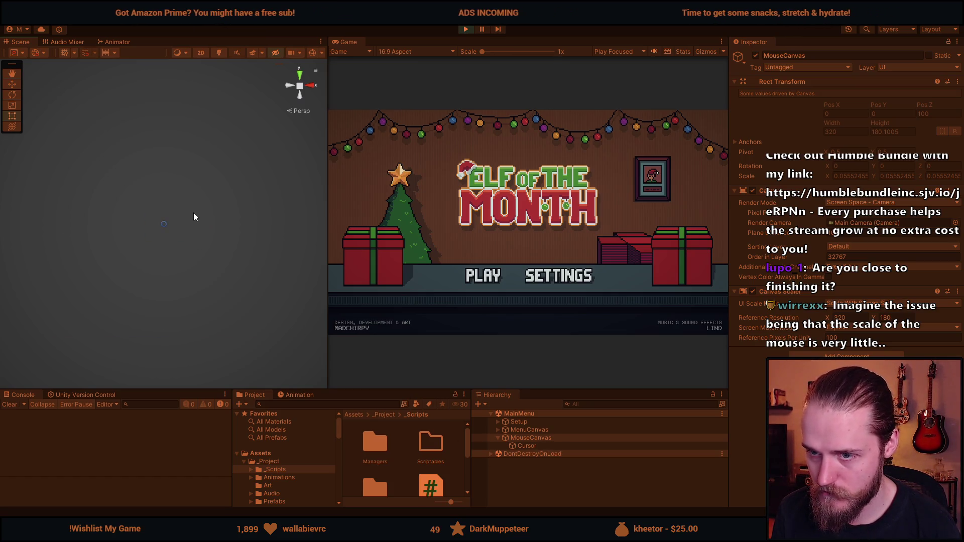
pyautogui.moveTo(149, 324); pyautogui.dragTo(162, 285)
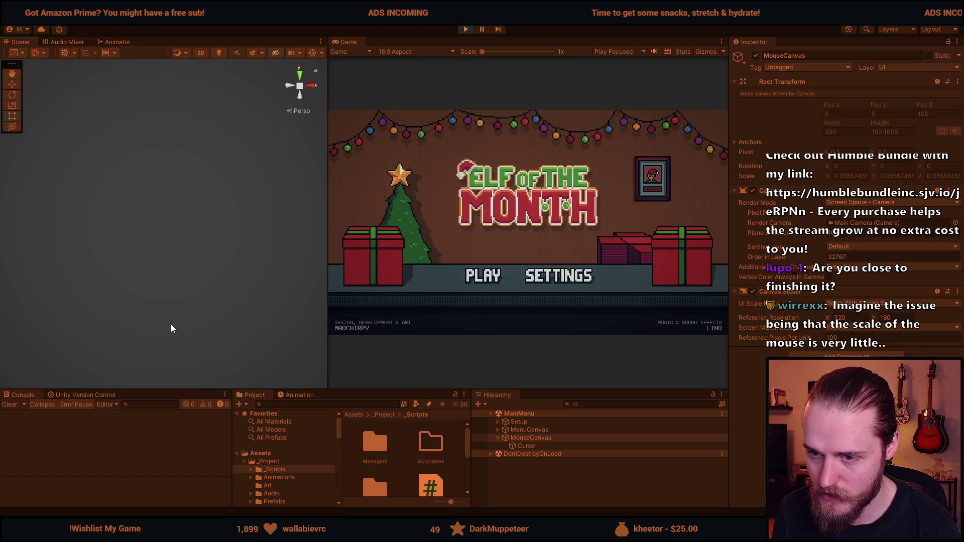
pyautogui.press('f')
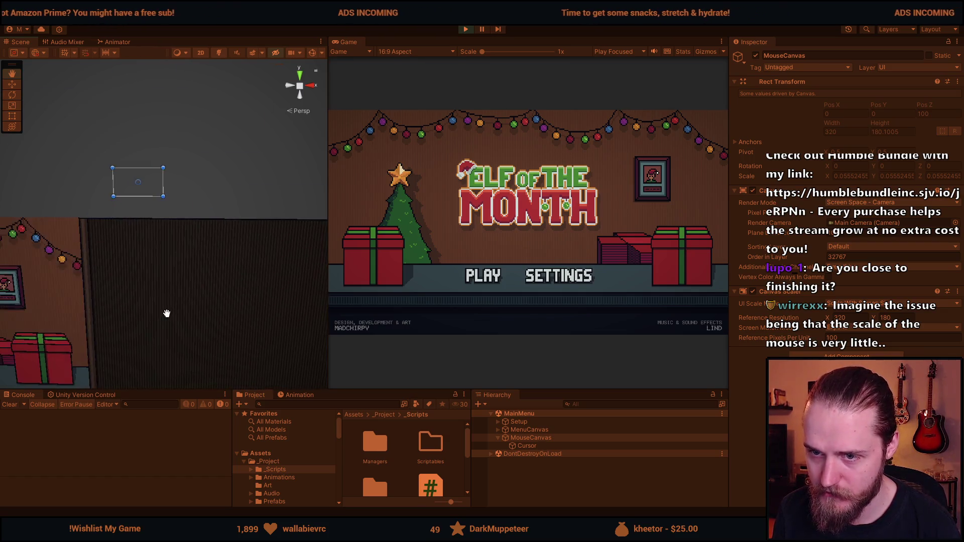
pyautogui.scroll(-5, 170, 312)
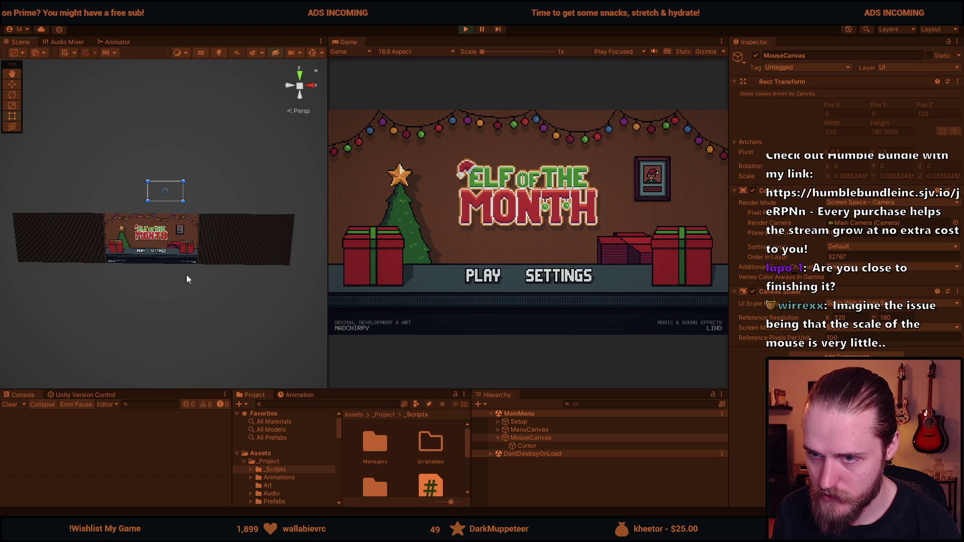
# Compare Cursor and MouseCanvas, then set MouseCanvas's Order in Layer to 5
pyautogui.click(532, 445)
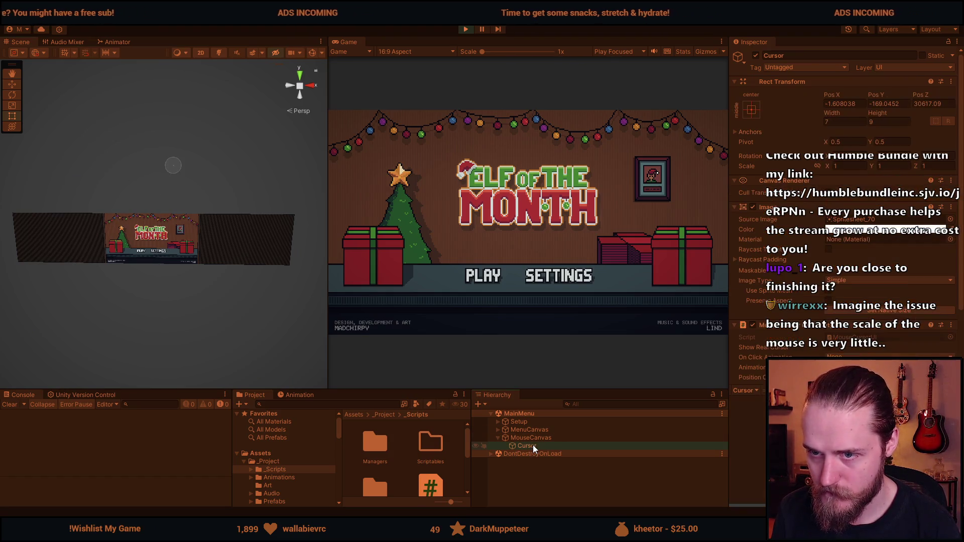
pyautogui.click(536, 438)
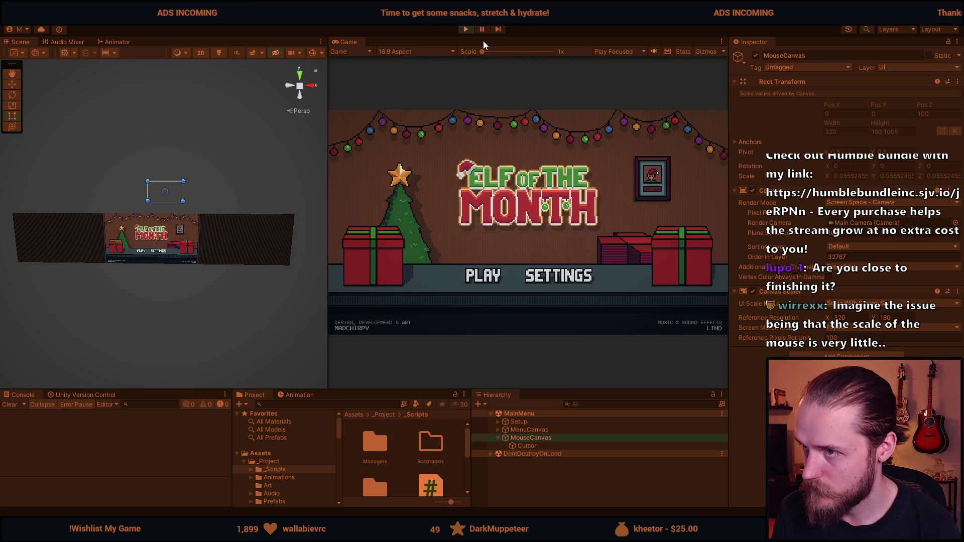
pyautogui.click(530, 447)
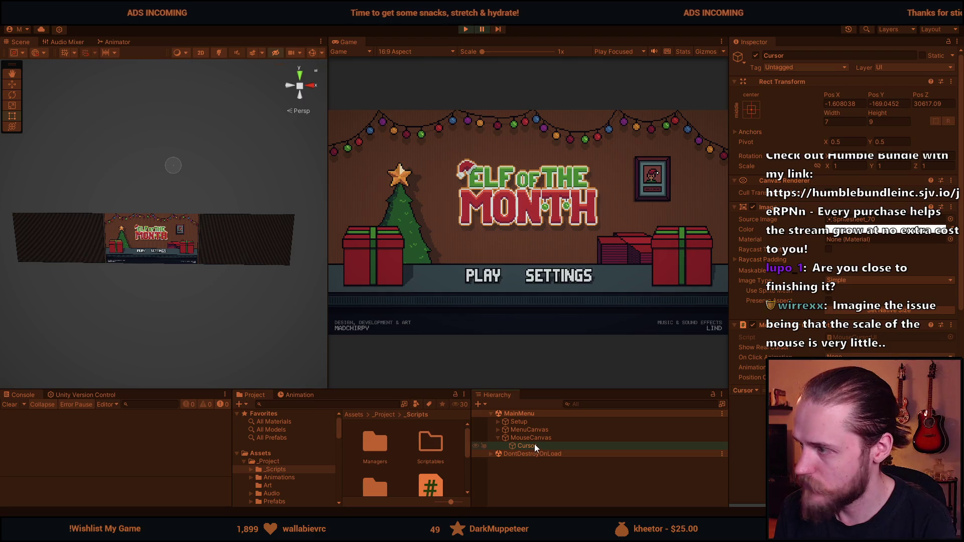
pyautogui.click(540, 438)
pyautogui.click(845, 256)
pyautogui.write('5')
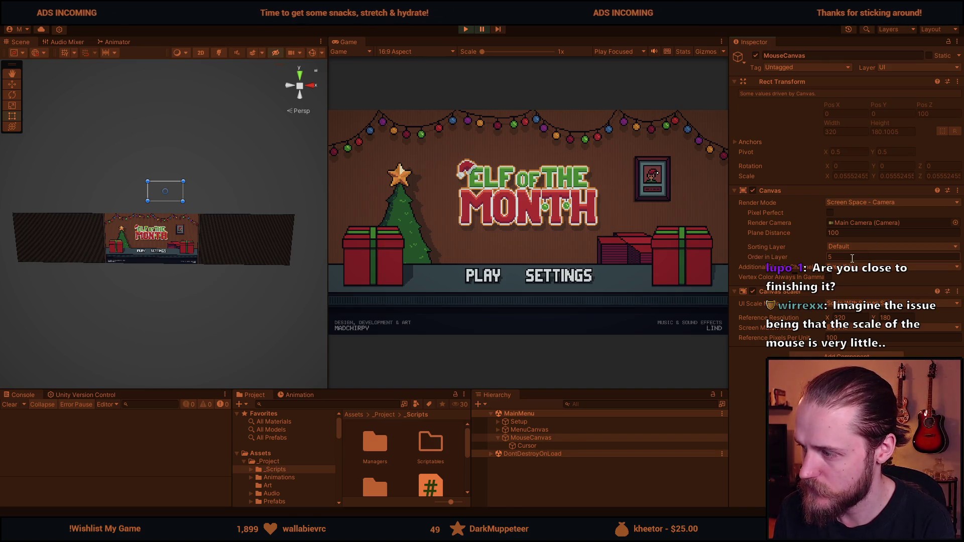
# Set the Cursor object's Pos Z to 0
pyautogui.click(838, 327)
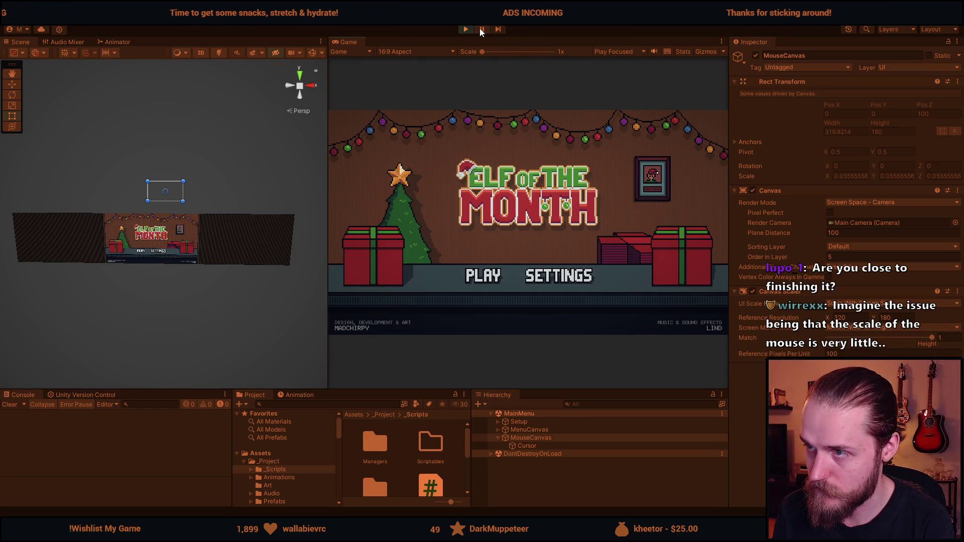
pyautogui.click(520, 446)
pyautogui.click(933, 104)
pyautogui.write('0')
# Compare the MouseCanvas and MenuCanvas canvas settings
pyautogui.click(531, 438)
pyautogui.click(531, 431)
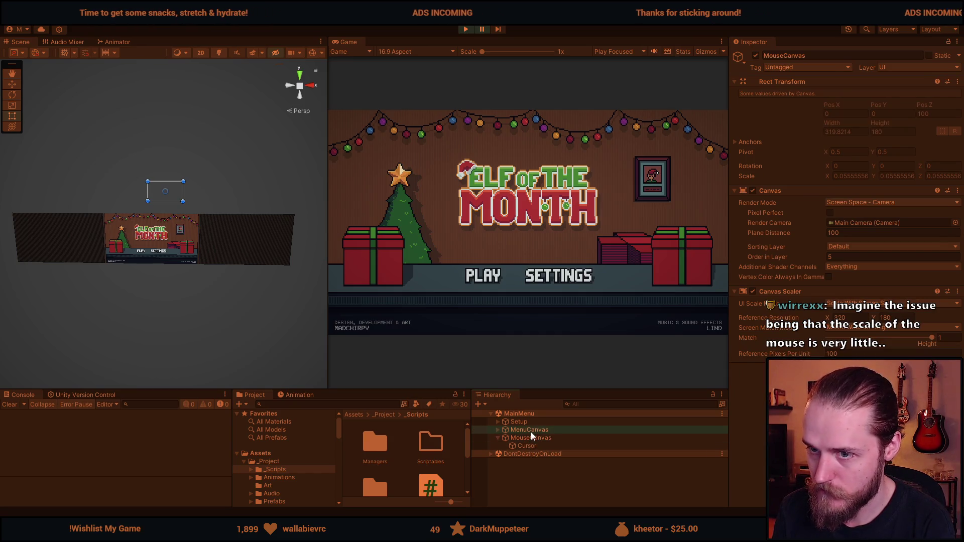
pyautogui.click(531, 439)
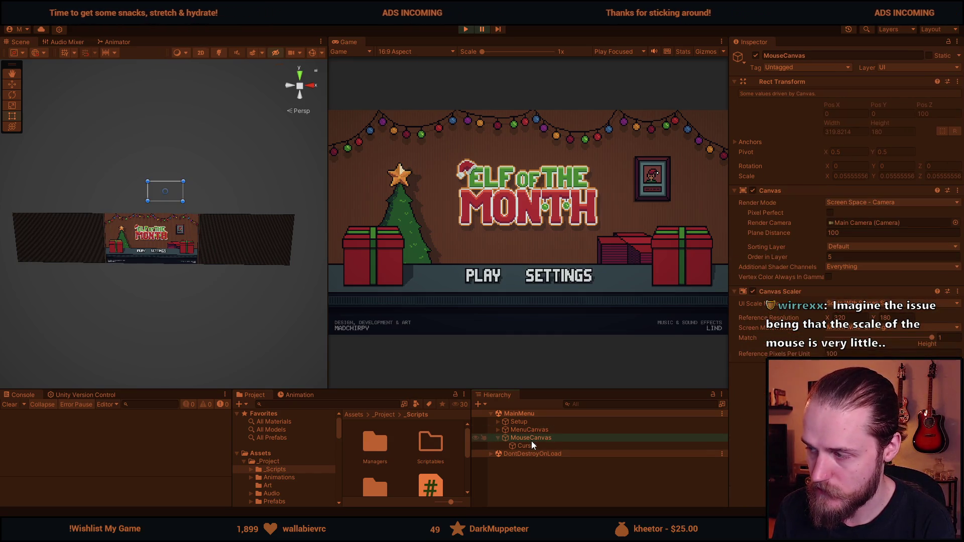
pyautogui.click(534, 431)
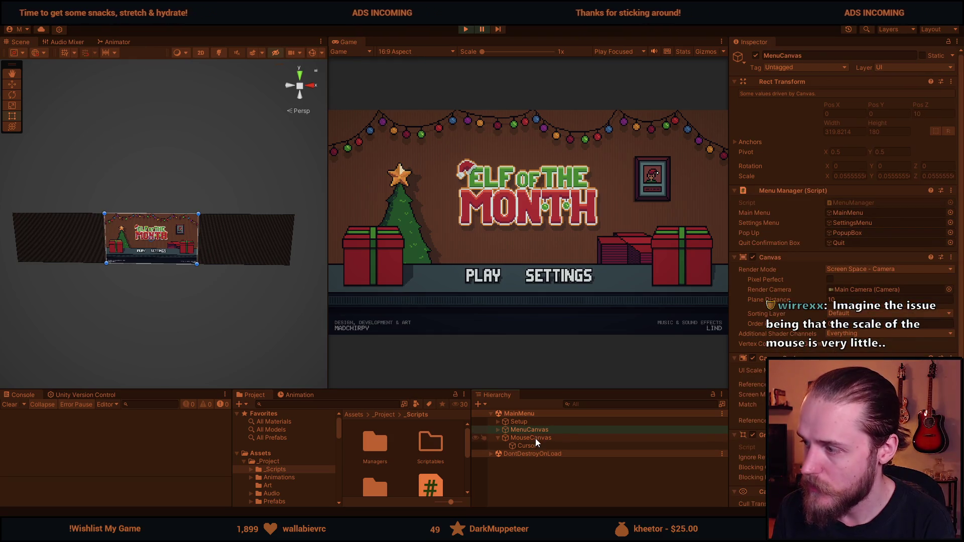
pyautogui.click(535, 438)
# Stop the game and change MenuCanvas's Plane Distance from 10 to 100
pyautogui.click(465, 30)
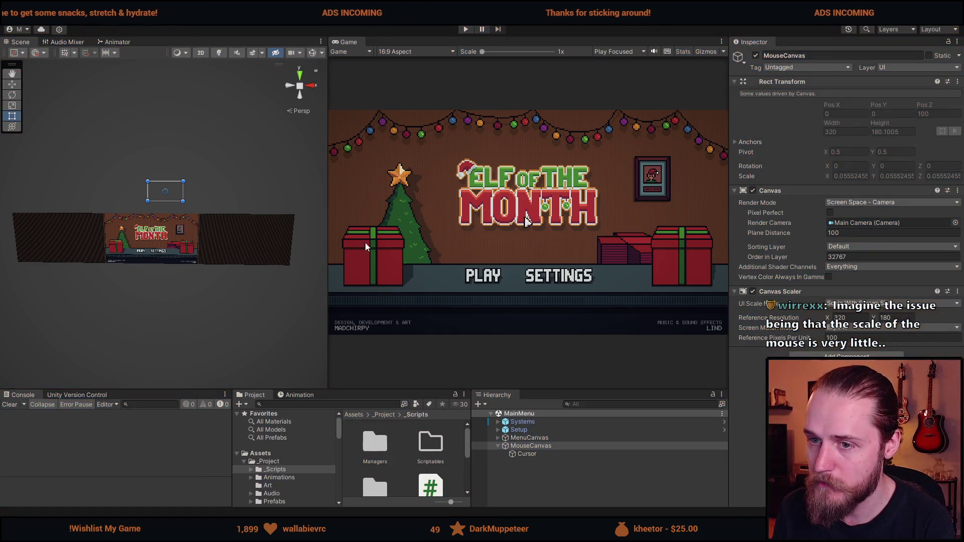
pyautogui.click(528, 438)
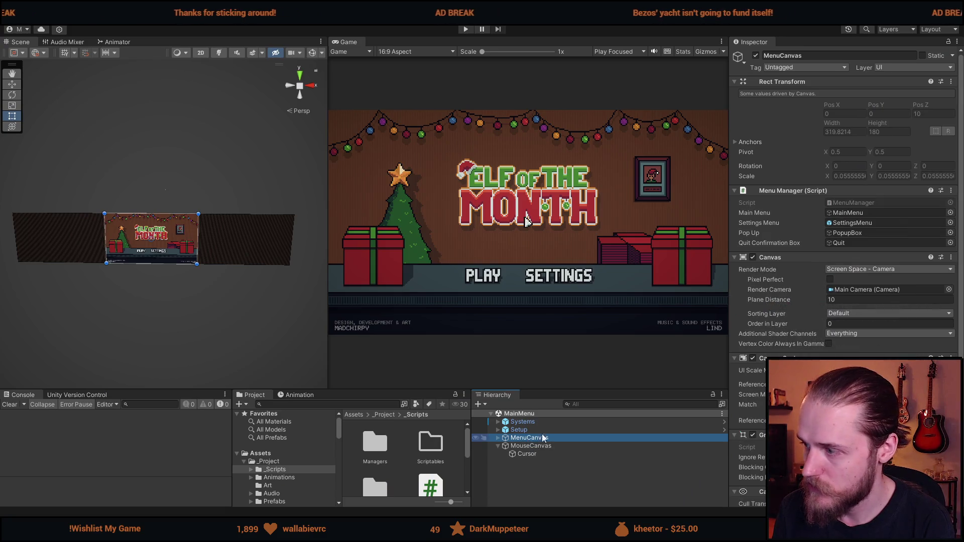
pyautogui.click(845, 300)
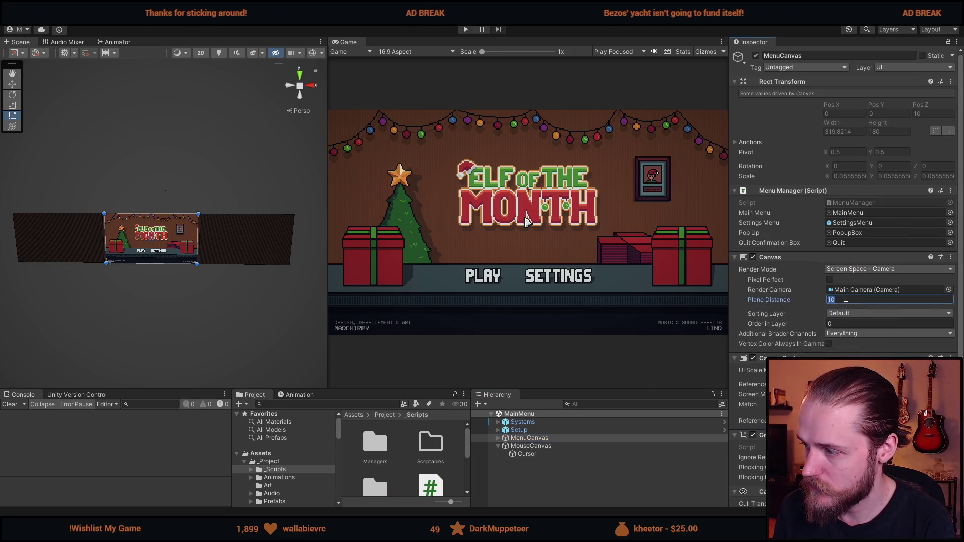
pyautogui.write('0')
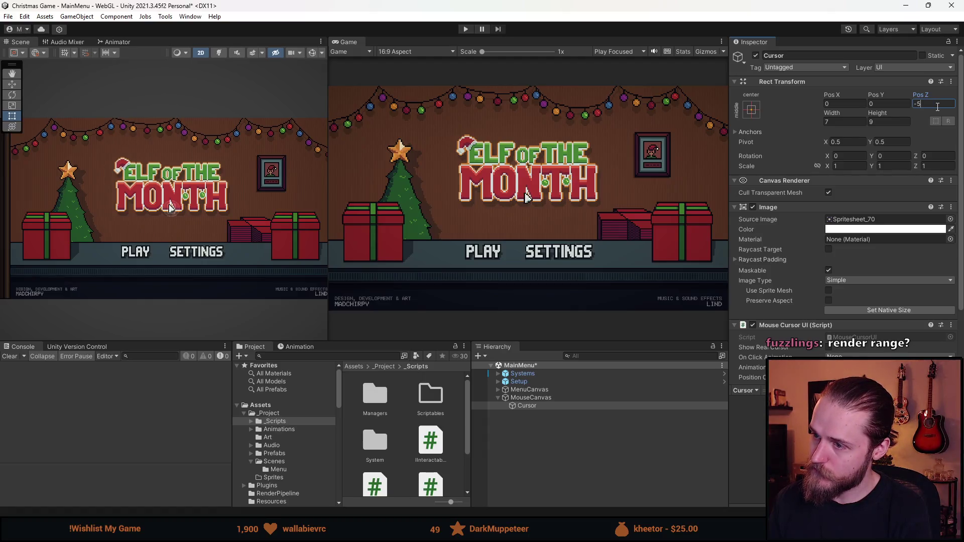
# Run and stop the menu, then go to the cursor z line in MouseCursorUI.cs
pyautogui.click(465, 30)
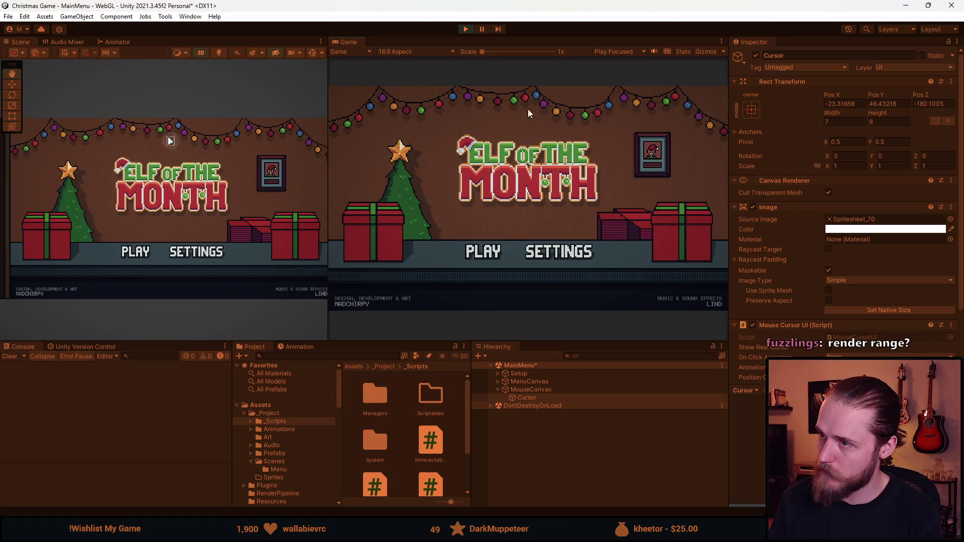
pyautogui.click(465, 29)
pyautogui.hotkey('alt', 'Tab')
pyautogui.scroll(-2, 234, 370)
pyautogui.click(235, 370)
# Set cursorPos.z to 180f and start the game again in Unity
pyautogui.write('180f;')
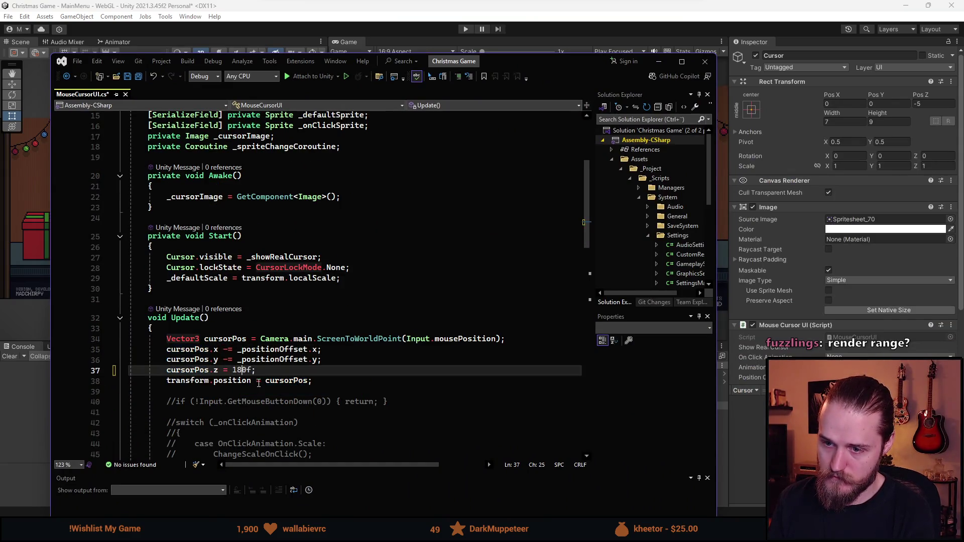
pyautogui.hotkey('alt', 'Tab')
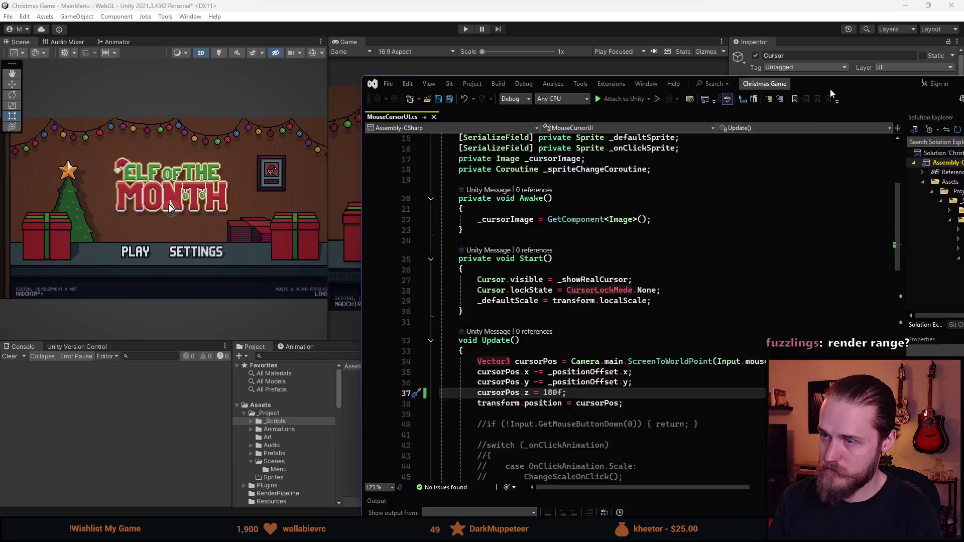
pyautogui.click(466, 28)
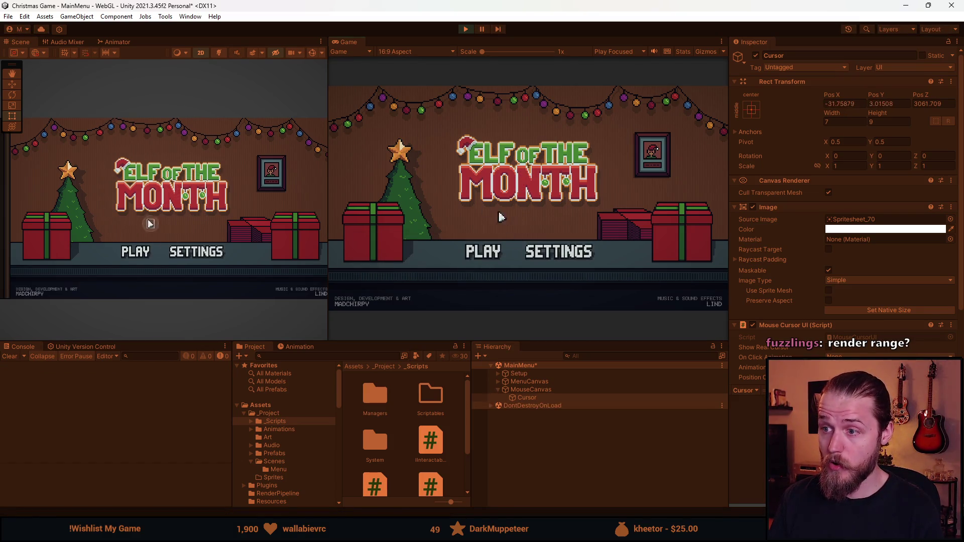
# In a maximized Game view, open and close audio settings, start a round, then stop
pyautogui.hotkey('alt', 'Tab')
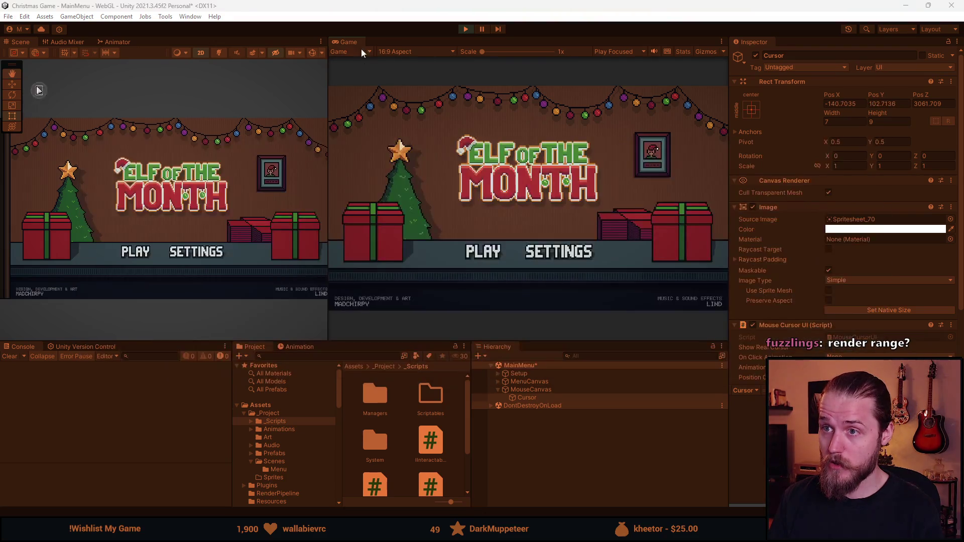
pyautogui.doubleClick(353, 43)
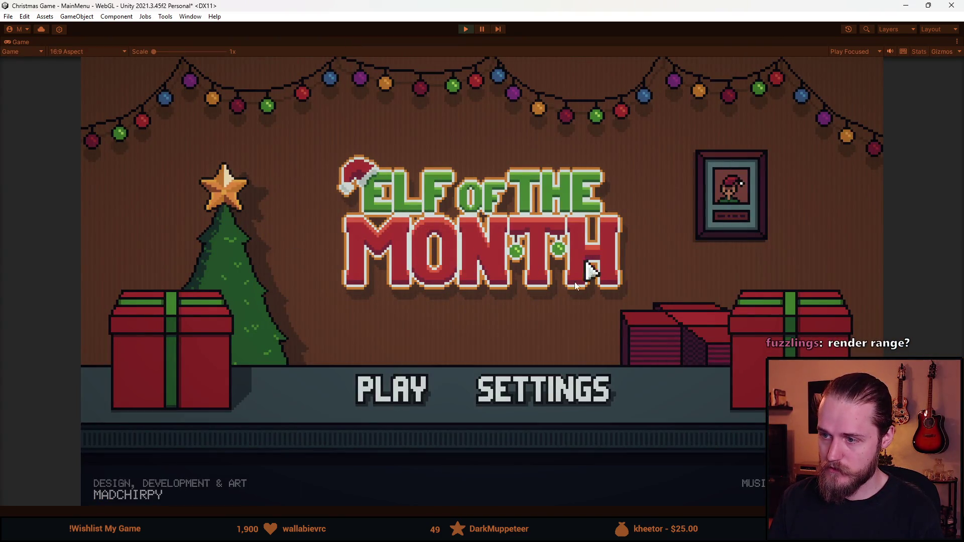
pyautogui.click(555, 394)
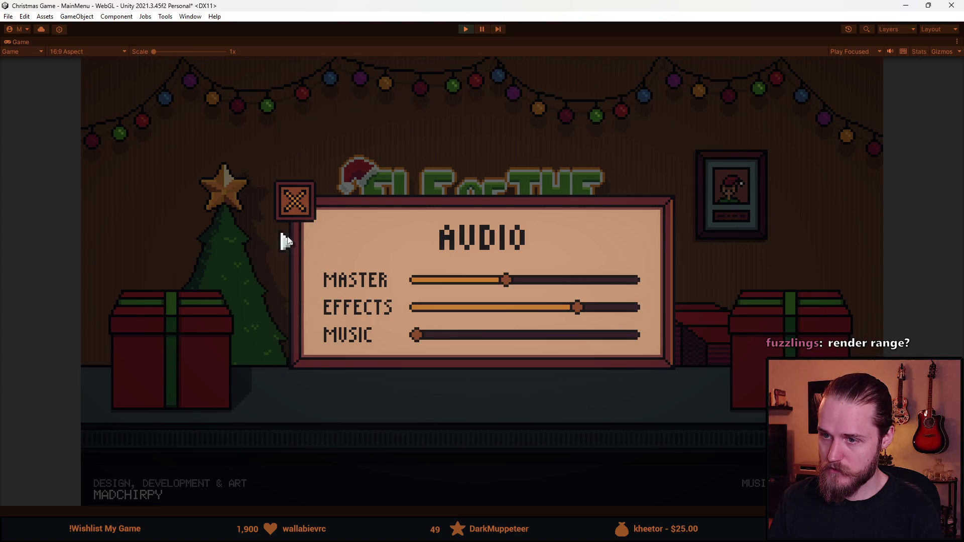
pyautogui.click(294, 201)
pyautogui.click(377, 396)
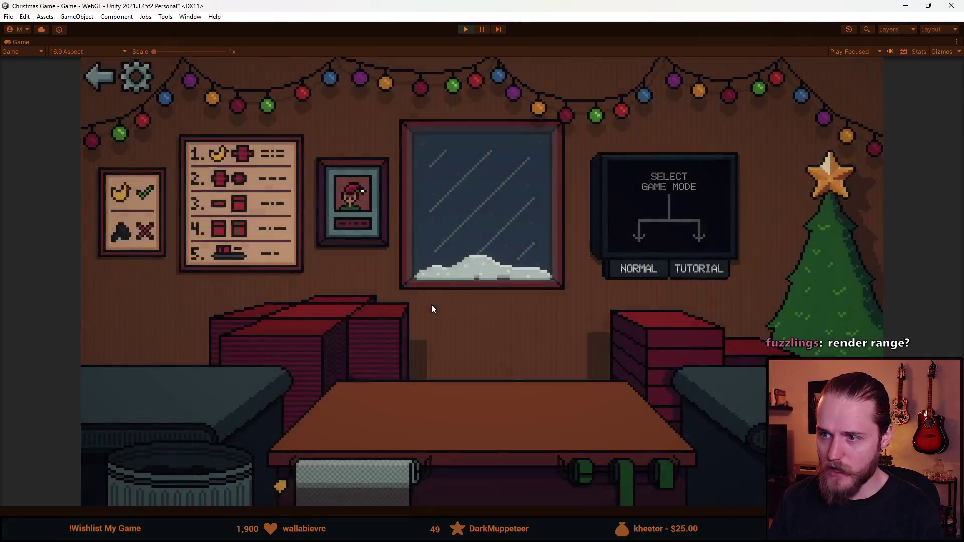
pyautogui.click(135, 77)
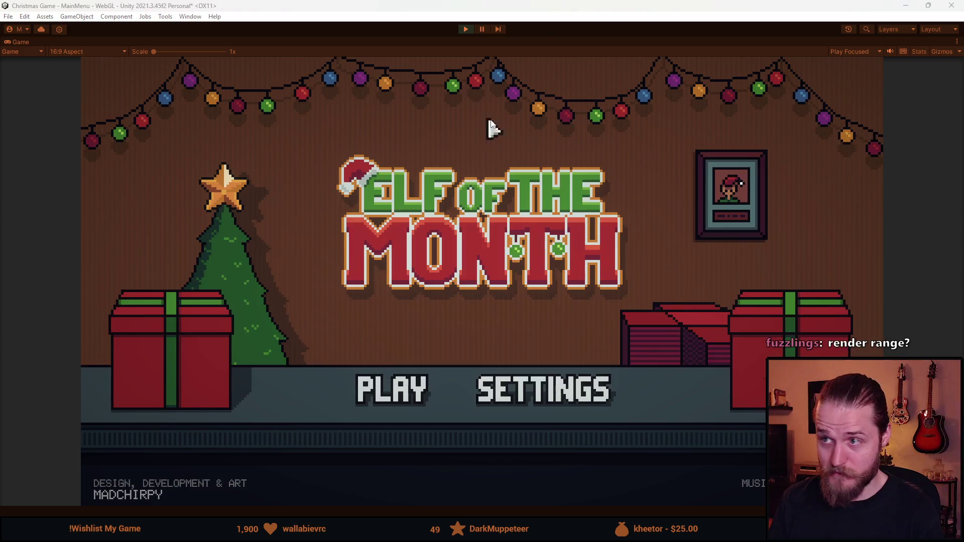
pyautogui.click(467, 30)
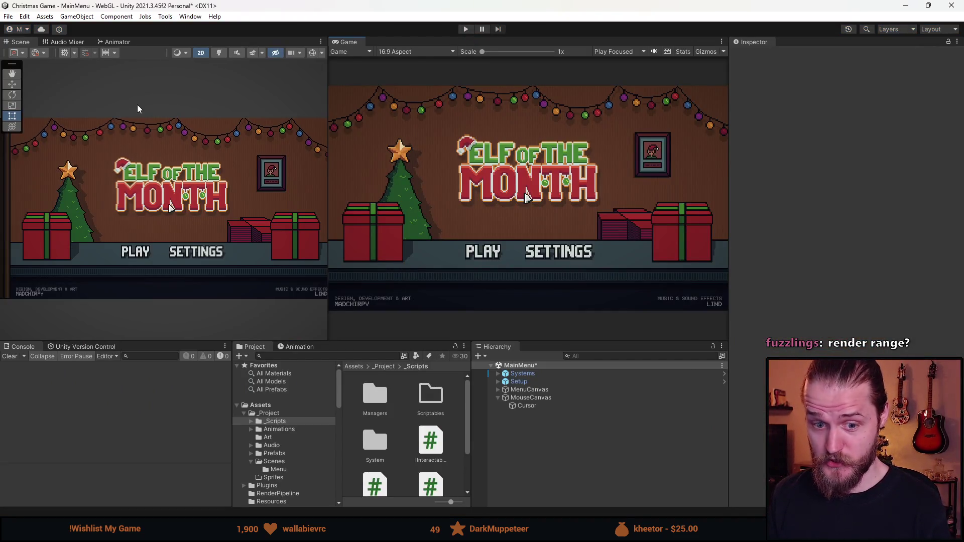
# Enlarge the bottom panels, view the Cursor's Mouse Cursor UI, then switch projects via Unity Hub
pyautogui.moveTo(422, 341); pyautogui.dragTo(411, 293)
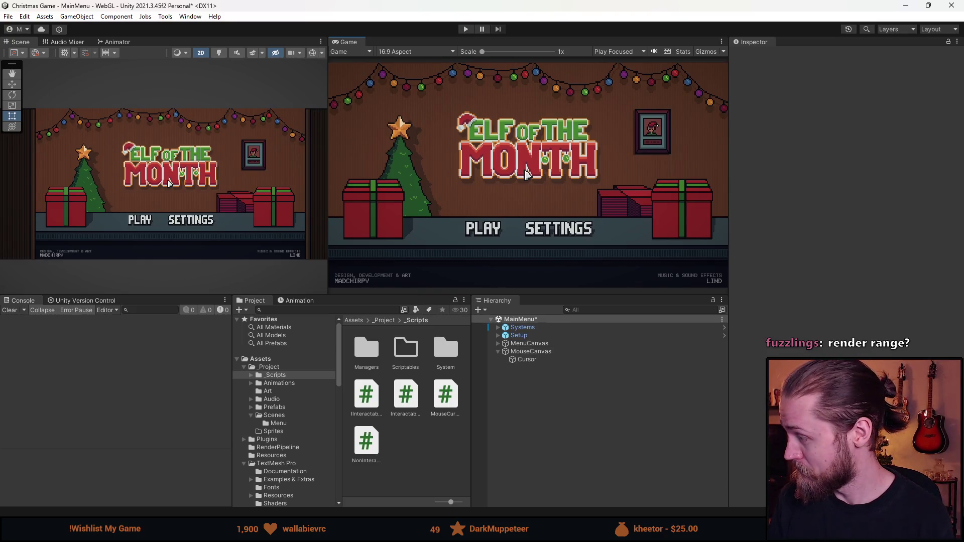
pyautogui.click(549, 360)
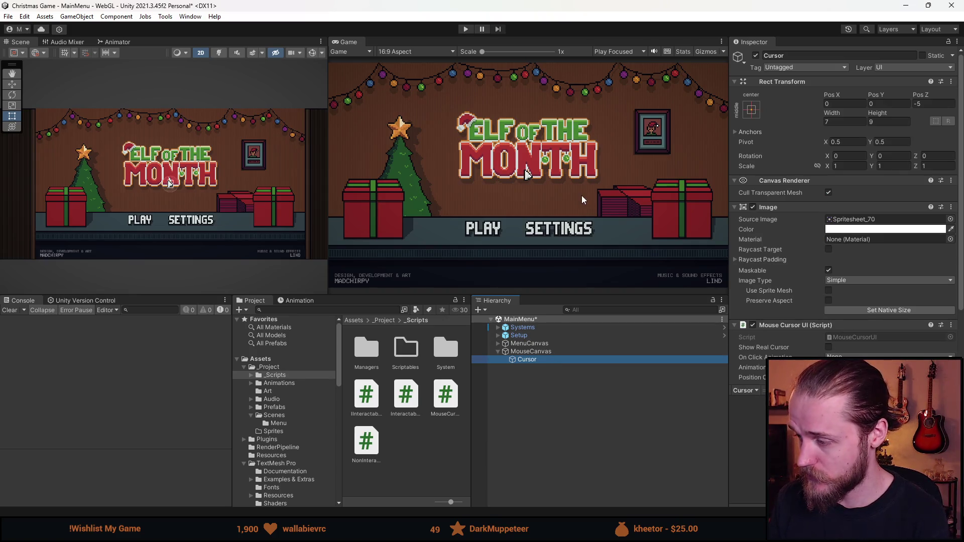
pyautogui.scroll(-3, 855, 307)
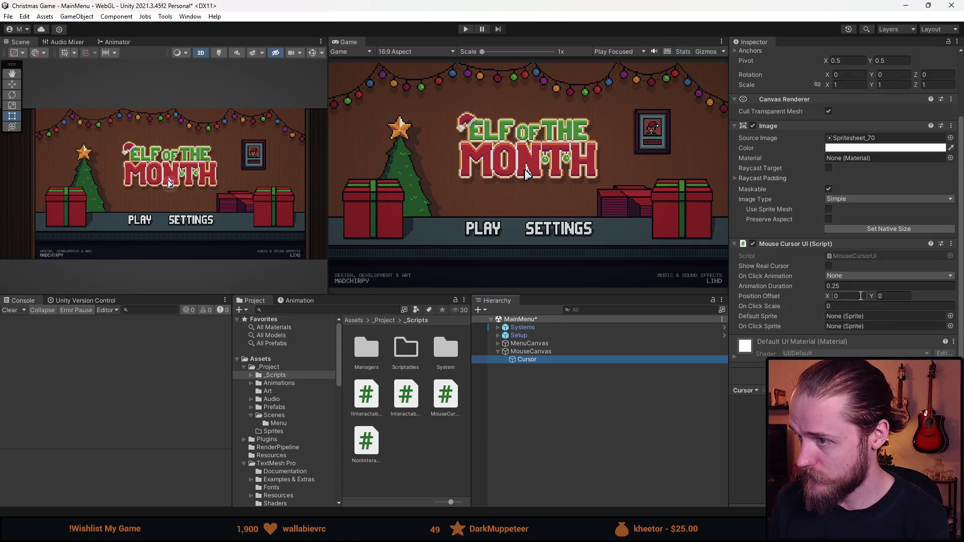
pyautogui.moveTo(295, 540)
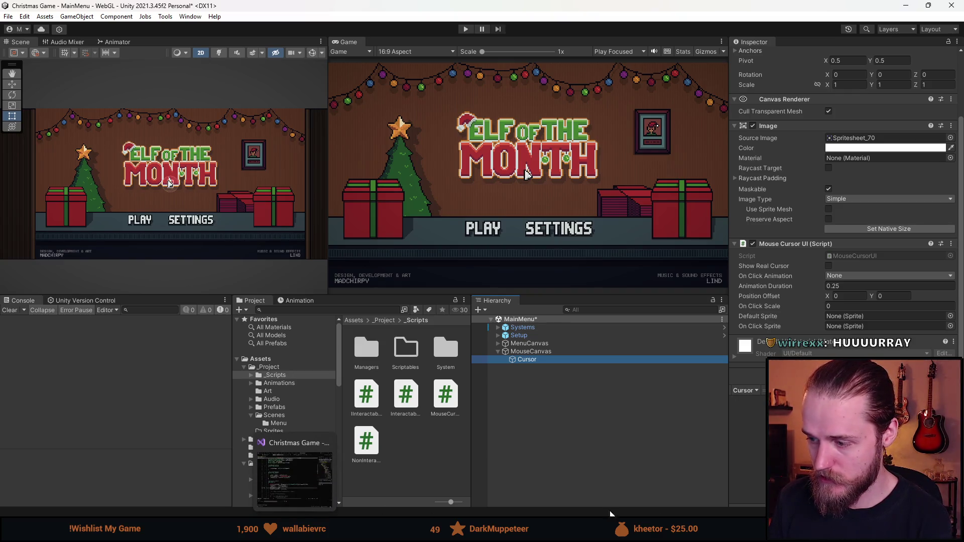
pyautogui.click(311, 539)
pyautogui.click(483, 281)
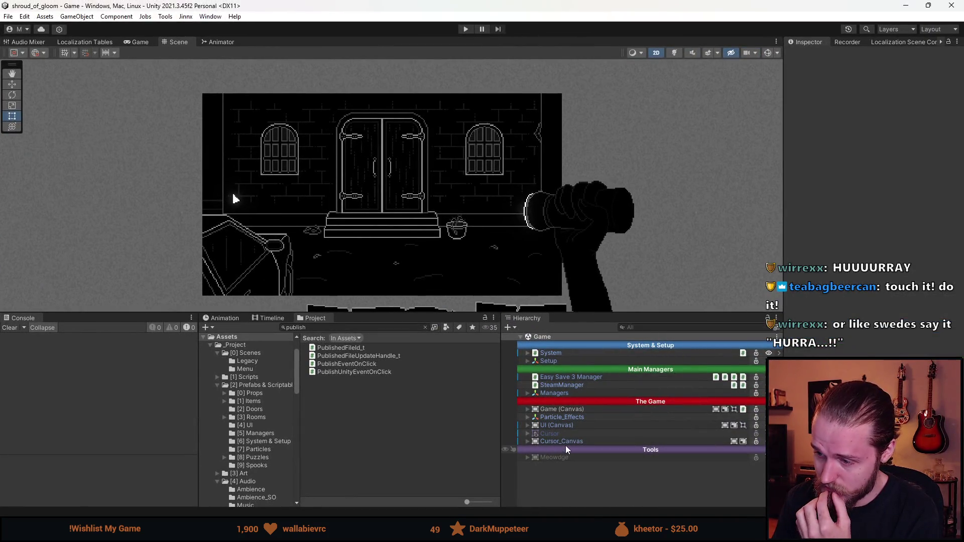
# Inspect shroud_of_gloom's Cursor_Canvas > Cursor, then edit Christmas Game's cursor Position Offset X
pyautogui.click(568, 442)
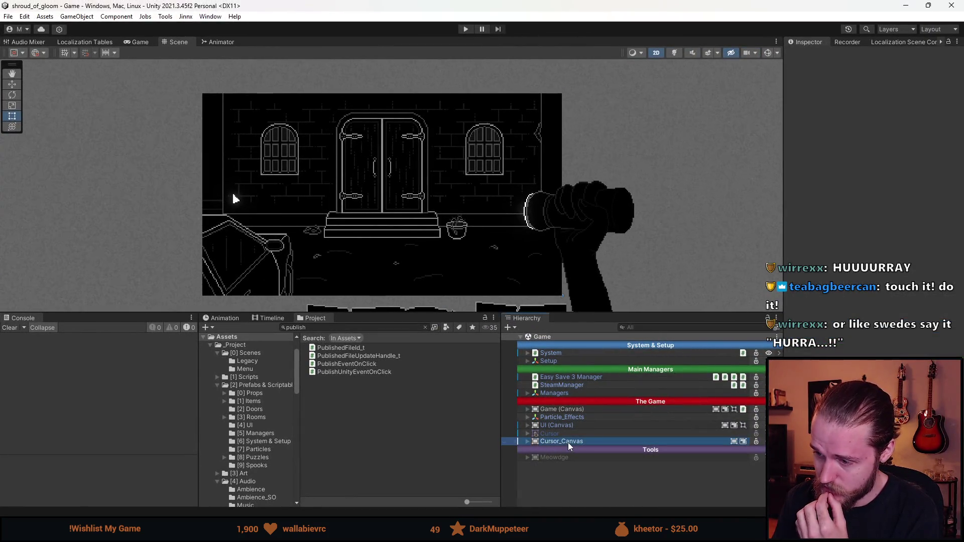
pyautogui.press('Right')
pyautogui.click(567, 449)
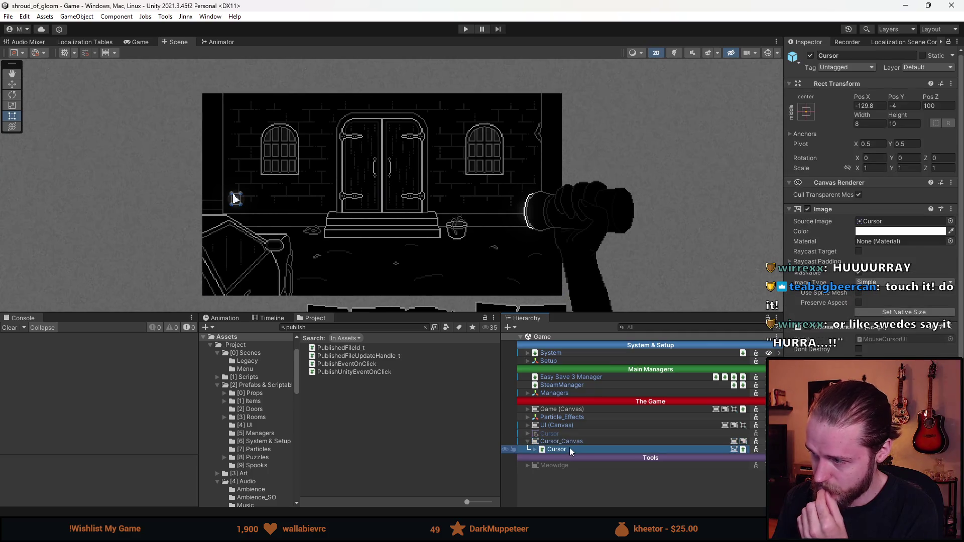
pyautogui.hotkey('alt', 'Tab')
pyautogui.click(844, 296)
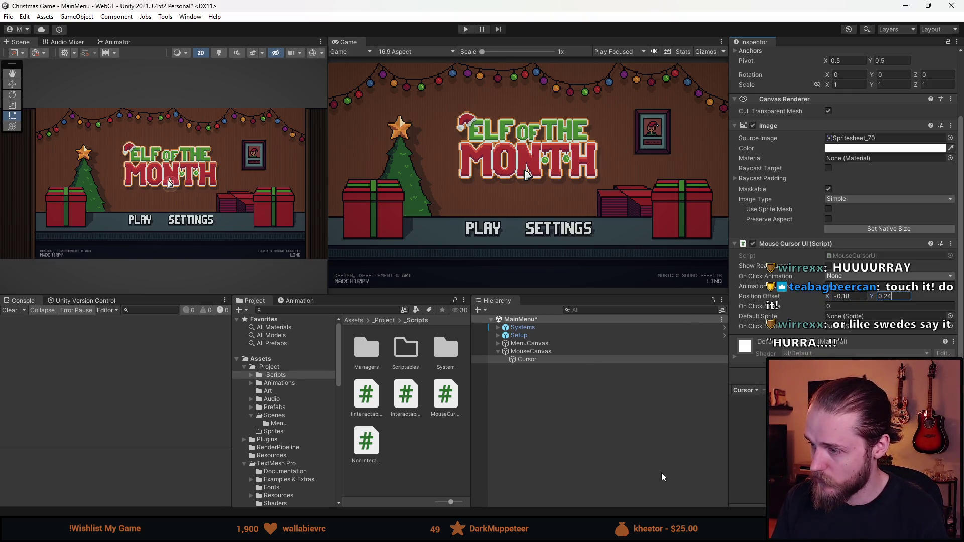
# Start play mode in a maximized Game view and begin a round from the menu
pyautogui.click(465, 29)
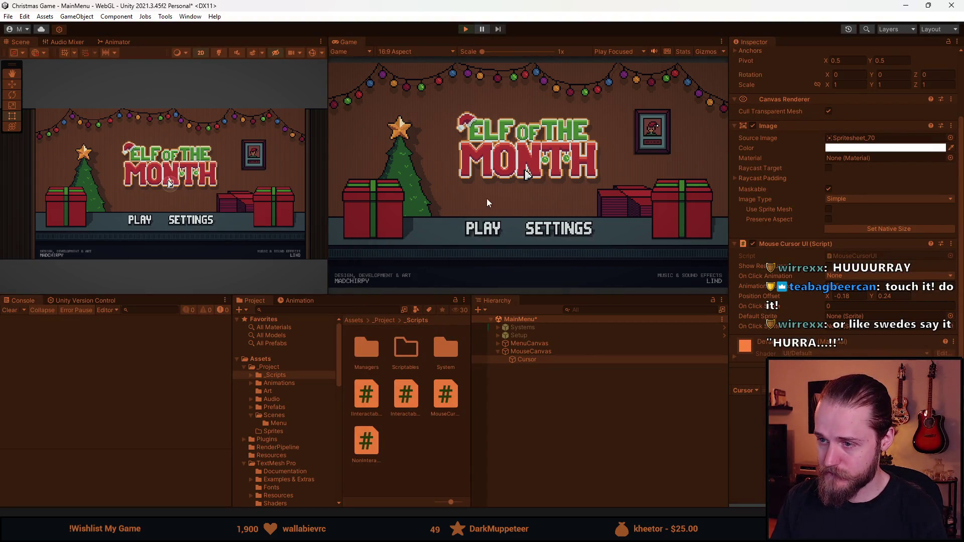
pyautogui.moveTo(527, 296); pyautogui.dragTo(527, 457)
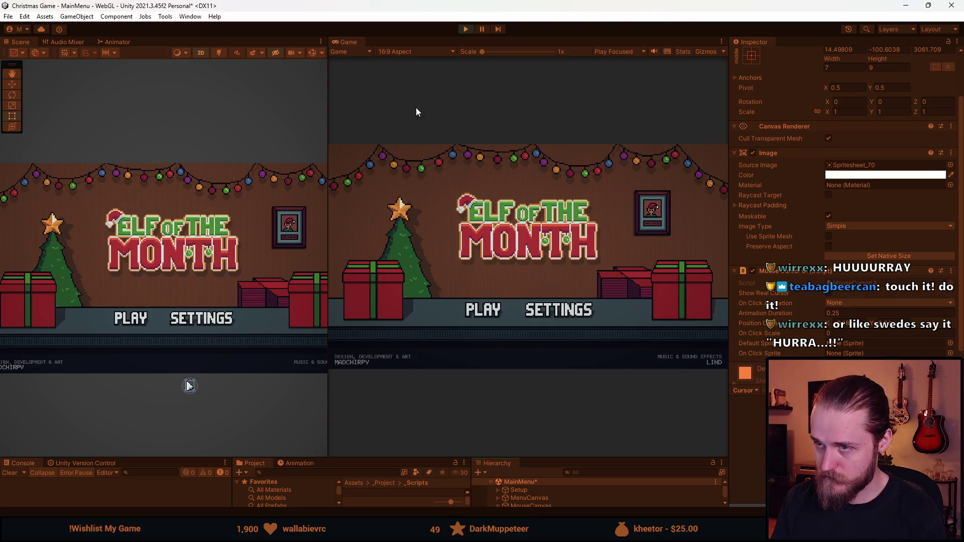
pyautogui.doubleClick(345, 43)
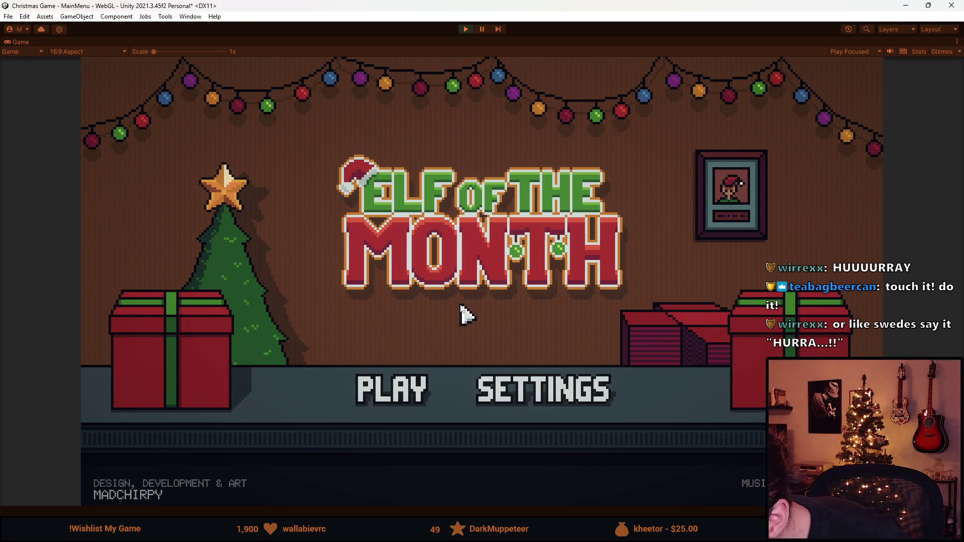
pyautogui.click(398, 399)
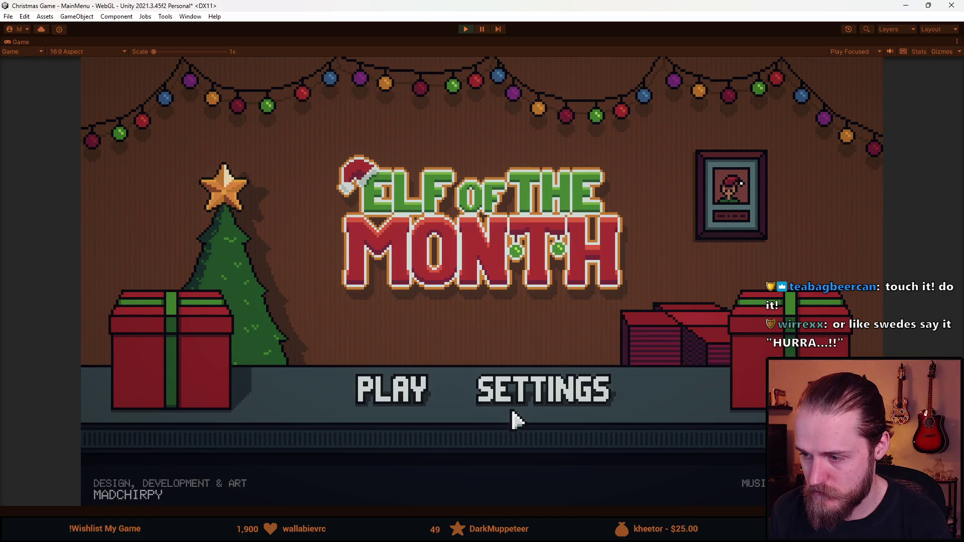
# Lower the Master volume in the audio settings, close them, and stop play mode
pyautogui.click(511, 409)
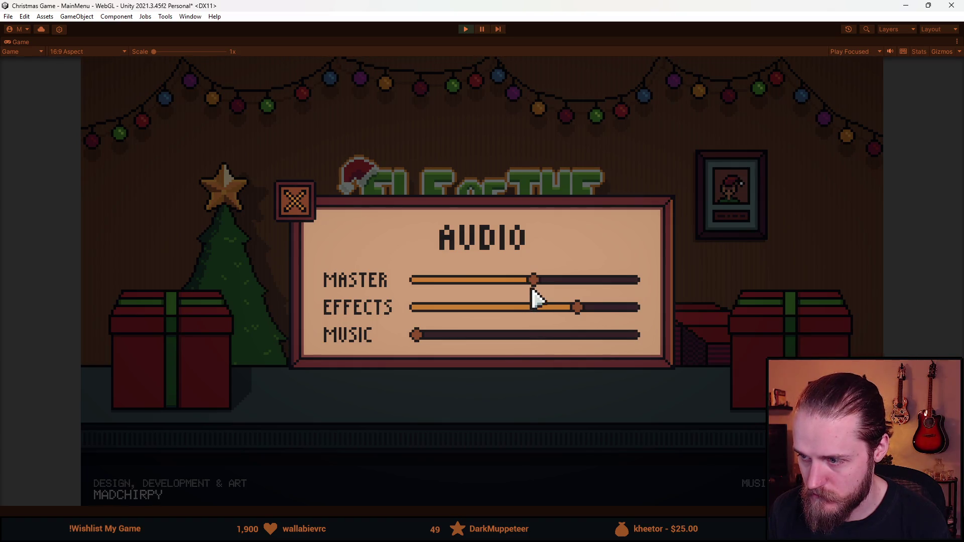
pyautogui.moveTo(533, 287)
pyautogui.mouseDown()
pyautogui.moveTo(519, 294)
pyautogui.moveTo(494, 284)
pyautogui.moveTo(511, 282)
pyautogui.mouseUp()
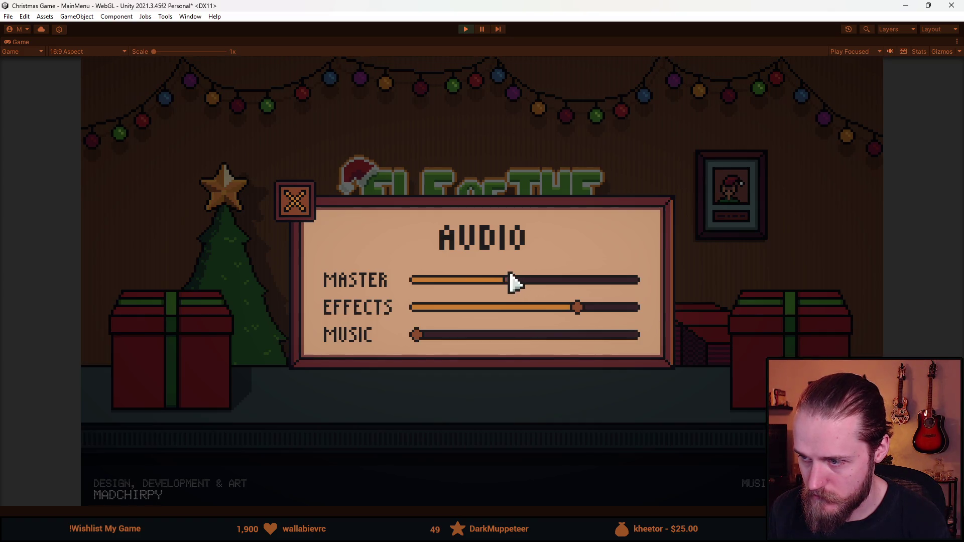
pyautogui.click(294, 200)
pyautogui.click(504, 401)
pyautogui.click(294, 200)
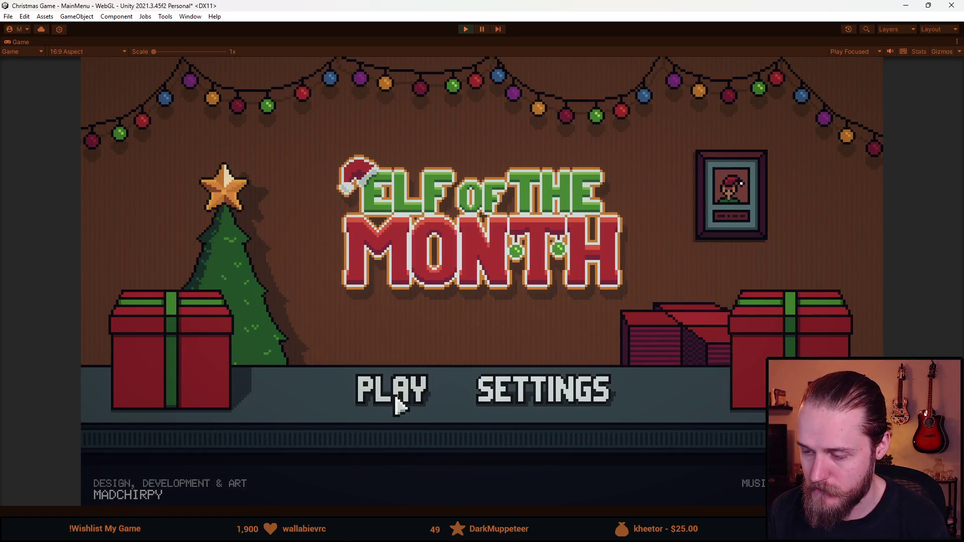
pyautogui.click(465, 29)
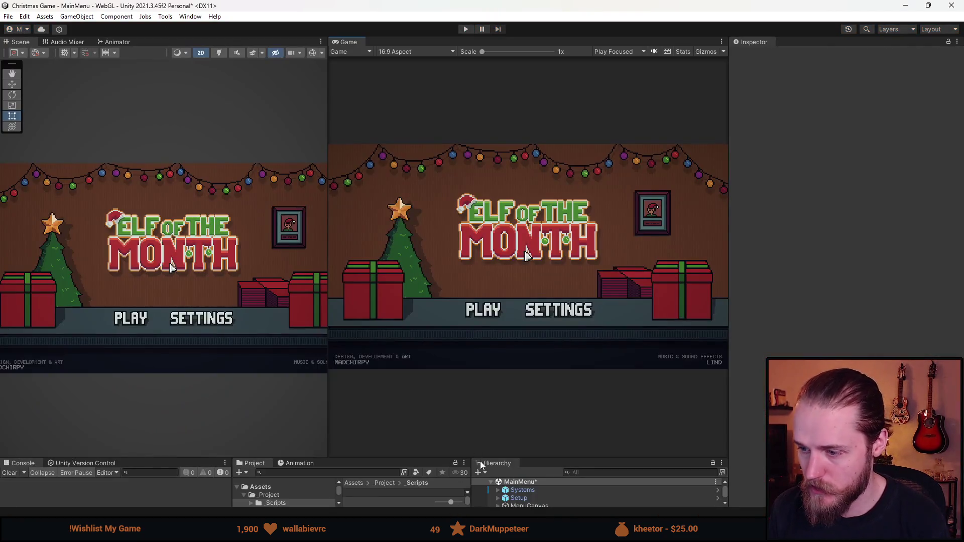
# Save MouseCanvas as a prefab in the Prefabs folder
pyautogui.moveTo(440, 458); pyautogui.dragTo(430, 274)
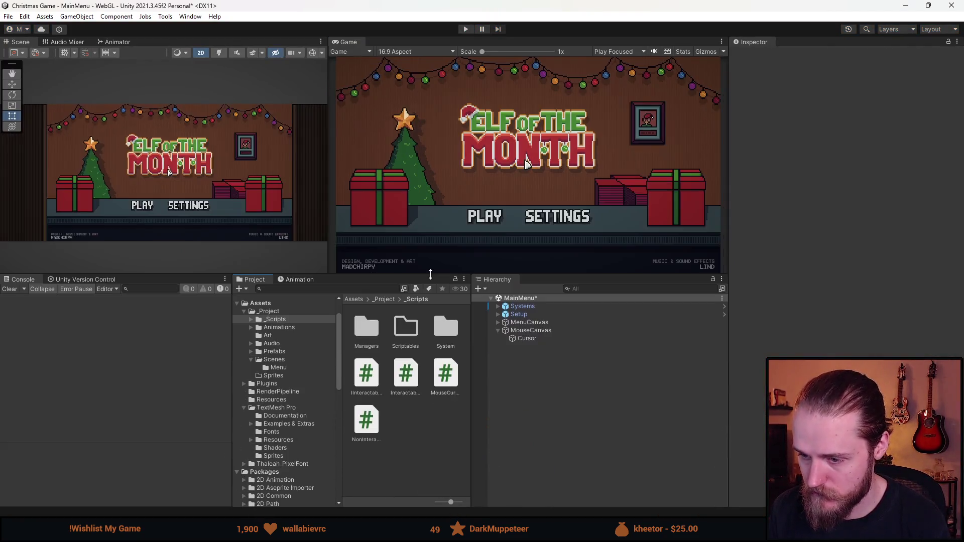
pyautogui.click(282, 351)
pyautogui.click(532, 330)
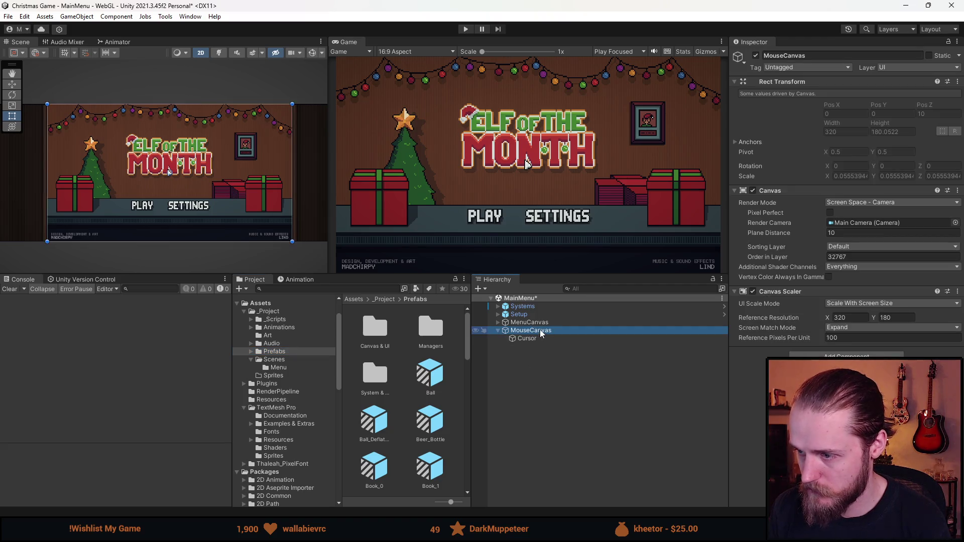
pyautogui.moveTo(429, 420); pyautogui.dragTo(431, 422)
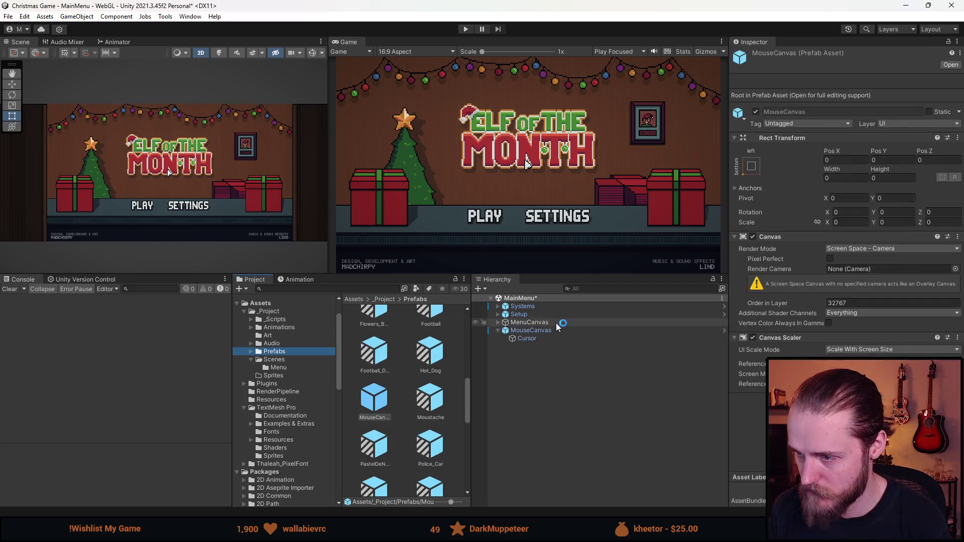
pyautogui.click(541, 330)
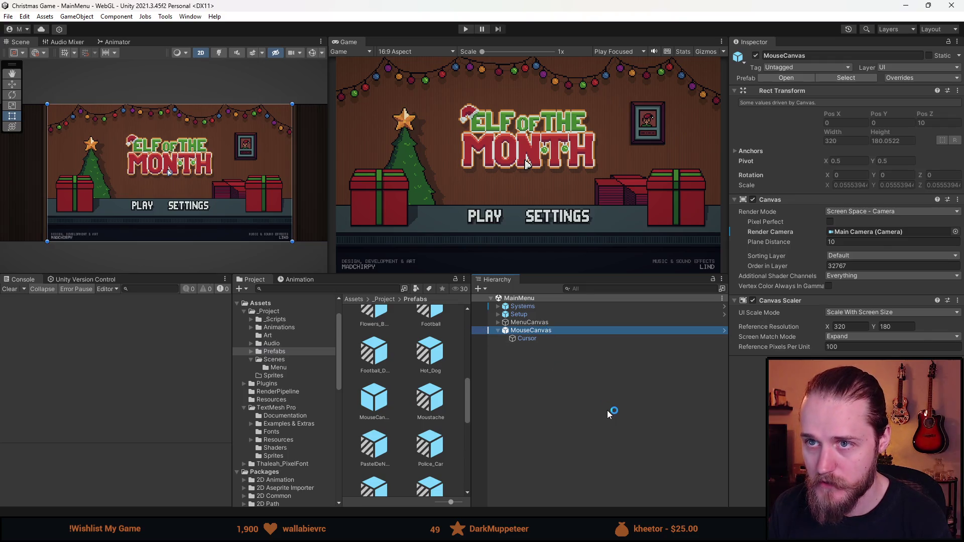
# Open the Game scene from _Project/Scenes
pyautogui.click(277, 312)
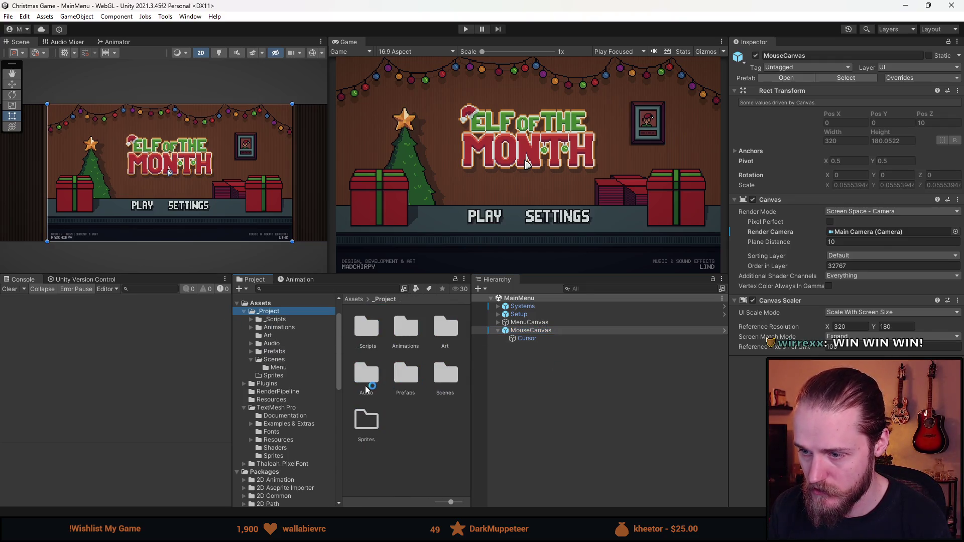
pyautogui.click(275, 359)
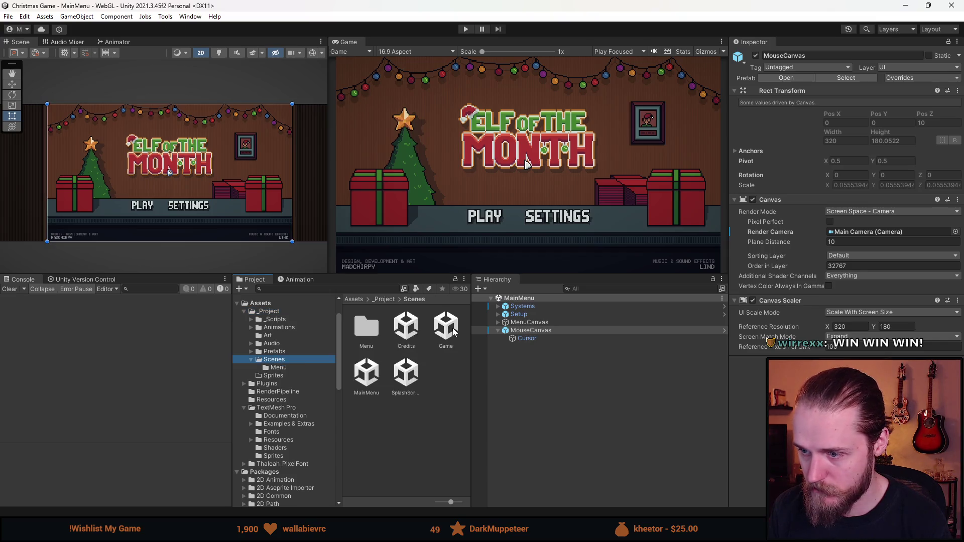
pyautogui.doubleClick(453, 331)
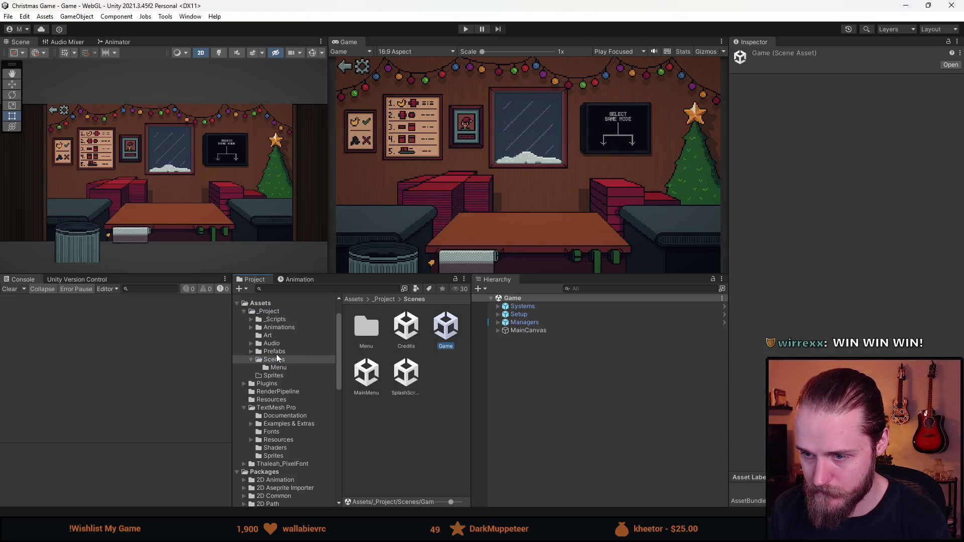
# Drag the MouseCanvas prefab from the Prefabs folder into the Game scene
pyautogui.click(274, 351)
pyautogui.scroll(-3, 378, 423)
pyautogui.click(424, 415)
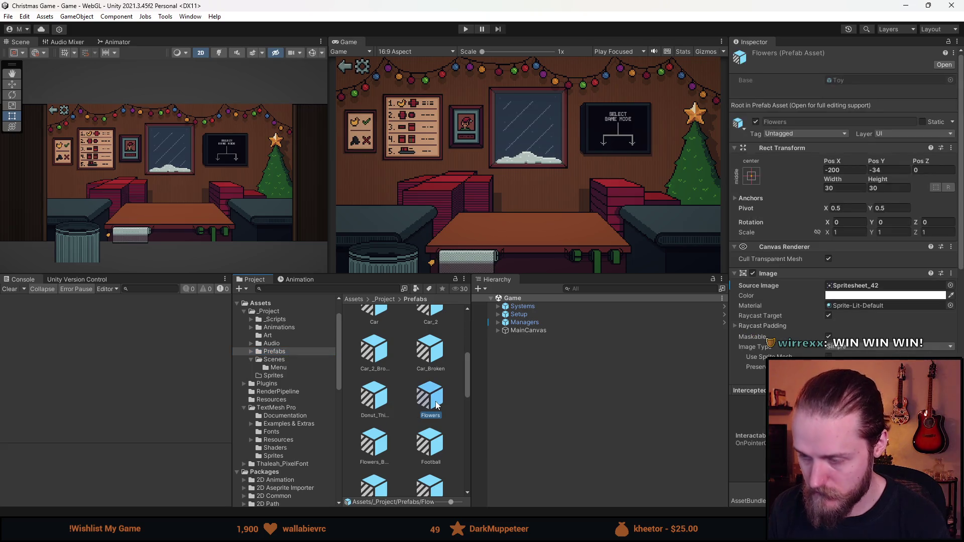
pyautogui.scroll(-4, 432, 422)
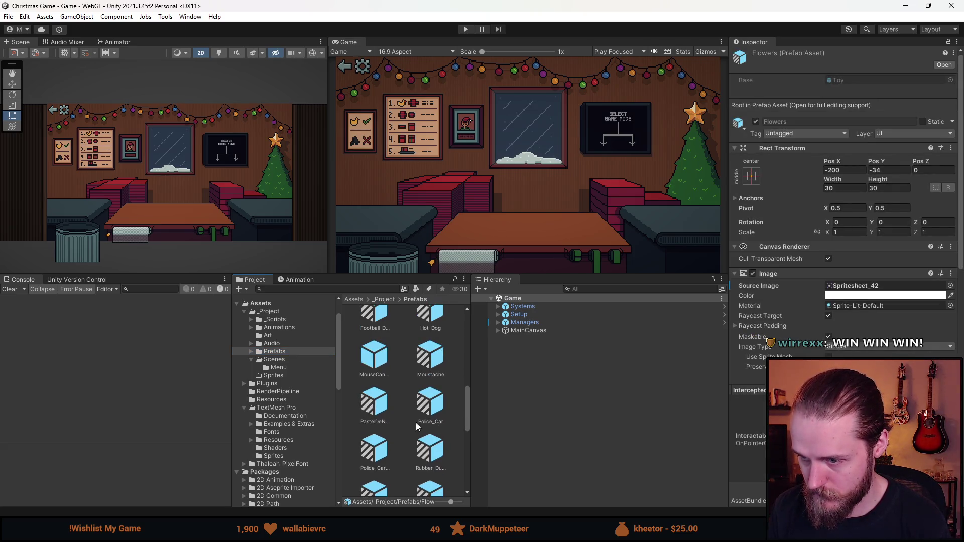
pyautogui.moveTo(376, 358); pyautogui.dragTo(586, 390)
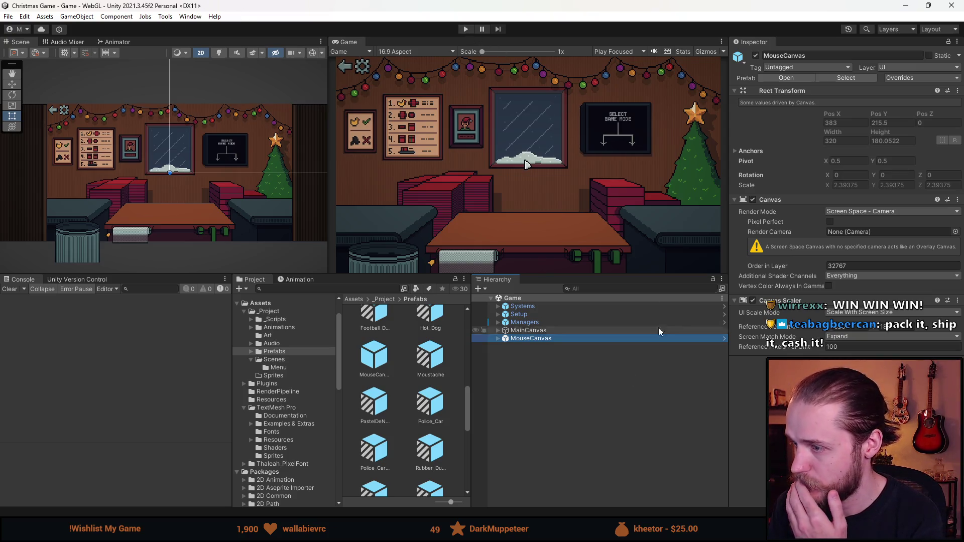
# Assign Setup's Main Camera as the canvas render camera and enter Play mode
pyautogui.click(497, 313)
pyautogui.moveTo(535, 323)
pyautogui.mouseDown()
pyautogui.moveTo(803, 239)
pyautogui.moveTo(872, 234)
pyautogui.mouseUp()
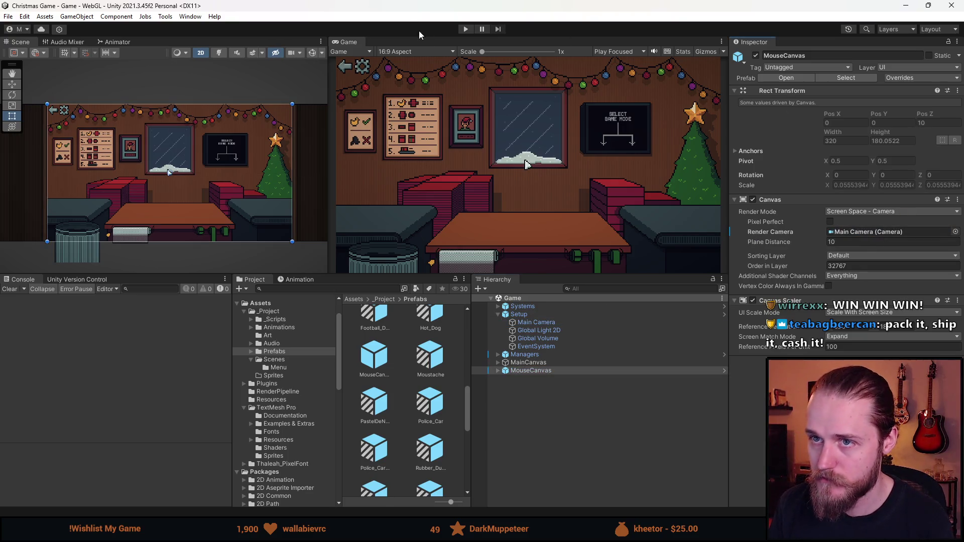
pyautogui.click(465, 29)
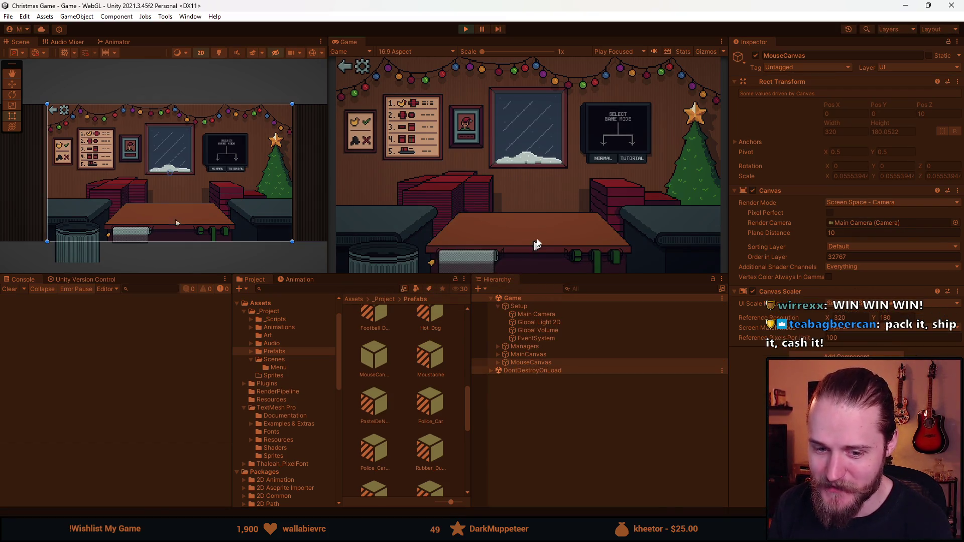
# Enlarge the Game view and quickly test the main menu and audio settings, then stop
pyautogui.moveTo(549, 274); pyautogui.dragTo(549, 457)
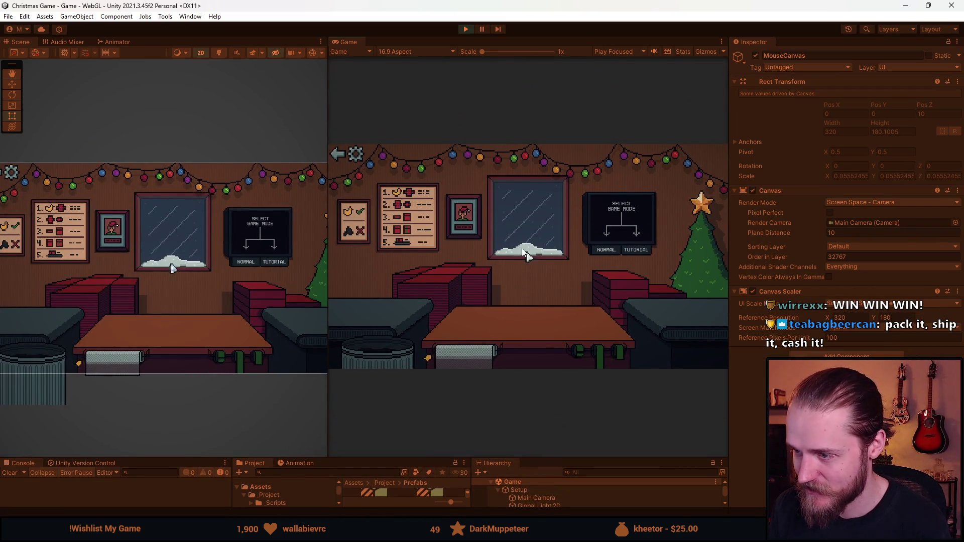
pyautogui.click(428, 242)
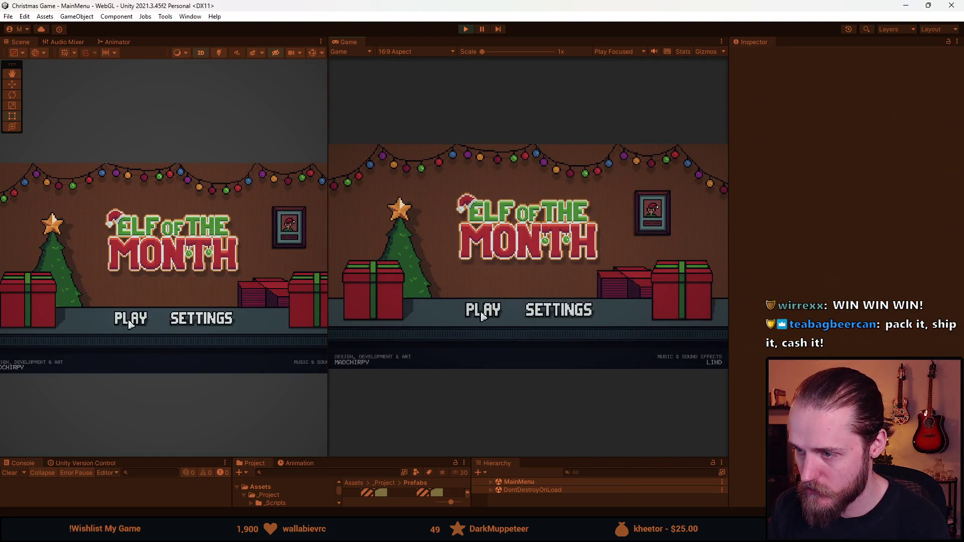
pyautogui.click(482, 315)
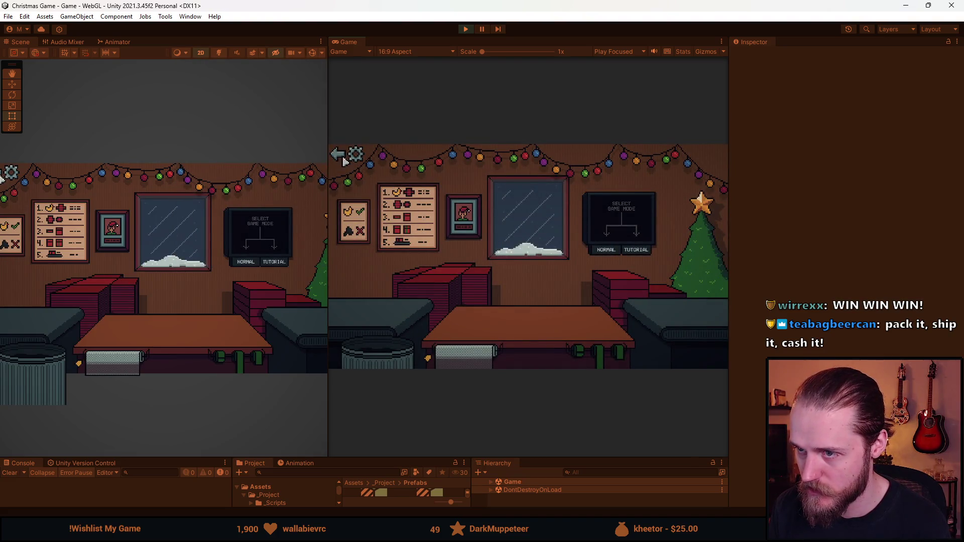
pyautogui.click(349, 154)
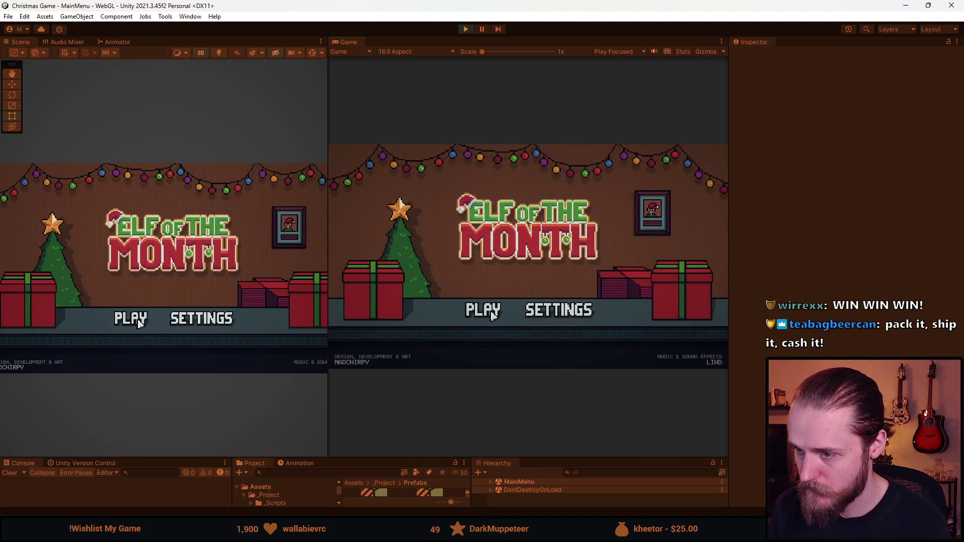
pyautogui.click(551, 316)
pyautogui.click(482, 320)
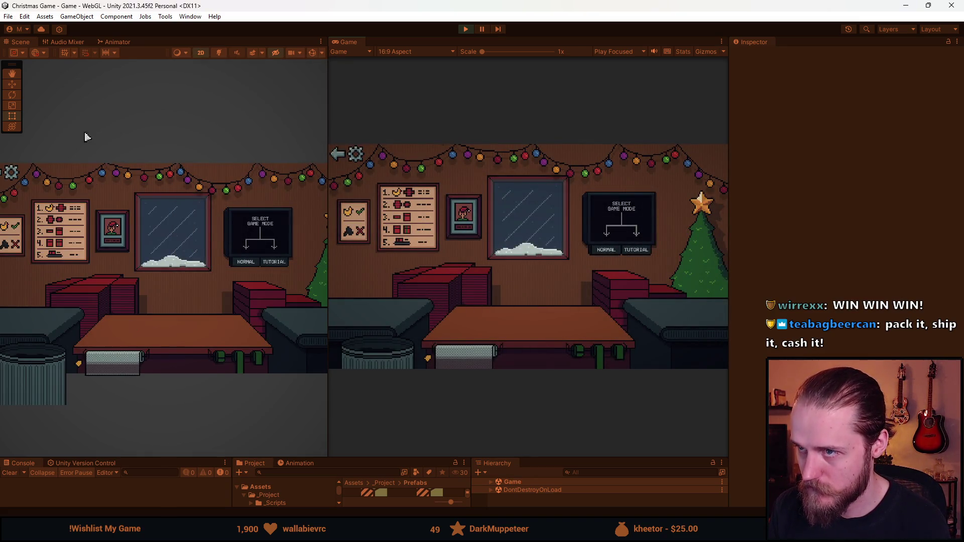
pyautogui.click(465, 29)
# Switch the Game view to Ultrawide 2560x1080 and start play-testing
pyautogui.click(393, 51)
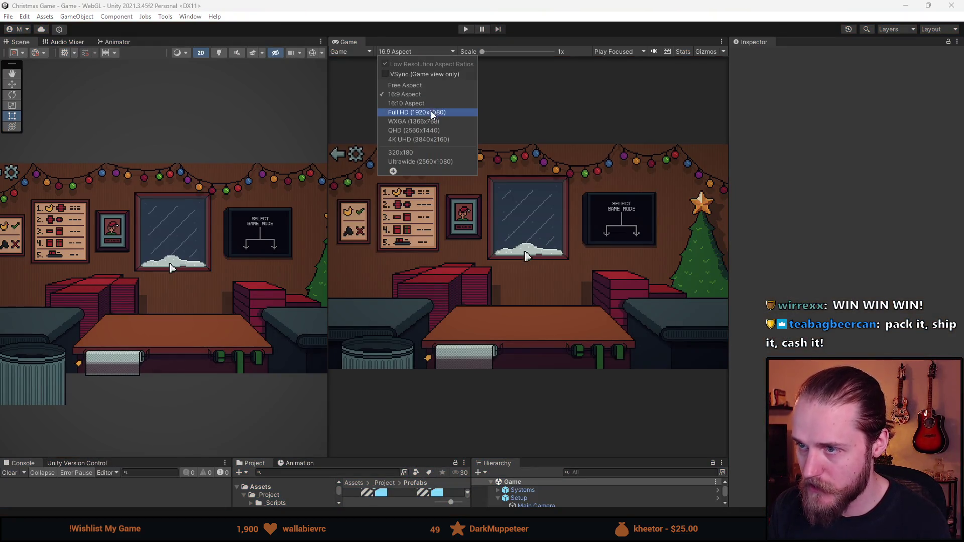
pyautogui.click(417, 161)
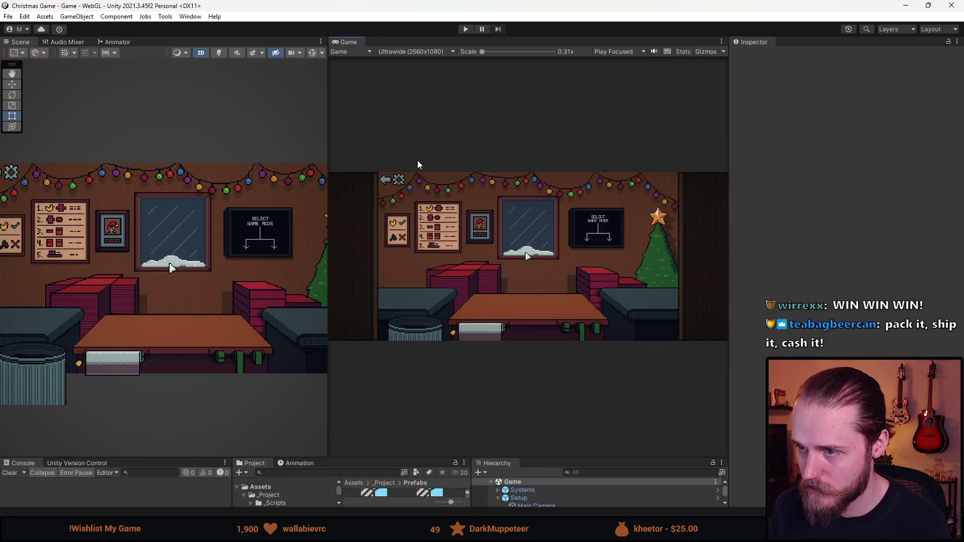
pyautogui.click(465, 29)
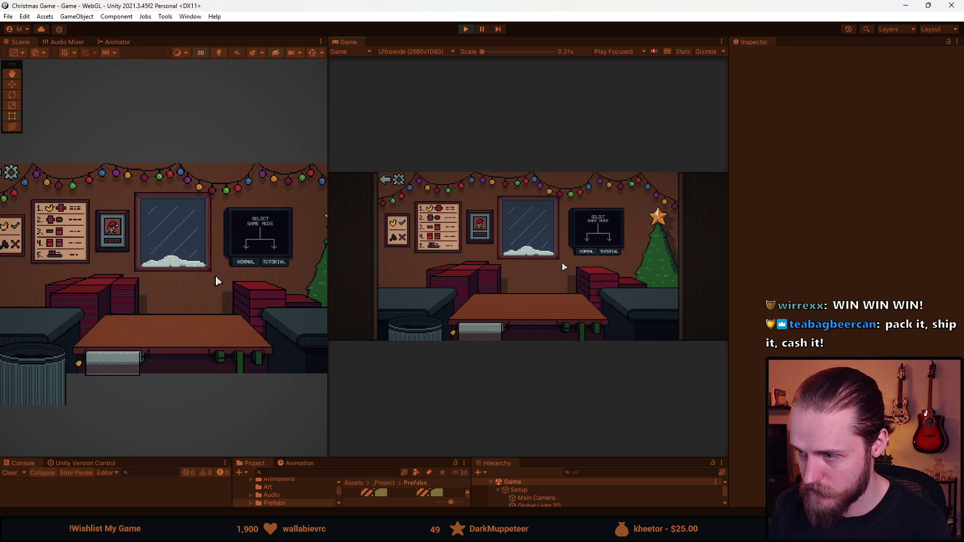
# Play the tutorial: ship a gift, bin the broken one, ship another, then stop
pyautogui.click(602, 256)
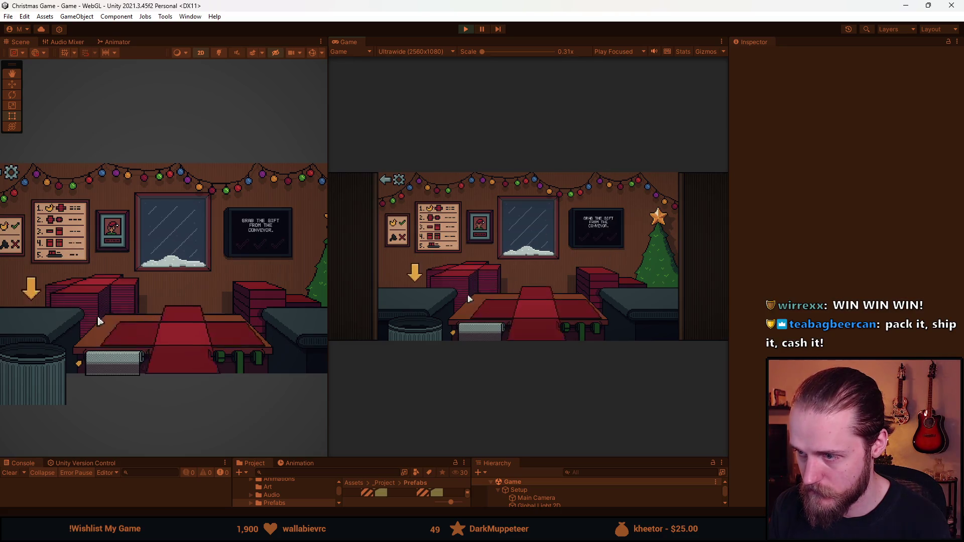
pyautogui.click(529, 301)
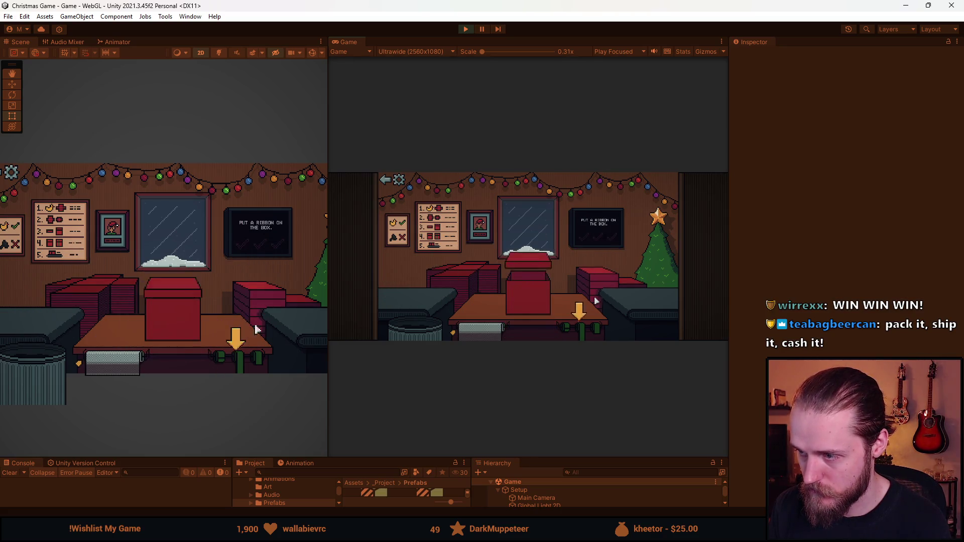
pyautogui.click(529, 293)
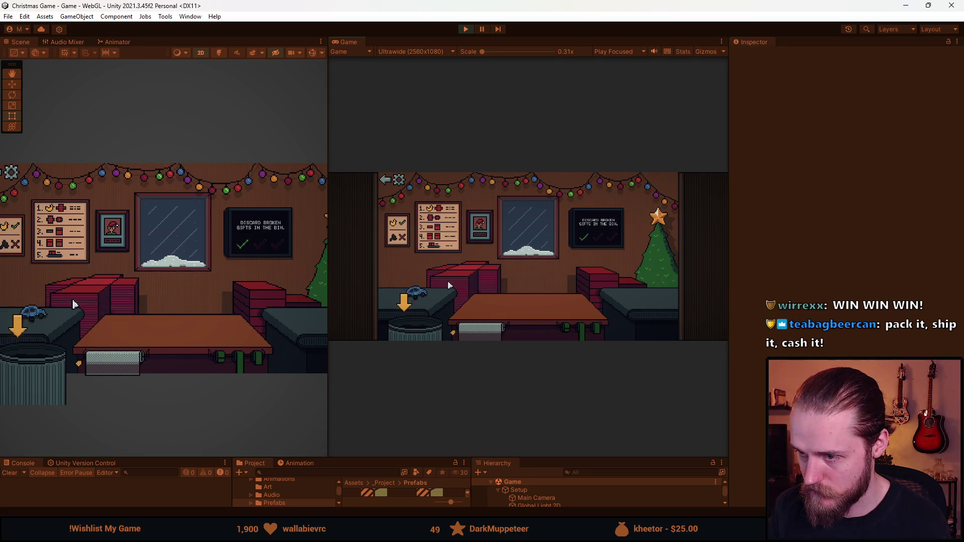
pyautogui.click(417, 294)
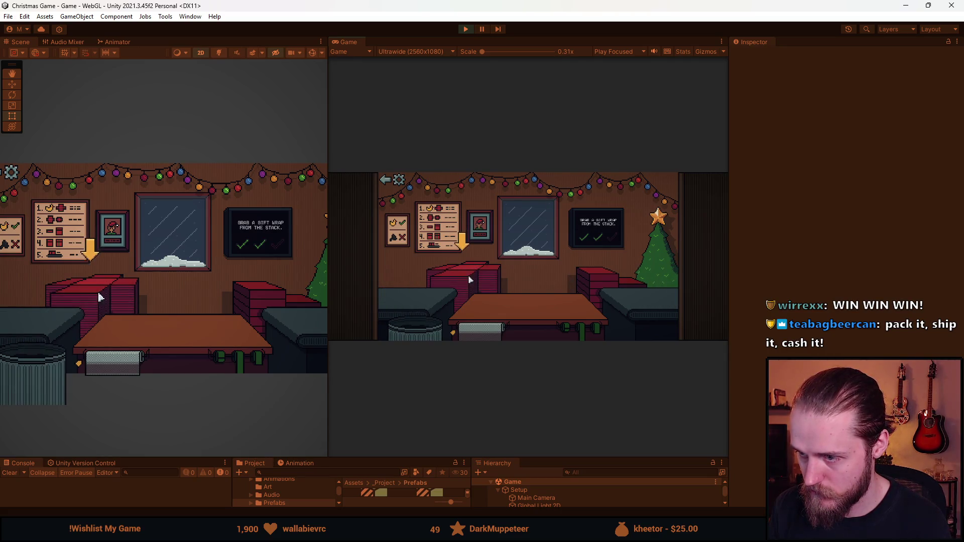
pyautogui.click(411, 302)
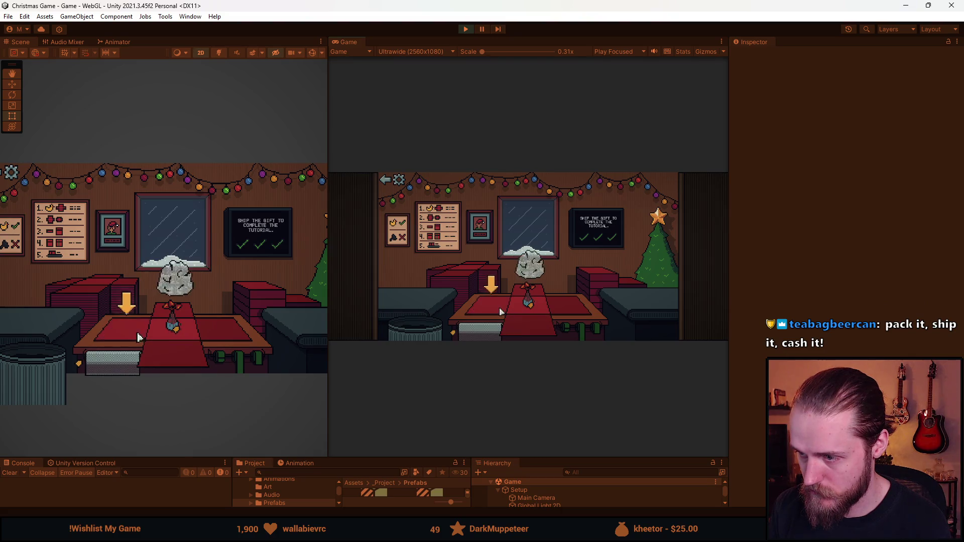
pyautogui.click(537, 300)
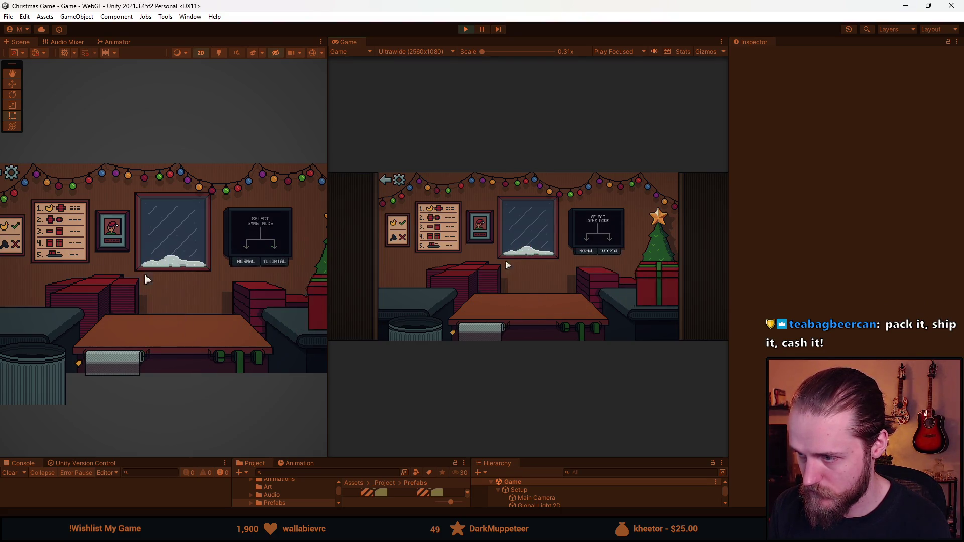
pyautogui.click(464, 30)
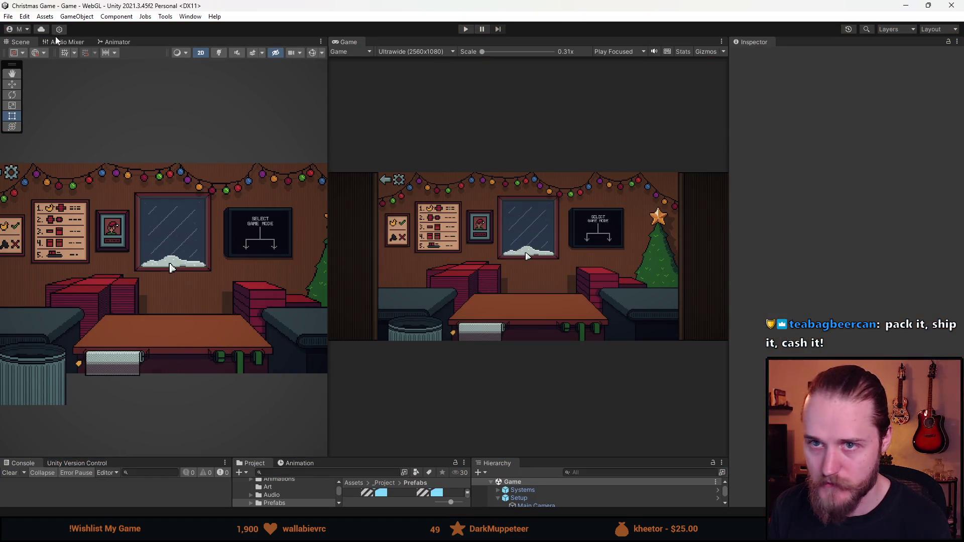
# Dock the Game tab beside Scene, choose 16:9 then Full HD 1920x1080, and raise the bottom panels
pyautogui.moveTo(345, 41)
pyautogui.mouseDown()
pyautogui.moveTo(146, 60)
pyautogui.moveTo(137, 48)
pyautogui.moveTo(144, 43)
pyautogui.mouseUp()
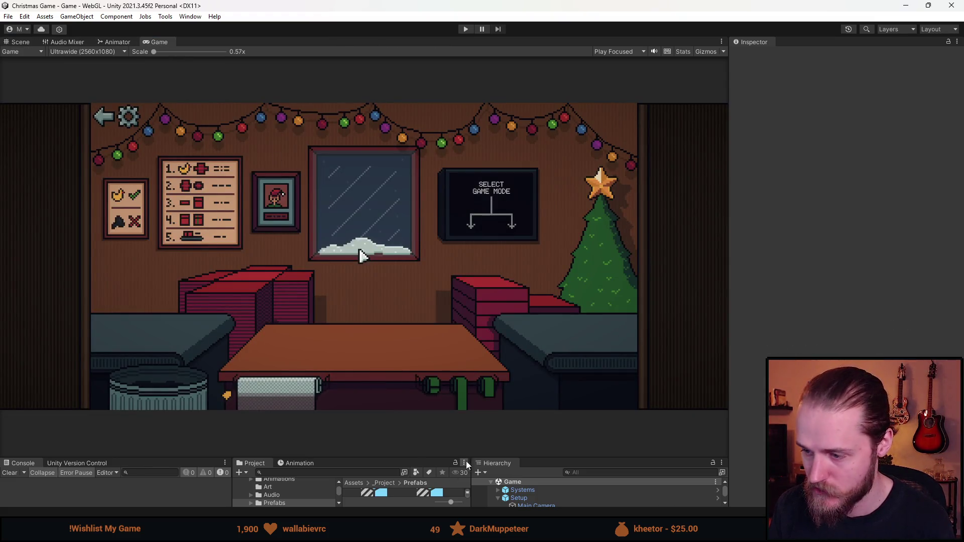
pyautogui.click(117, 52)
pyautogui.click(94, 90)
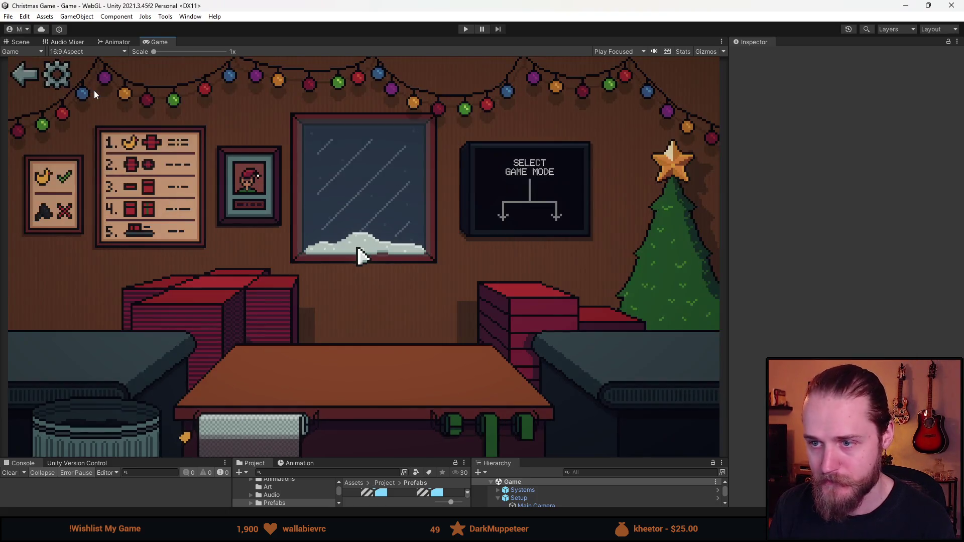
pyautogui.click(86, 49)
pyautogui.click(91, 114)
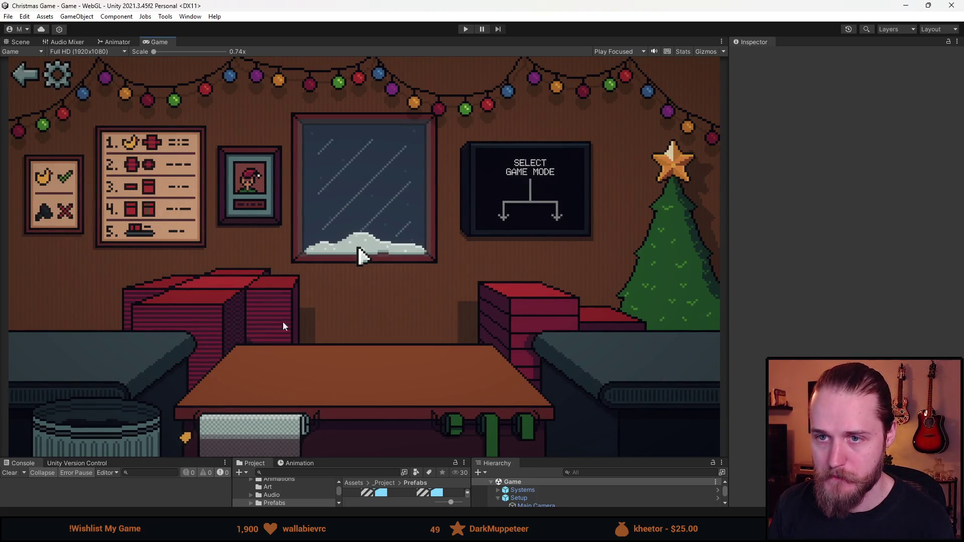
pyautogui.moveTo(386, 456); pyautogui.dragTo(386, 334)
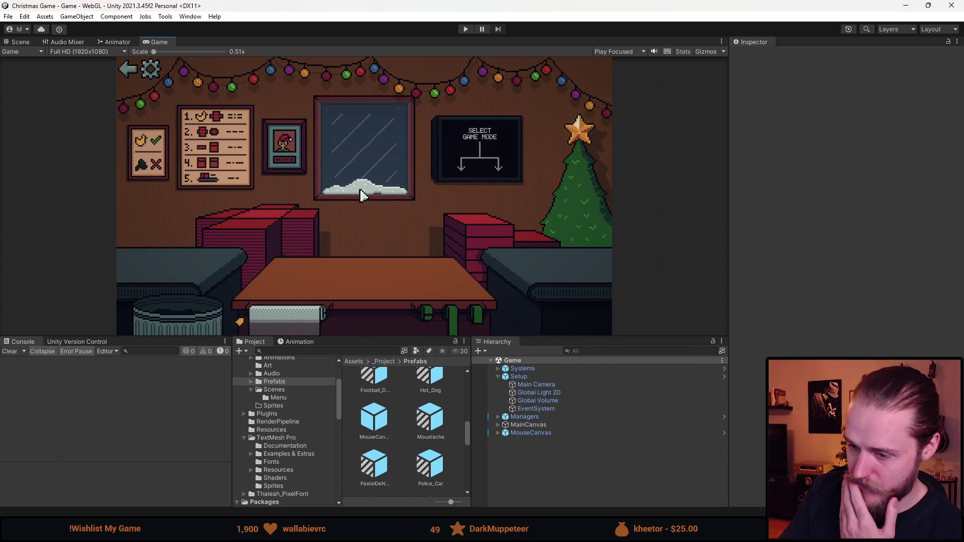
pyautogui.moveTo(339, 539)
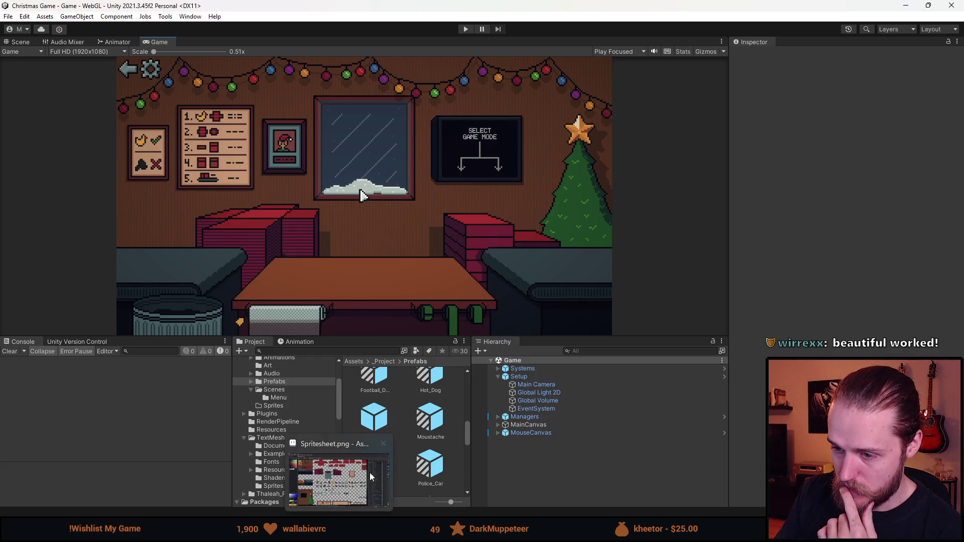
# Bring Spritesheet.png forward in Aseprite and undo an accidental dark paint stroke
pyautogui.click(339, 482)
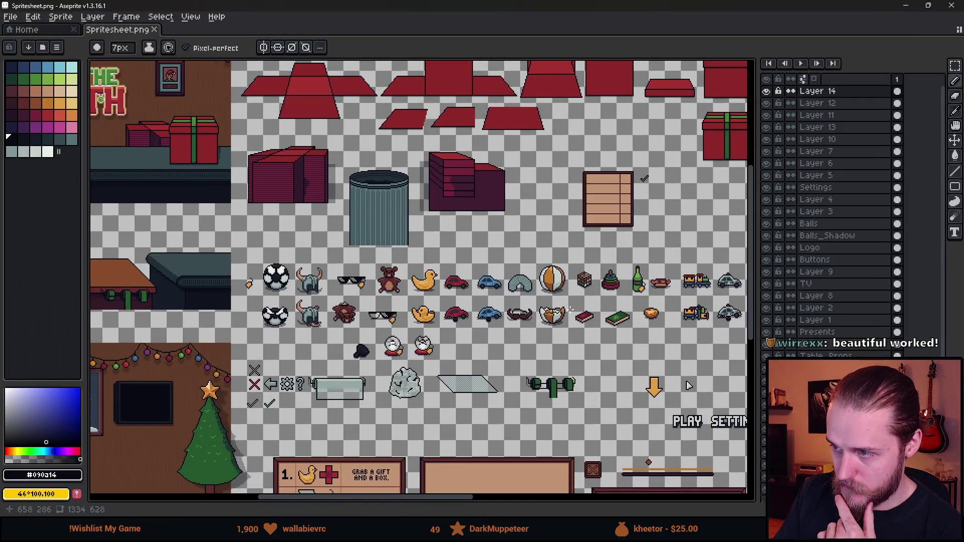
pyautogui.hscroll(3, 605, 177)
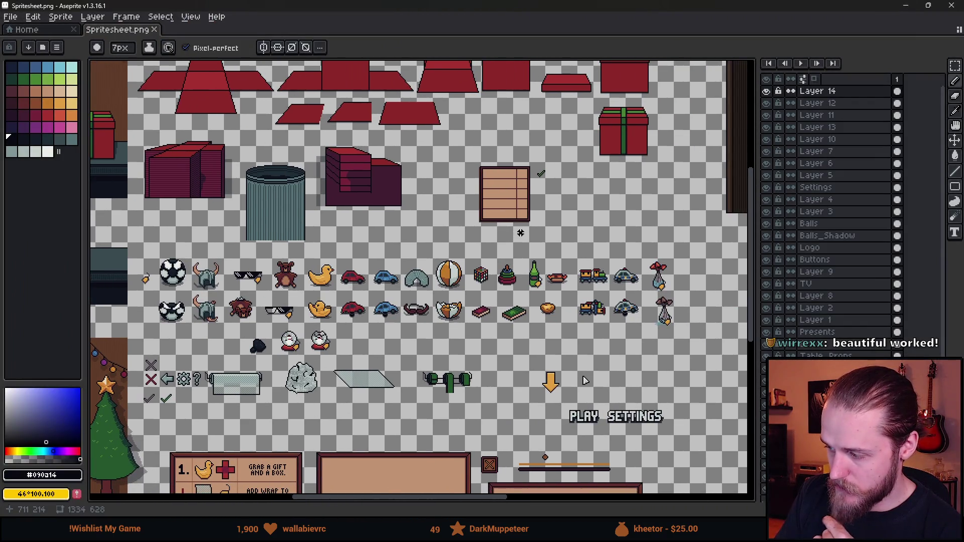
pyautogui.hscroll(2, 540, 283)
pyautogui.scroll(3, 532, 286)
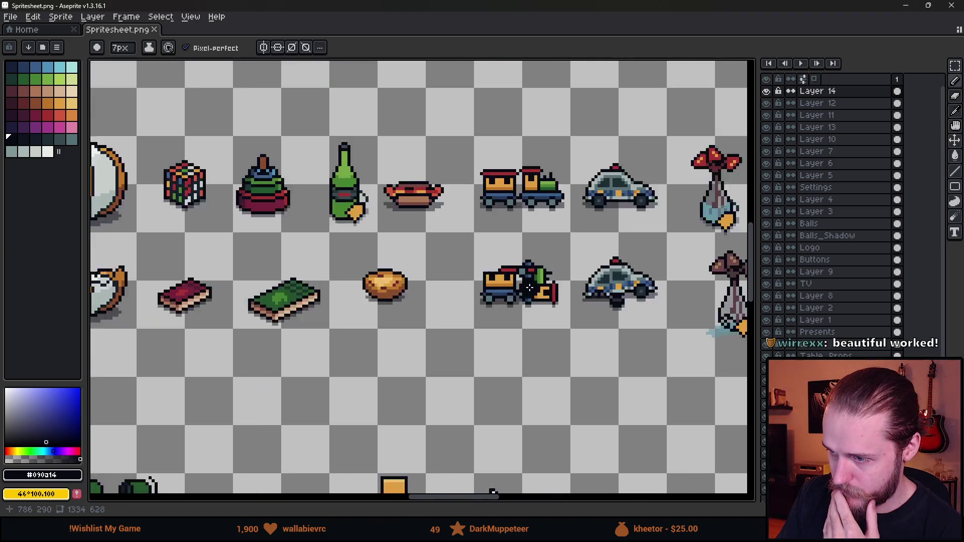
pyautogui.scroll(-2, 529, 287)
pyautogui.moveTo(535, 290); pyautogui.dragTo(543, 275)
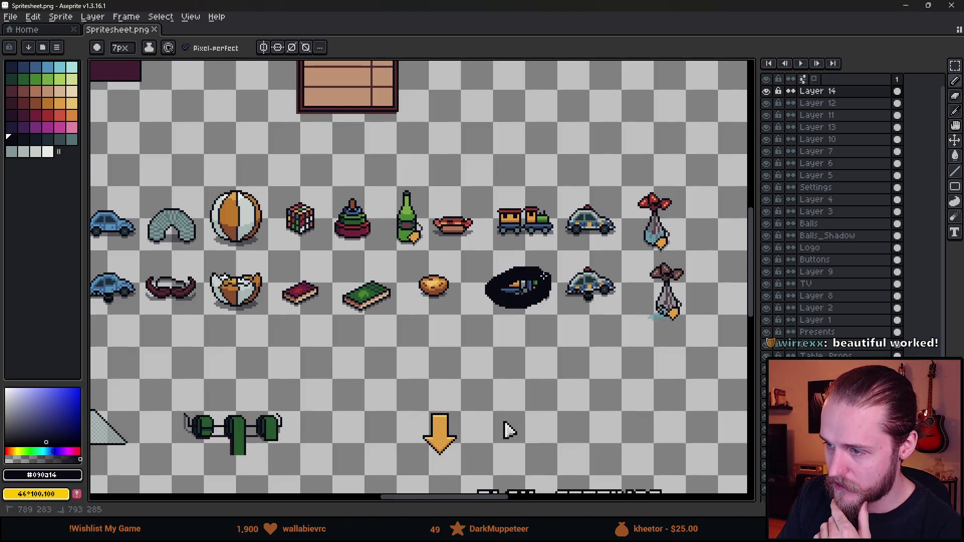
pyautogui.scroll(-2, 546, 333)
pyautogui.hotkey('ctrl', 'z')
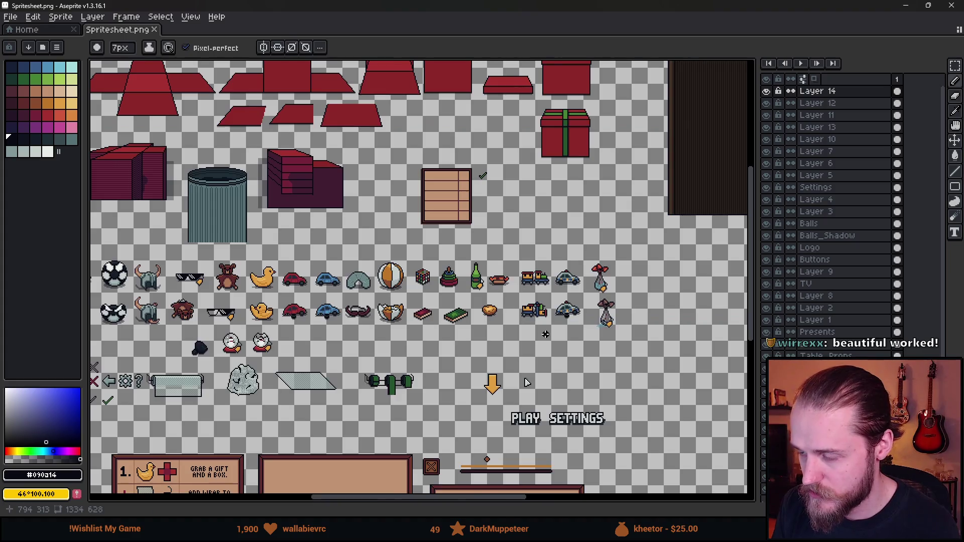
# Pan and zoom around the spritesheet to survey the toys, tree room and UI panels
pyautogui.scroll(4, 544, 334)
pyautogui.scroll(-4, 540, 289)
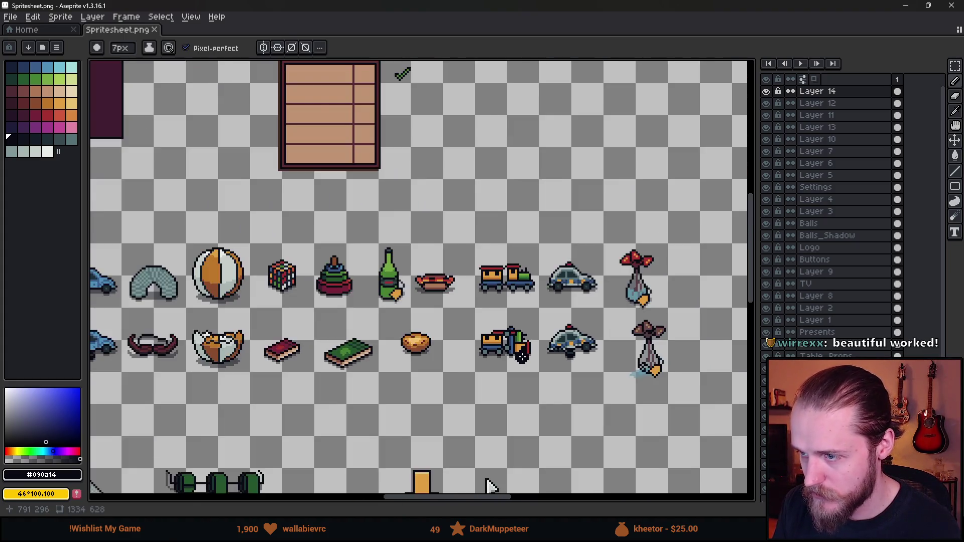
pyautogui.scroll(4, 522, 354)
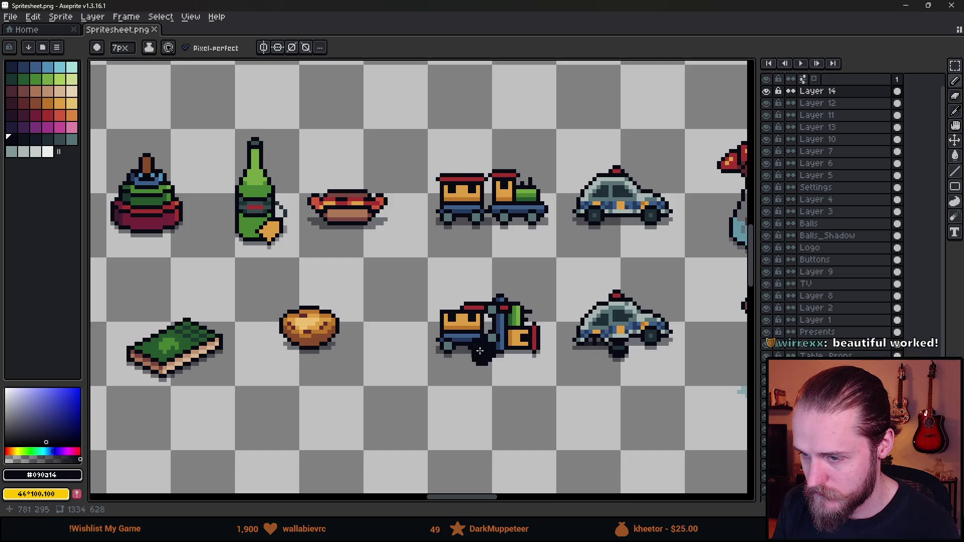
pyautogui.scroll(-1, 554, 372)
pyautogui.scroll(-3, 555, 372)
pyautogui.scroll(1, 548, 374)
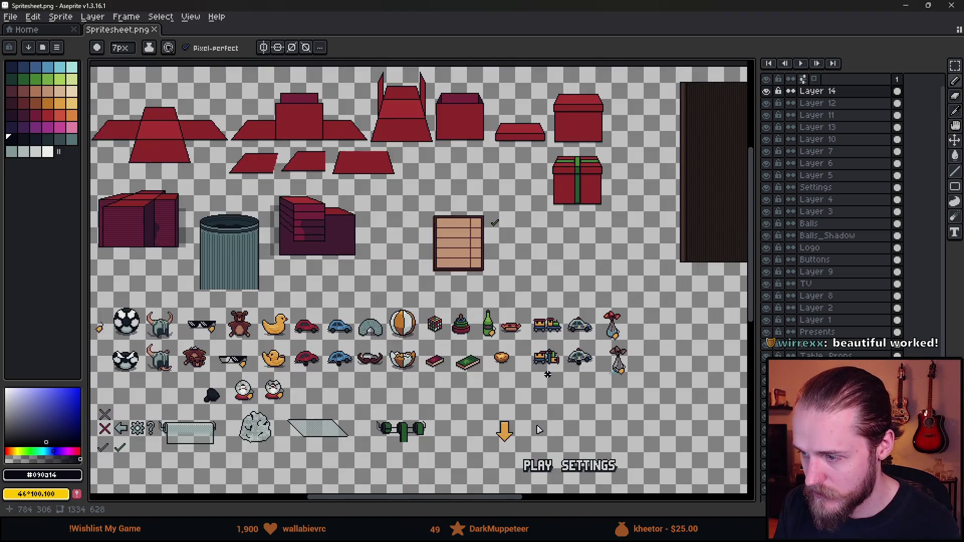
pyautogui.moveTo(413, 401); pyautogui.dragTo(497, 345)
pyautogui.moveTo(405, 353); pyautogui.dragTo(425, 350)
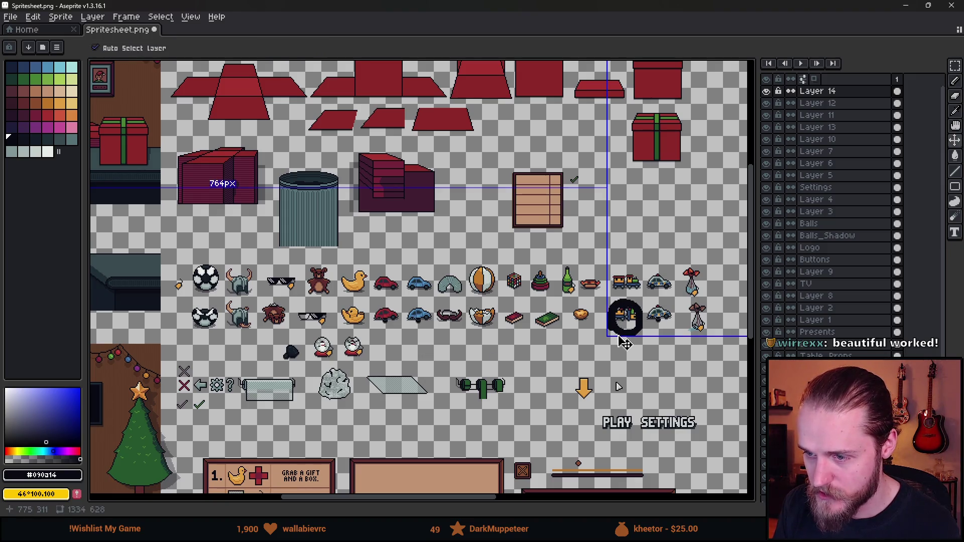
pyautogui.moveTo(371, 342)
pyautogui.mouseDown()
pyautogui.moveTo(397, 338)
pyautogui.moveTo(391, 320)
pyautogui.moveTo(340, 328)
pyautogui.moveTo(483, 372)
pyautogui.moveTo(632, 362)
pyautogui.mouseUp()
pyautogui.moveTo(372, 327); pyautogui.dragTo(374, 363)
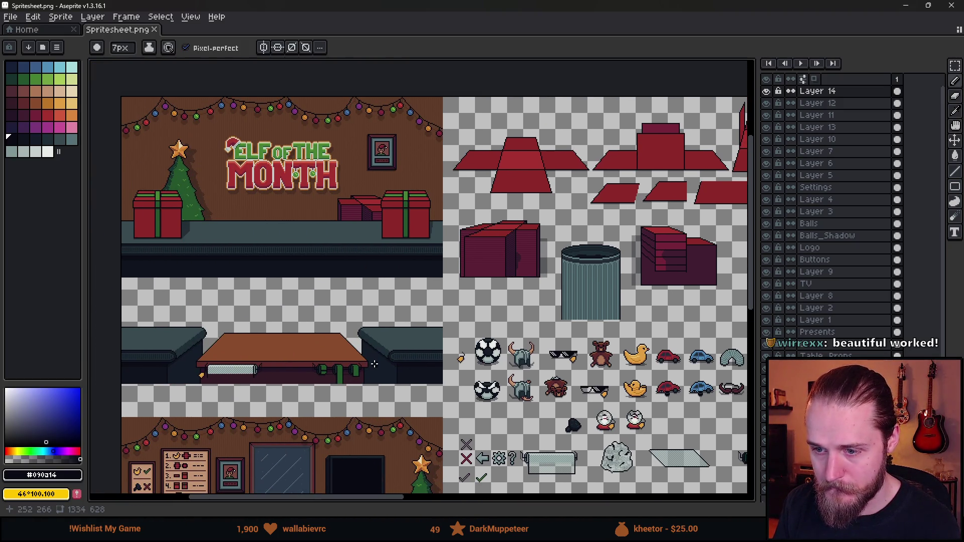
pyautogui.moveTo(425, 319)
pyautogui.mouseDown()
pyautogui.moveTo(383, 280)
pyautogui.moveTo(666, 245)
pyautogui.mouseUp()
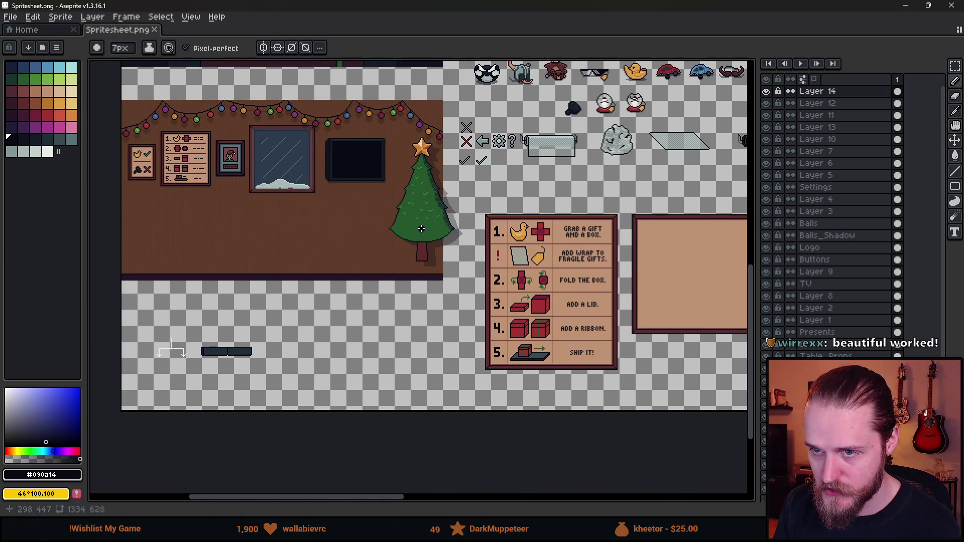
pyautogui.moveTo(421, 228); pyautogui.dragTo(441, 273)
pyautogui.scroll(2, 139, 215)
pyautogui.scroll(-2, 397, 182)
pyautogui.moveTo(396, 182); pyautogui.dragTo(301, 285)
pyautogui.scroll(-2, 301, 285)
pyautogui.moveTo(608, 161); pyautogui.dragTo(512, 199)
pyautogui.scroll(4, 516, 198)
pyautogui.scroll(-4, 426, 205)
pyautogui.scroll(4, 426, 206)
pyautogui.scroll(-2, 285, 316)
pyautogui.moveTo(407, 445)
pyautogui.mouseDown()
pyautogui.moveTo(651, 315)
pyautogui.moveTo(726, 304)
pyautogui.mouseUp()
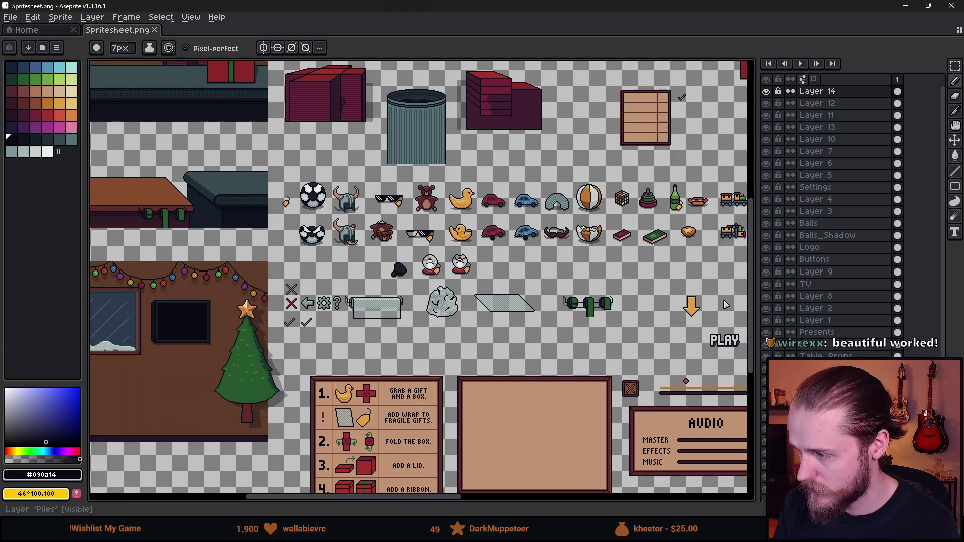
pyautogui.scroll(-2, 826, 228)
# Toggle the Frames layer's visibility to locate its poster sprites
pyautogui.click(763, 448)
pyautogui.click(764, 448)
pyautogui.click(763, 448)
pyautogui.click(763, 447)
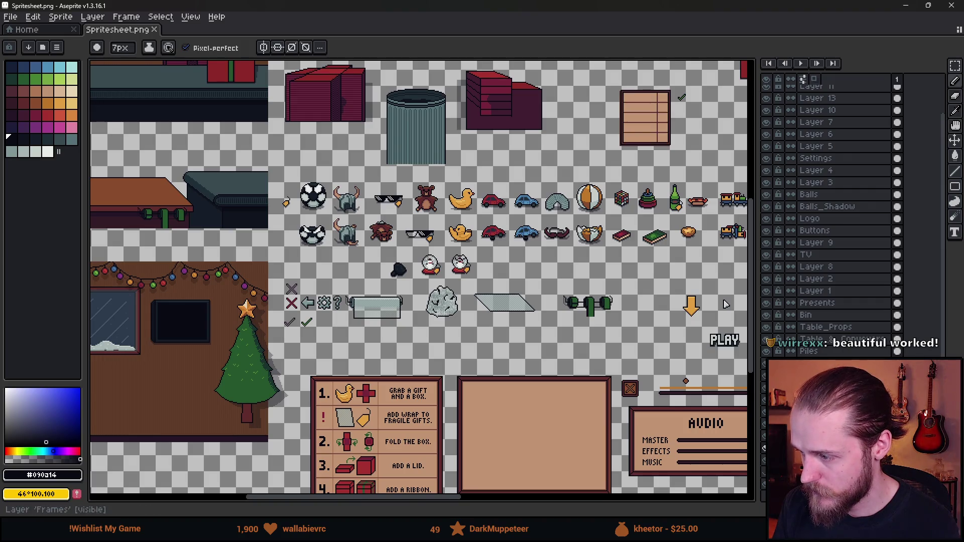
pyautogui.moveTo(362, 428); pyautogui.dragTo(726, 304)
pyautogui.click(764, 447)
pyautogui.click(763, 448)
# Marquee-select the checklist poster and framed picture and move them to the empty lower-right area
pyautogui.press('m')
pyautogui.scroll(2, 360, 181)
pyautogui.moveTo(219, 102)
pyautogui.mouseDown()
pyautogui.moveTo(449, 396)
pyautogui.moveTo(489, 399)
pyautogui.mouseUp()
pyautogui.scroll(-5, 490, 399)
pyautogui.moveTo(331, 271); pyautogui.dragTo(665, 373)
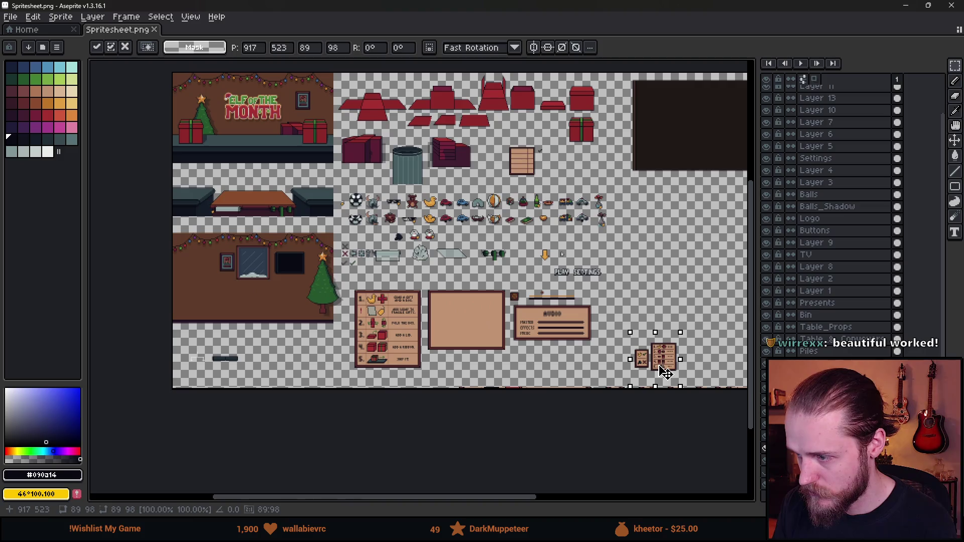
# Commit the moved posters and toggle the Frames layer to inspect the crate
pyautogui.click(501, 244)
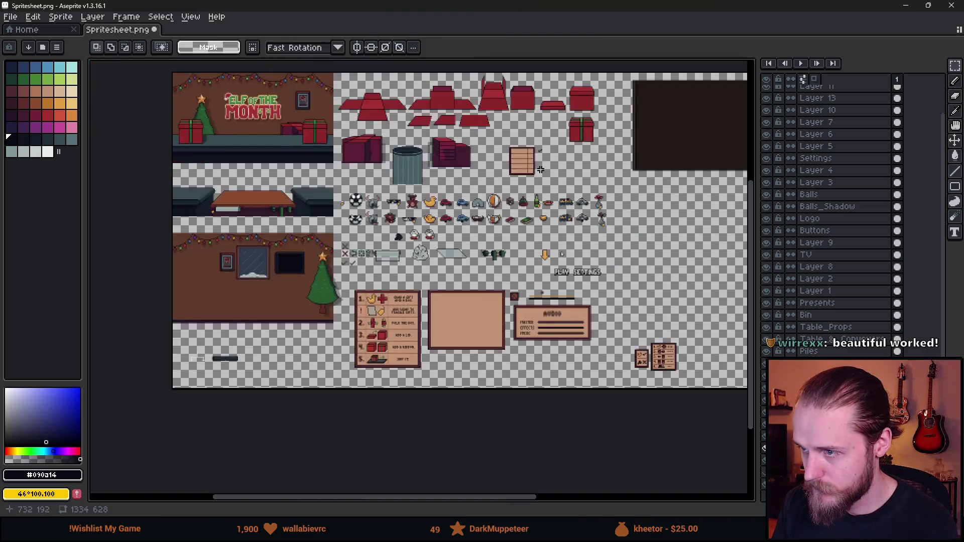
pyautogui.scroll(5, 517, 131)
pyautogui.click(765, 447)
pyautogui.click(766, 448)
pyautogui.click(765, 447)
pyautogui.click(765, 447)
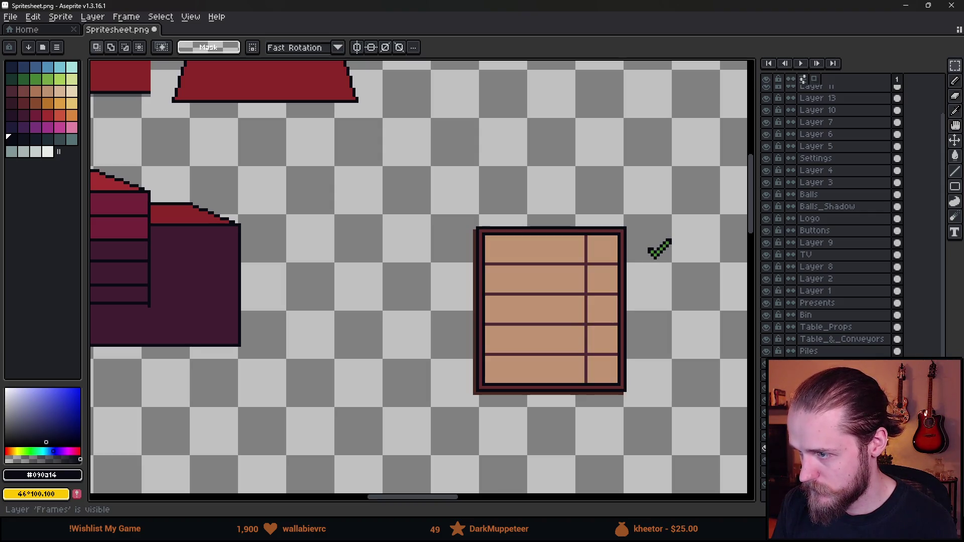
# Shift the crate so the stray plank line sits inside it, and drop it
pyautogui.moveTo(425, 188)
pyautogui.mouseDown()
pyautogui.moveTo(670, 454)
pyautogui.moveTo(562, 402)
pyautogui.moveTo(546, 406)
pyautogui.mouseUp()
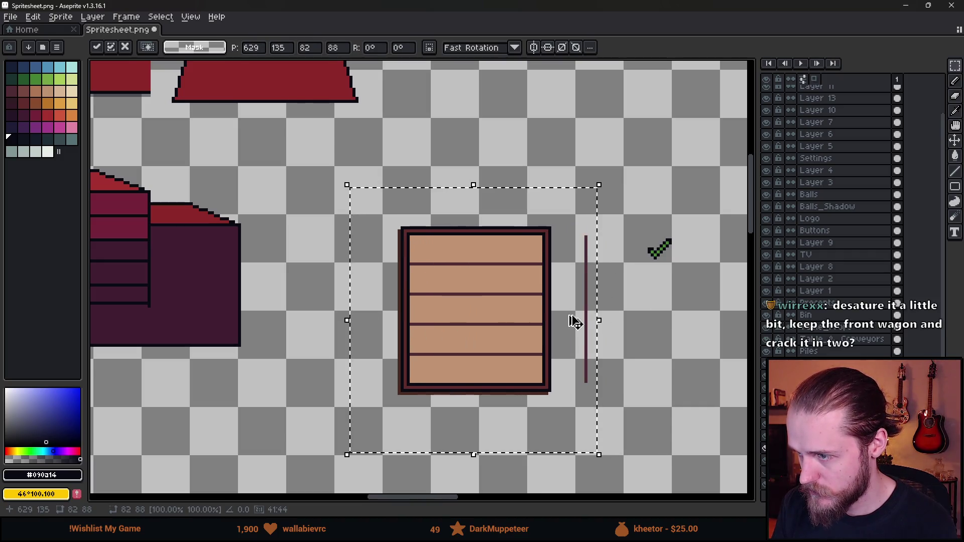
pyautogui.moveTo(574, 319); pyautogui.dragTo(649, 318)
pyautogui.scroll(1, 572, 118)
pyautogui.scroll(-1, 606, 236)
pyautogui.hotkey('ctrl', 'd')
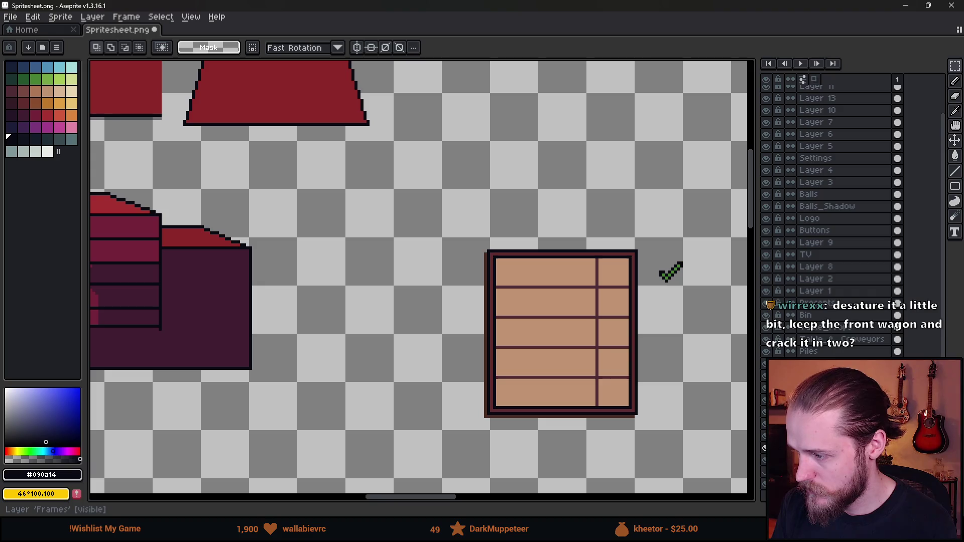
pyautogui.click(766, 447)
pyautogui.click(765, 447)
# Pick the dark plank line colour with the eyedropper
pyautogui.scroll(3, 644, 308)
pyautogui.keyDown('alt'); pyautogui.click(516, 195); pyautogui.keyUp('alt')
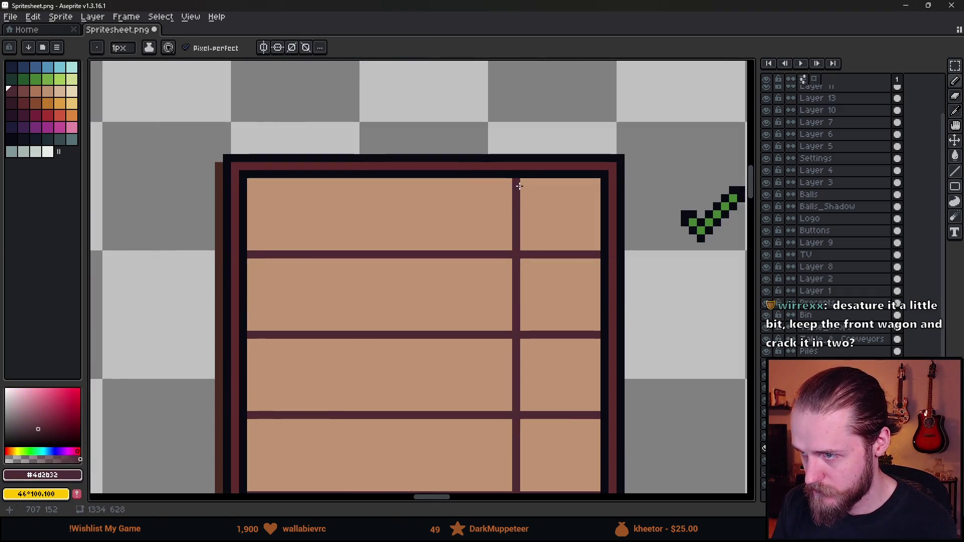
pyautogui.scroll(-3, 472, 419)
pyautogui.scroll(-4, 479, 361)
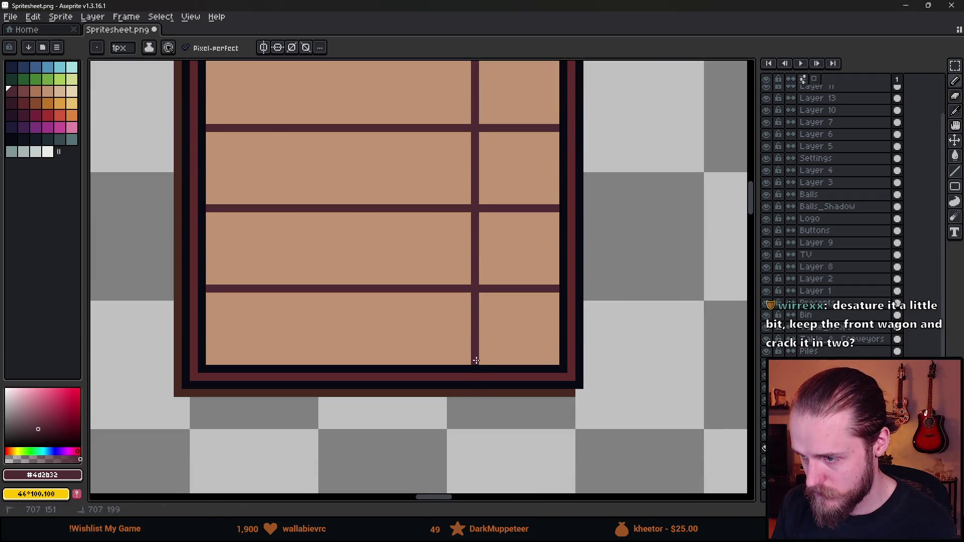
pyautogui.scroll(-2, 495, 362)
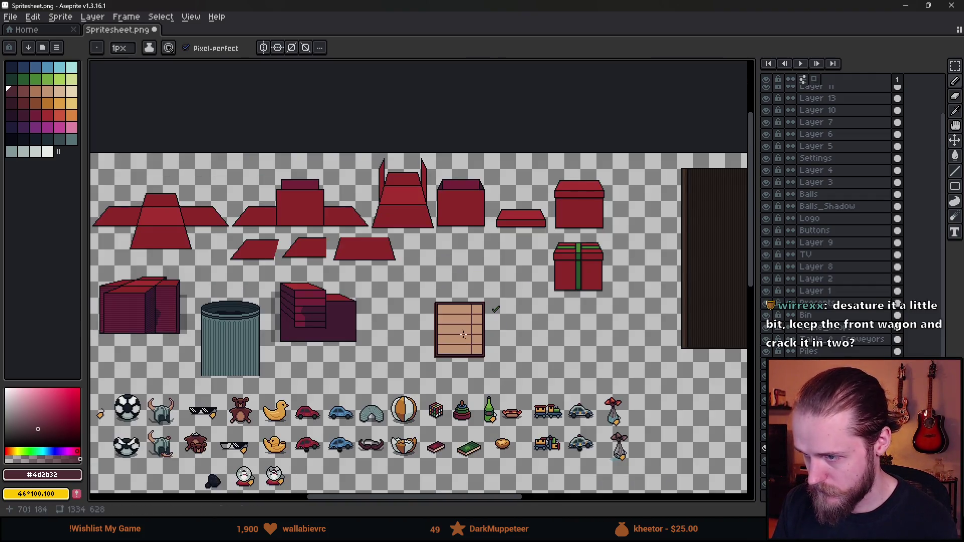
# Marquee-select the finished crate board and drag it onto the room wall
pyautogui.press('m')
pyautogui.moveTo(420, 293); pyautogui.dragTo(500, 366)
pyautogui.scroll(-3, 549, 255)
pyautogui.scroll(-3, 549, 255)
pyautogui.moveTo(540, 241)
pyautogui.mouseDown()
pyautogui.moveTo(254, 355)
pyautogui.moveTo(230, 344)
pyautogui.moveTo(232, 327)
pyautogui.moveTo(334, 318)
pyautogui.moveTo(279, 336)
pyautogui.moveTo(249, 323)
pyautogui.mouseUp()
pyautogui.scroll(4, 229, 351)
pyautogui.scroll(-1, 254, 325)
pyautogui.scroll(-2, 318, 264)
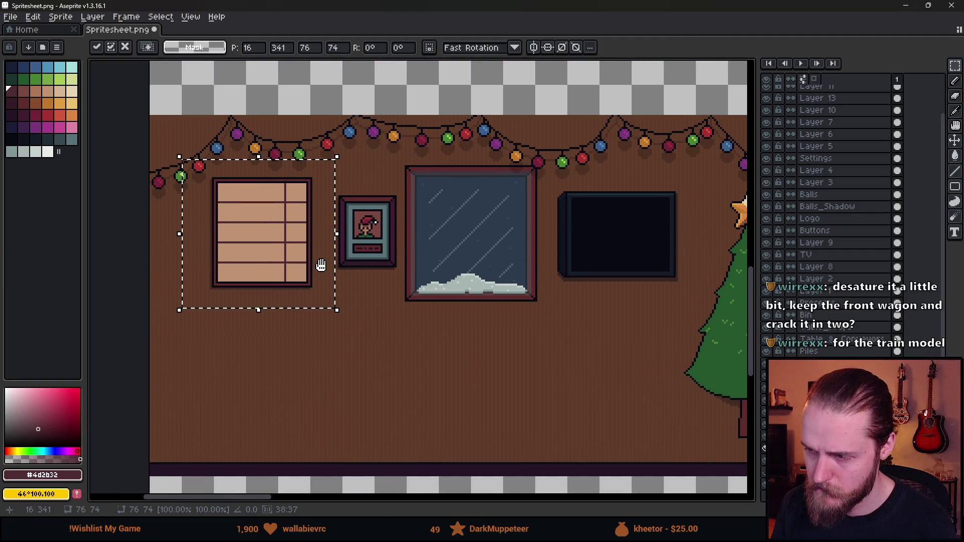
# Lower the plank board on the wall and shift the framed portrait further left
pyautogui.scroll(-2, 323, 262)
pyautogui.scroll(2, 324, 263)
pyautogui.moveTo(326, 266); pyautogui.dragTo(333, 408)
pyautogui.click(484, 346)
pyautogui.moveTo(321, 174)
pyautogui.mouseDown()
pyautogui.moveTo(393, 279)
pyautogui.moveTo(238, 266)
pyautogui.mouseUp()
pyautogui.click(383, 279)
# Place the board between portrait and window, nudge the portrait left and down, and commit
pyautogui.moveTo(205, 306)
pyautogui.mouseDown()
pyautogui.moveTo(330, 436)
pyautogui.moveTo(340, 307)
pyautogui.moveTo(351, 269)
pyautogui.moveTo(361, 268)
pyautogui.moveTo(353, 261)
pyautogui.mouseUp()
pyautogui.hotkey('ctrl', 'd')
pyautogui.scroll(1, 217, 197)
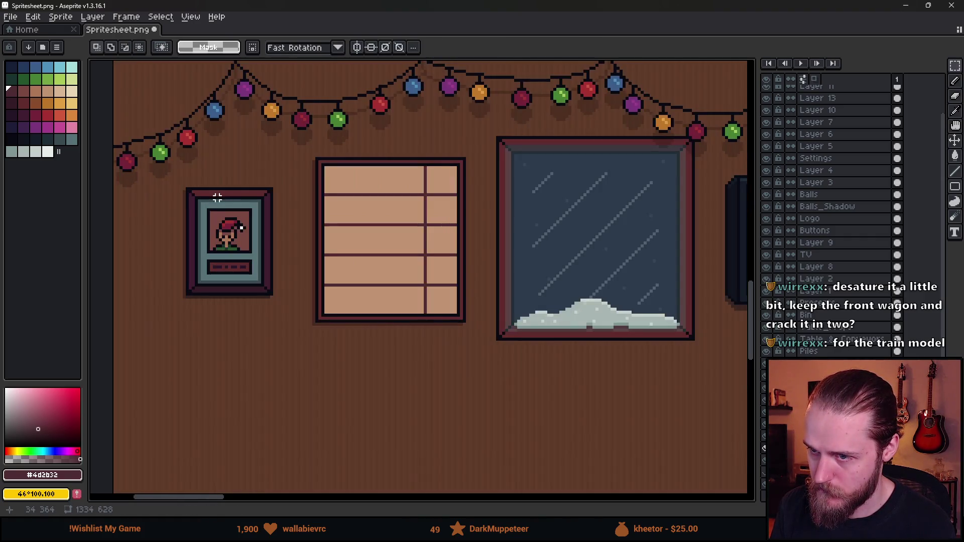
pyautogui.moveTo(173, 171)
pyautogui.mouseDown()
pyautogui.moveTo(288, 318)
pyautogui.moveTo(252, 293)
pyautogui.moveTo(250, 301)
pyautogui.mouseUp()
pyautogui.hotkey('ctrl', 'd')
pyautogui.scroll(-2, 409, 297)
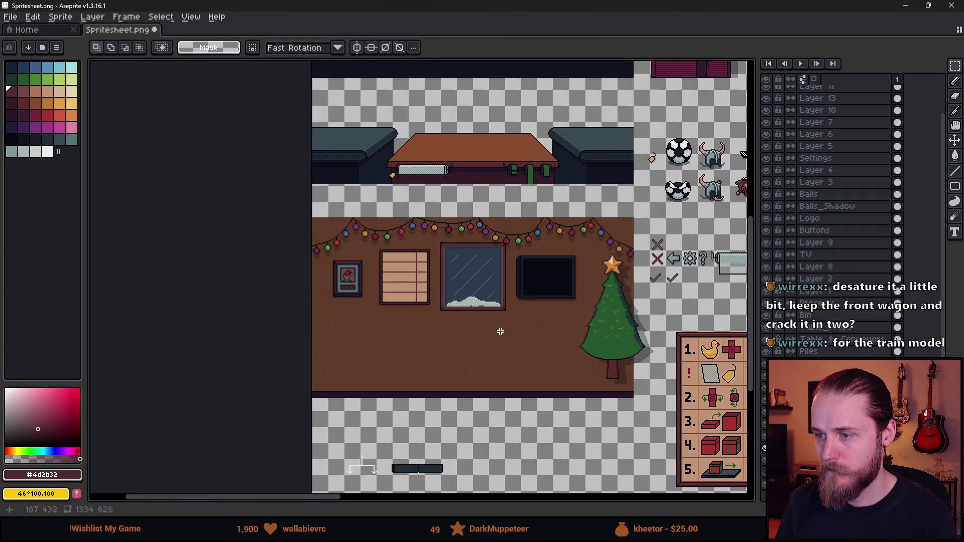
pyautogui.hotkey('alt', 'Tab')
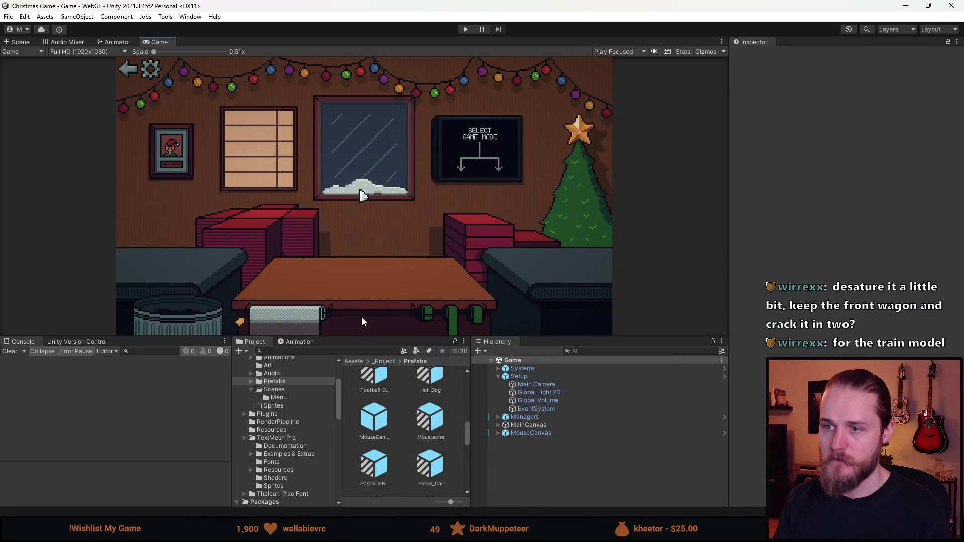
# Nudge the plank board sideways, commit, and save the spritesheet to refresh Unity
pyautogui.hotkey('alt', 'Tab')
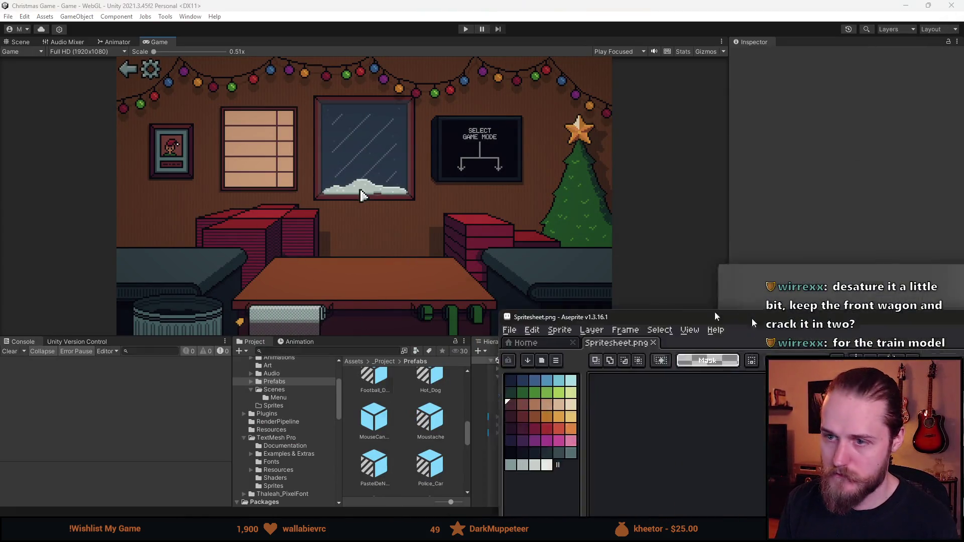
pyautogui.scroll(2, 348, 216)
pyautogui.scroll(-1, 348, 216)
pyautogui.moveTo(301, 157)
pyautogui.mouseDown()
pyautogui.moveTo(434, 314)
pyautogui.moveTo(427, 315)
pyautogui.mouseUp()
pyautogui.moveTo(370, 275); pyautogui.dragTo(355, 273)
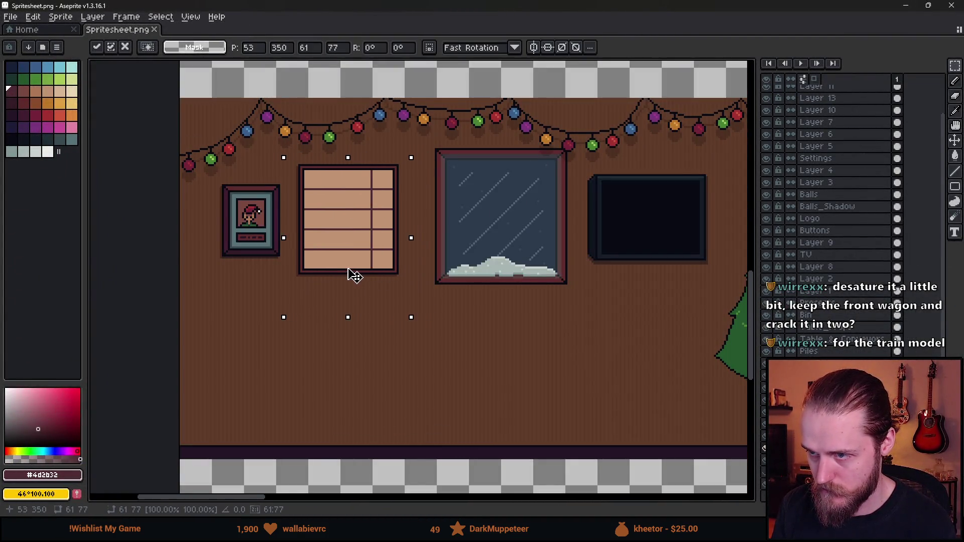
pyautogui.hotkey('ctrl', 'd')
pyautogui.hotkey('ctrl', 's')
pyautogui.hotkey('alt', 'Tab')
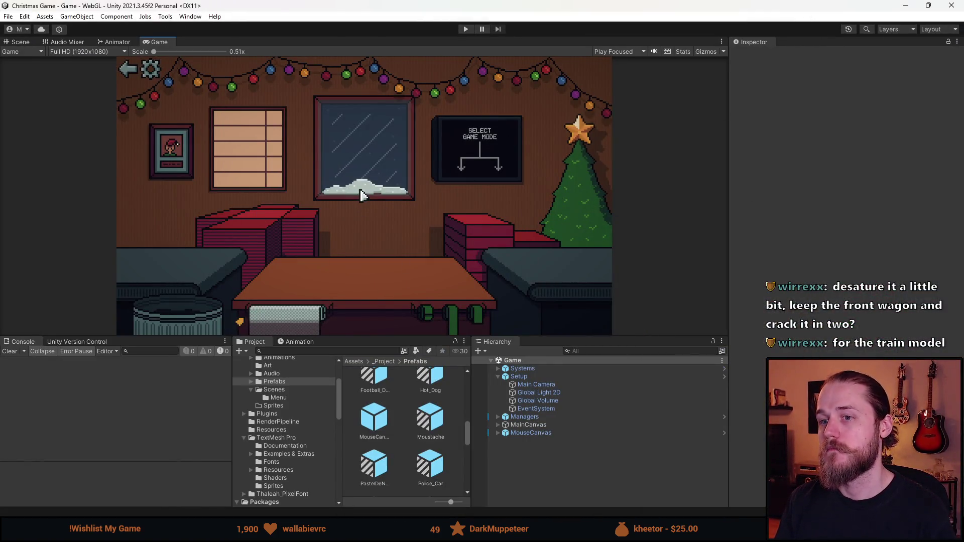
# Try raising the portrait and board together, undo it, and return to Unity
pyautogui.hotkey('alt', 'Tab')
pyautogui.scroll(1, 322, 236)
pyautogui.moveTo(157, 156); pyautogui.dragTo(268, 341)
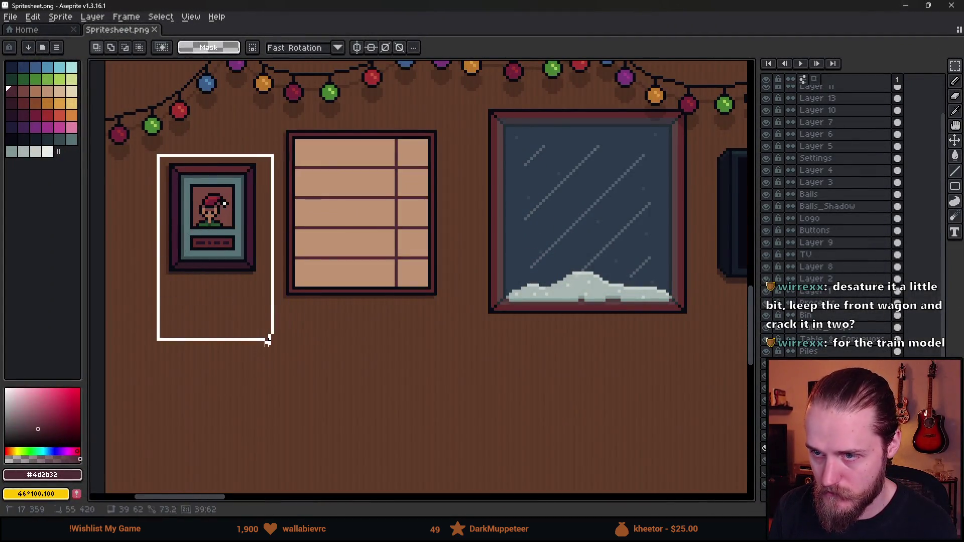
pyautogui.moveTo(260, 122); pyautogui.dragTo(454, 385)
pyautogui.moveTo(407, 295); pyautogui.dragTo(407, 285)
pyautogui.hotkey('ctrl', 'z')
pyautogui.hotkey('ctrl', 'd')
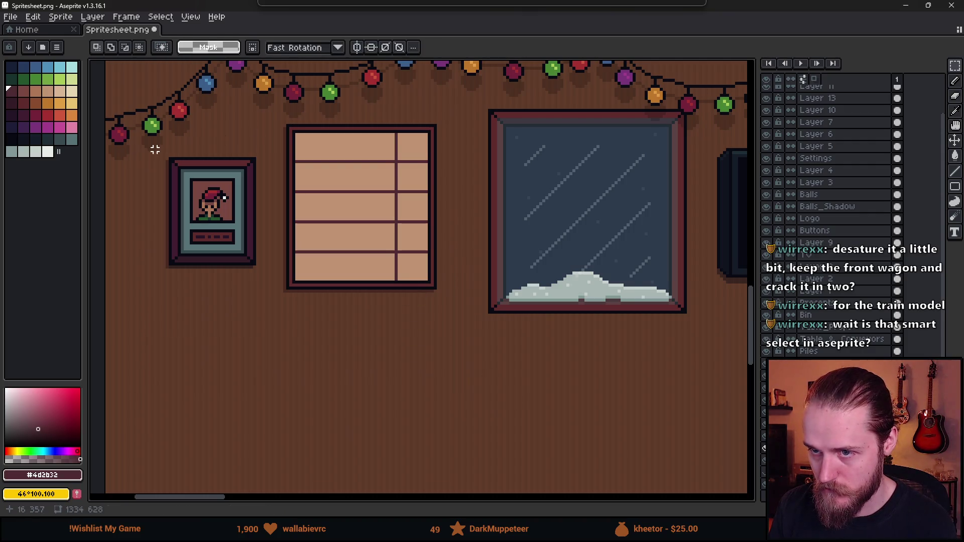
pyautogui.hotkey('alt', 'Tab')
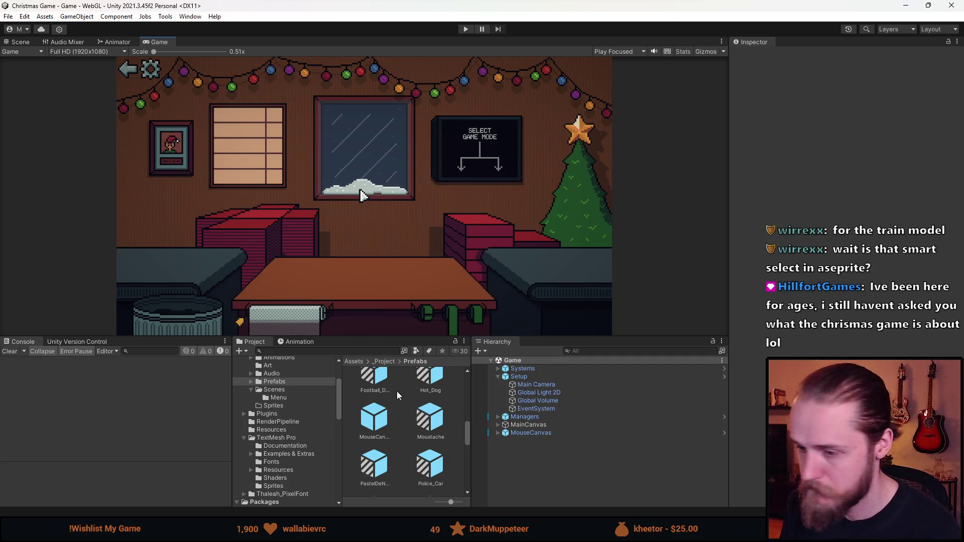
pyautogui.press('BackSpace')
pyautogui.press('BackSpace')
pyautogui.press('BackSpace')
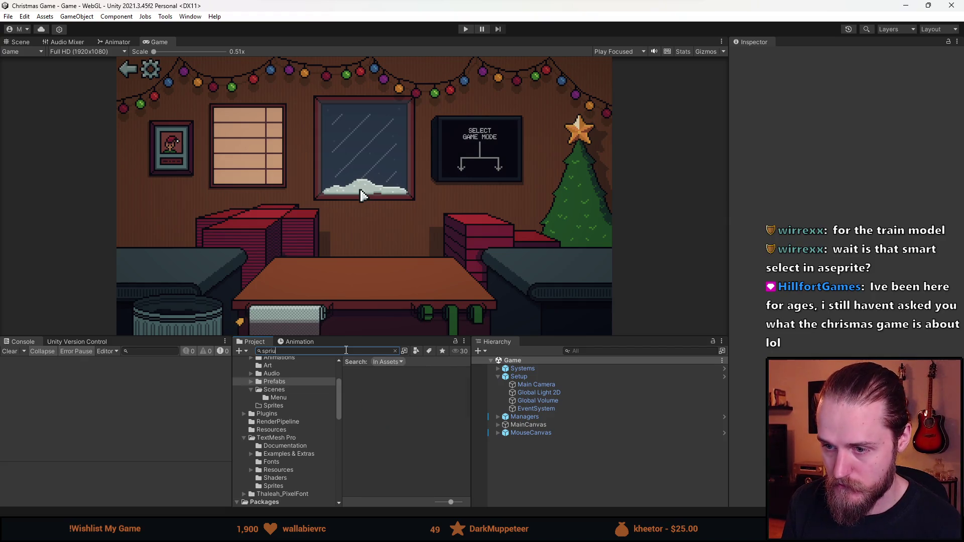
# Create an empty child object under MainCanvas named Milestone_Board
pyautogui.press('BackSpace')
pyautogui.press('BackSpace')
pyautogui.press('BackSpace')
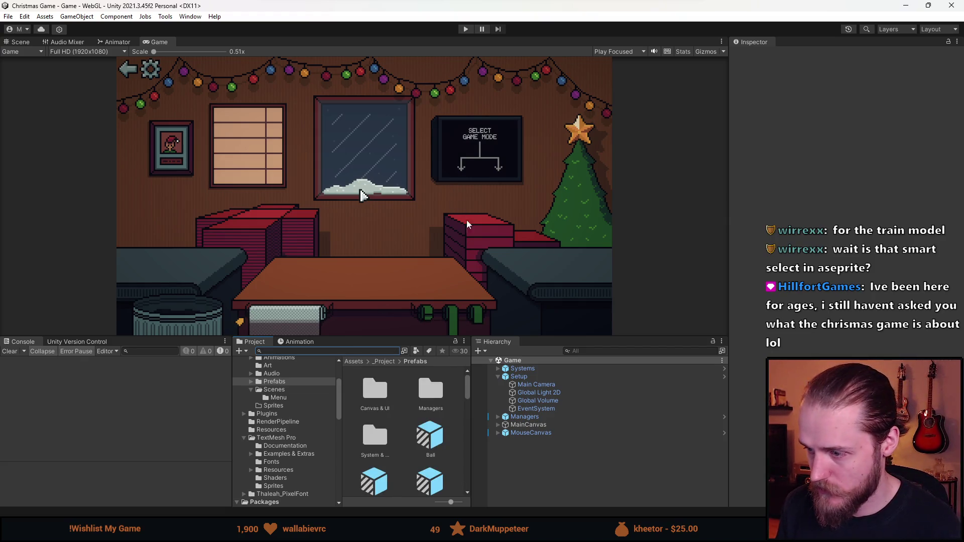
pyautogui.click(498, 424)
pyautogui.rightClick(517, 424)
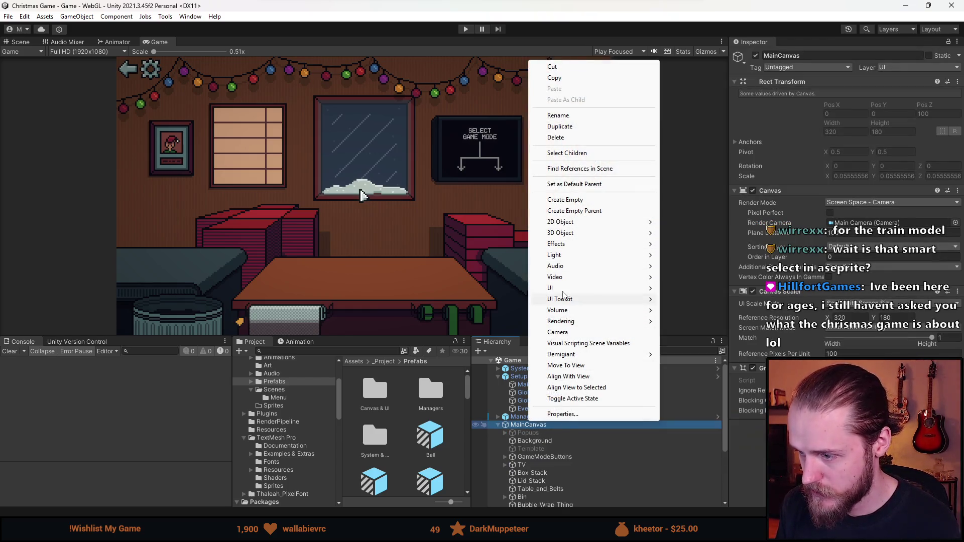
pyautogui.click(588, 211)
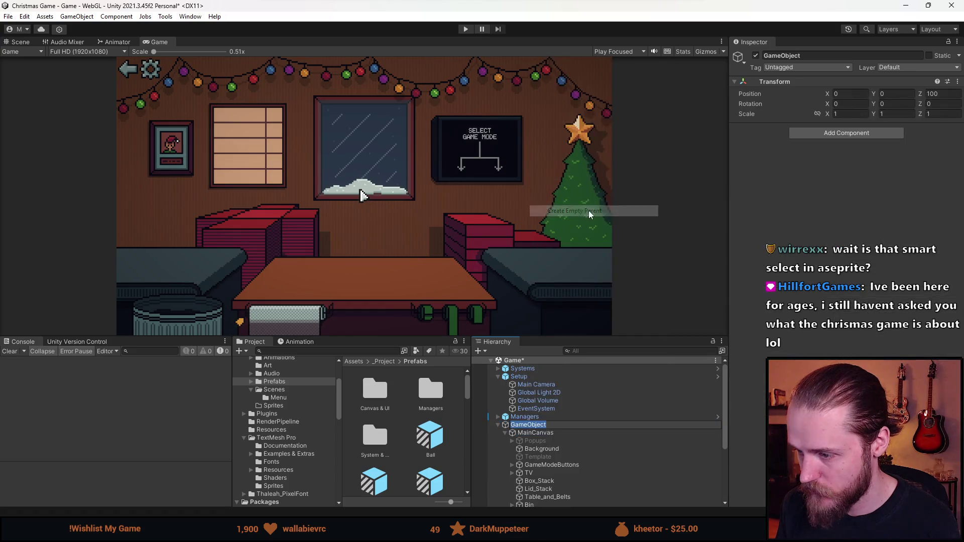
pyautogui.hotkey('ctrl', 'z')
pyautogui.rightClick(532, 426)
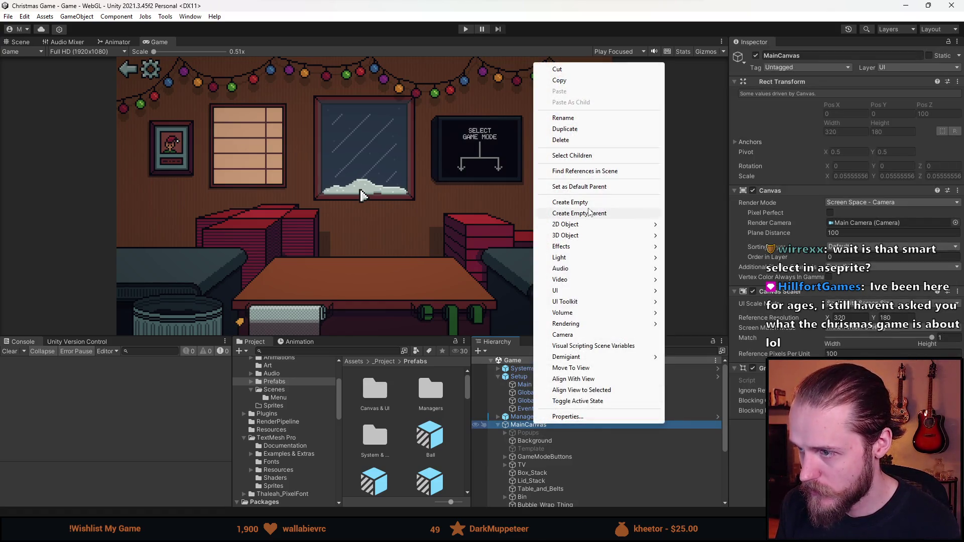
pyautogui.click(587, 203)
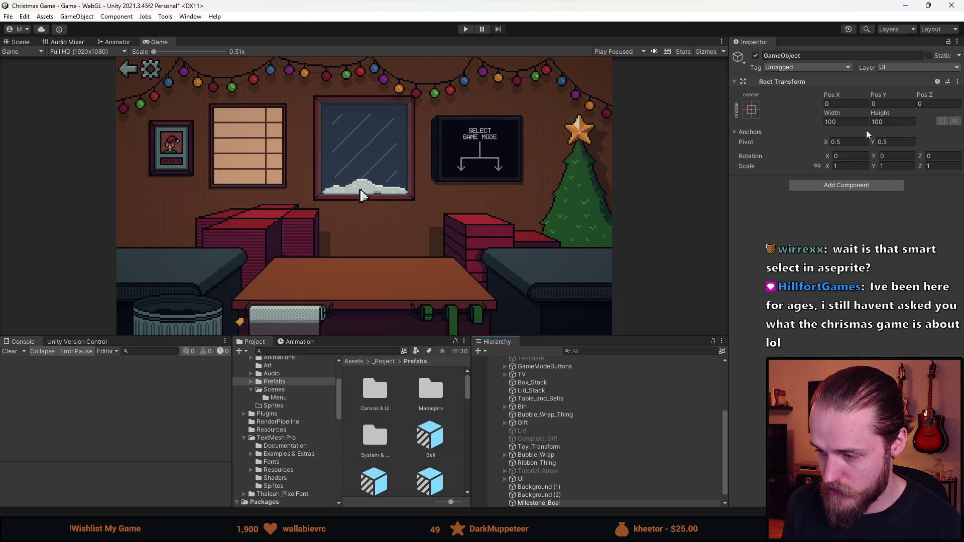
pyautogui.write('rd')
pyautogui.press('Return')
# Add a TextMeshPro - Text (UI) component to Milestone_Board
pyautogui.click(830, 185)
pyautogui.press('Escape')
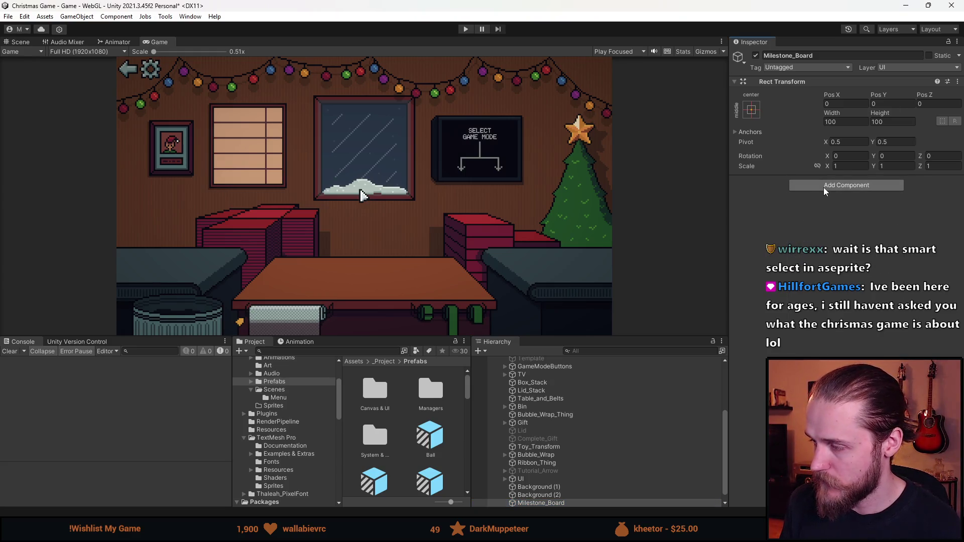
pyautogui.click(823, 186)
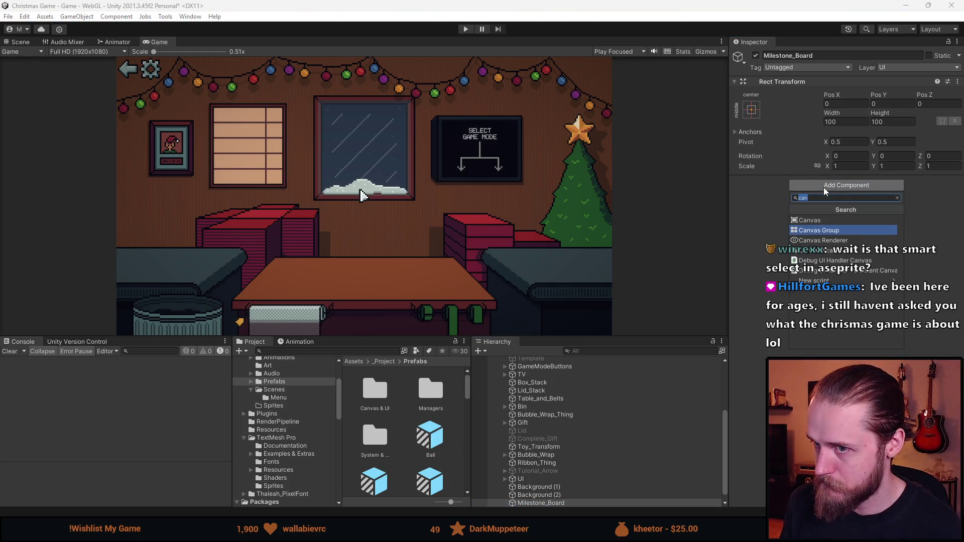
pyautogui.write('textm')
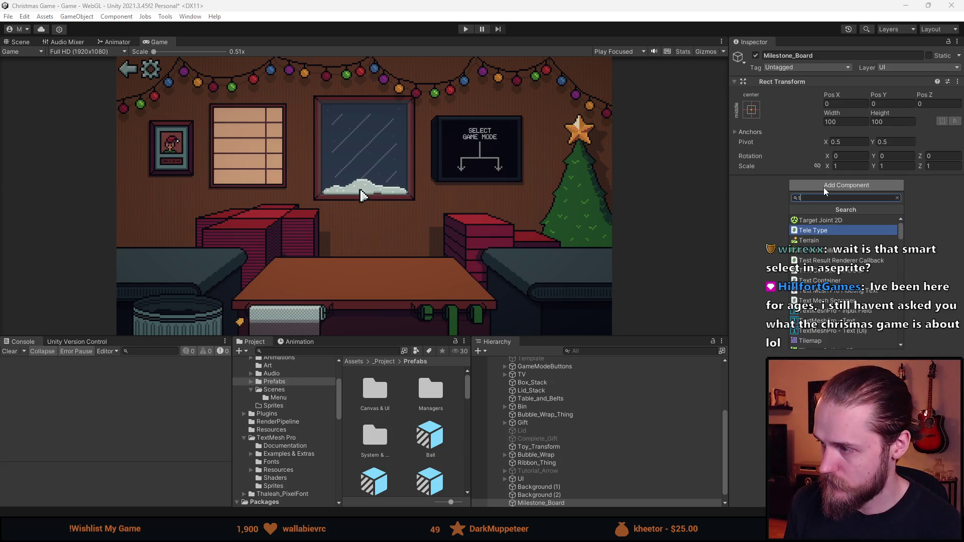
pyautogui.press('Down')
pyautogui.press('Down')
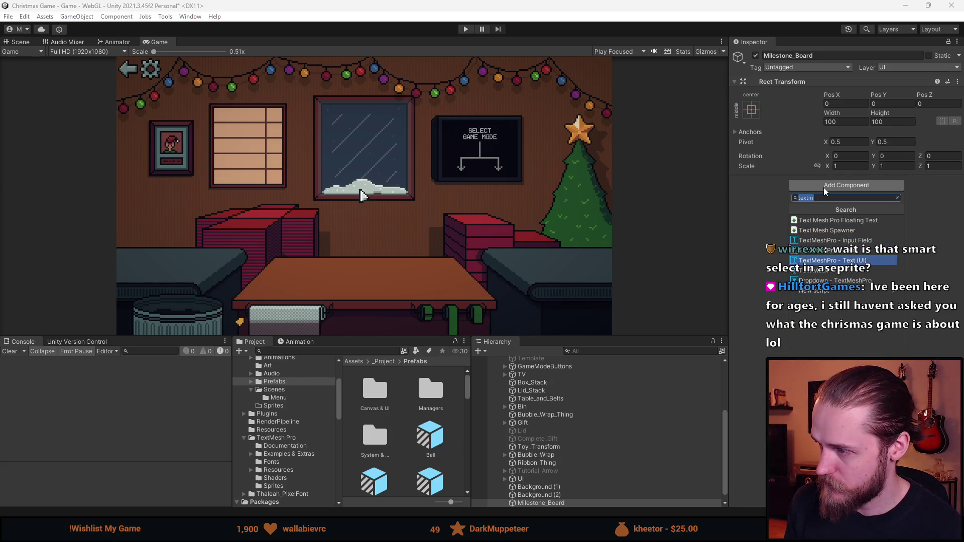
pyautogui.press('Return')
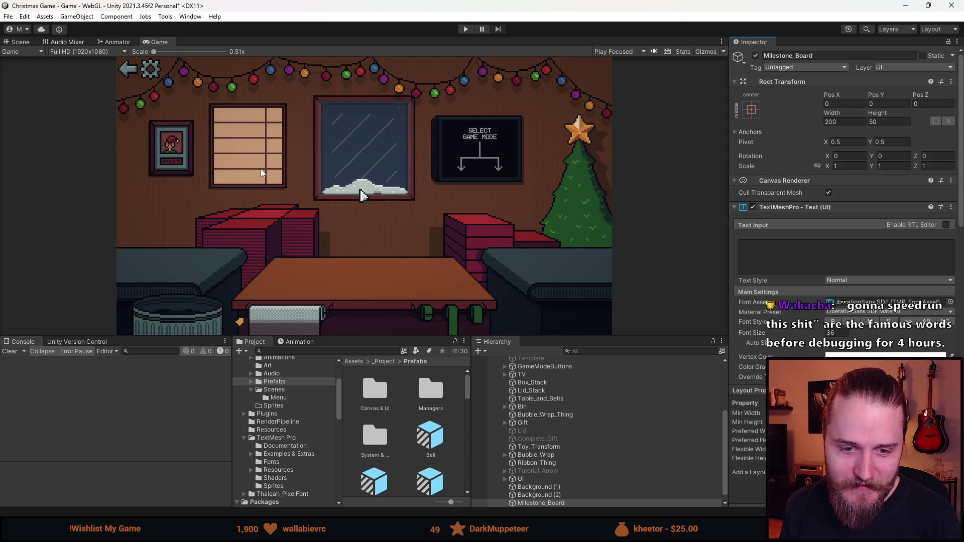
# Play-test via the main menu's PLAY to the Select Game Mode board, then stop play mode
pyautogui.click(467, 31)
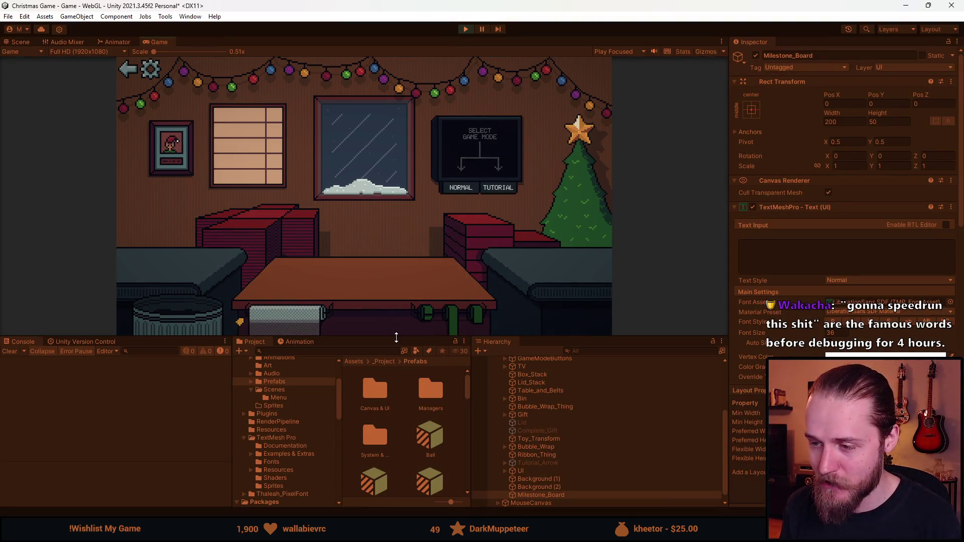
pyautogui.moveTo(394, 338); pyautogui.dragTo(396, 440)
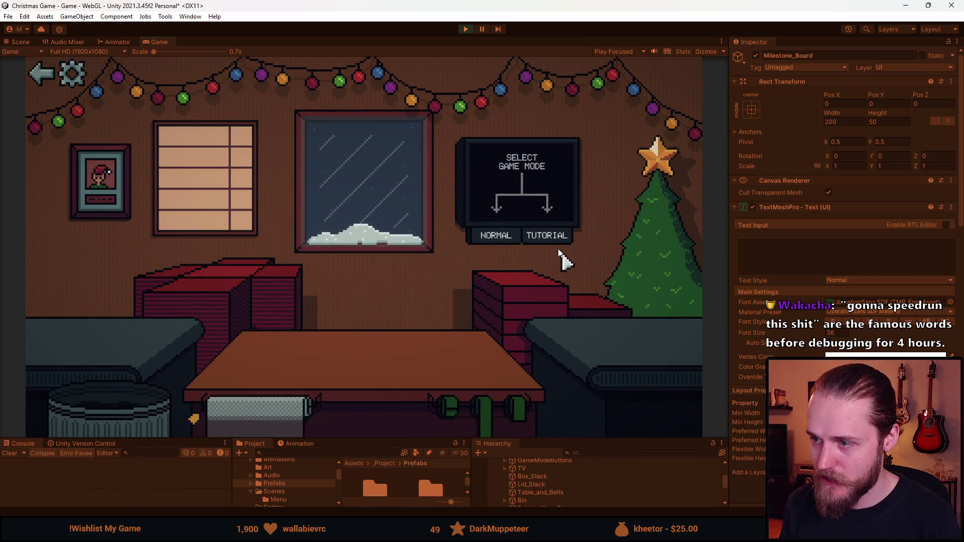
pyautogui.click(43, 71)
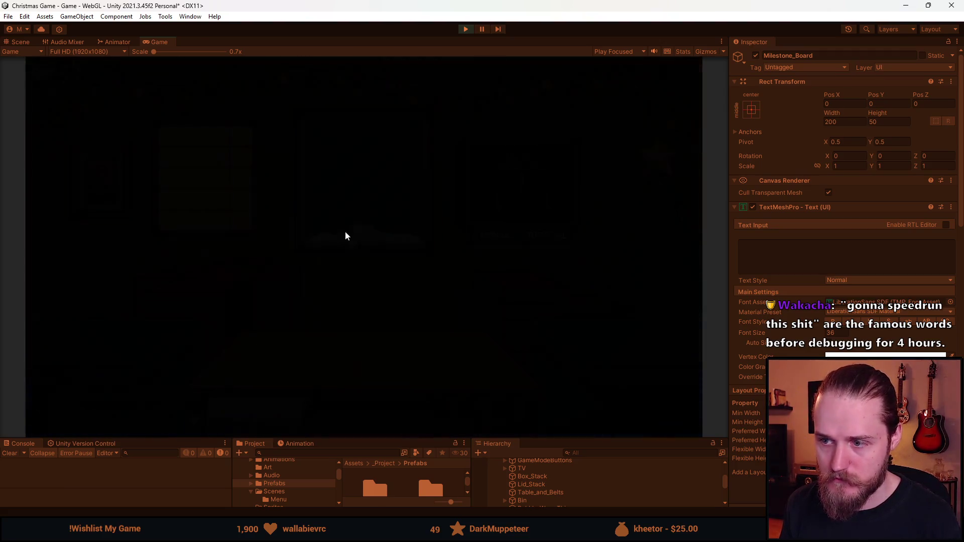
pyautogui.click(287, 336)
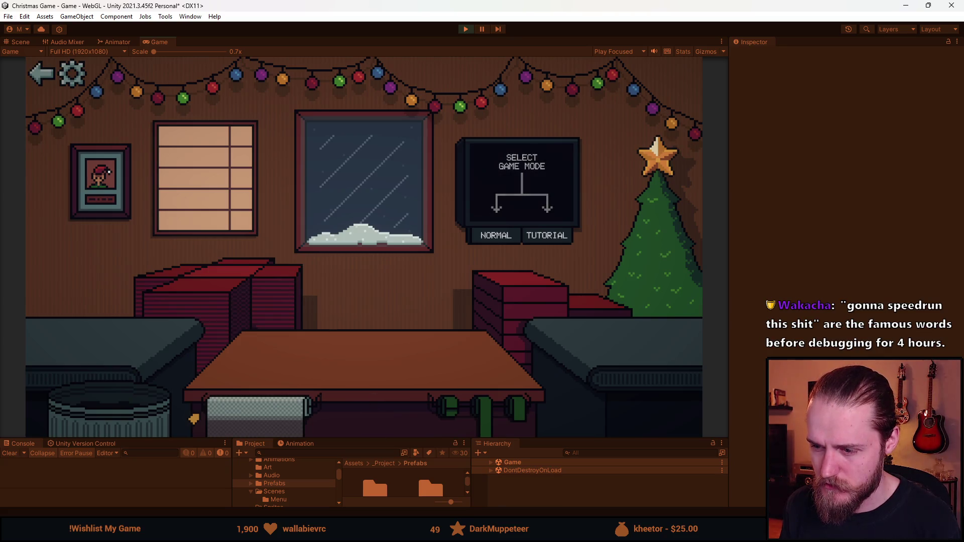
pyautogui.click(465, 29)
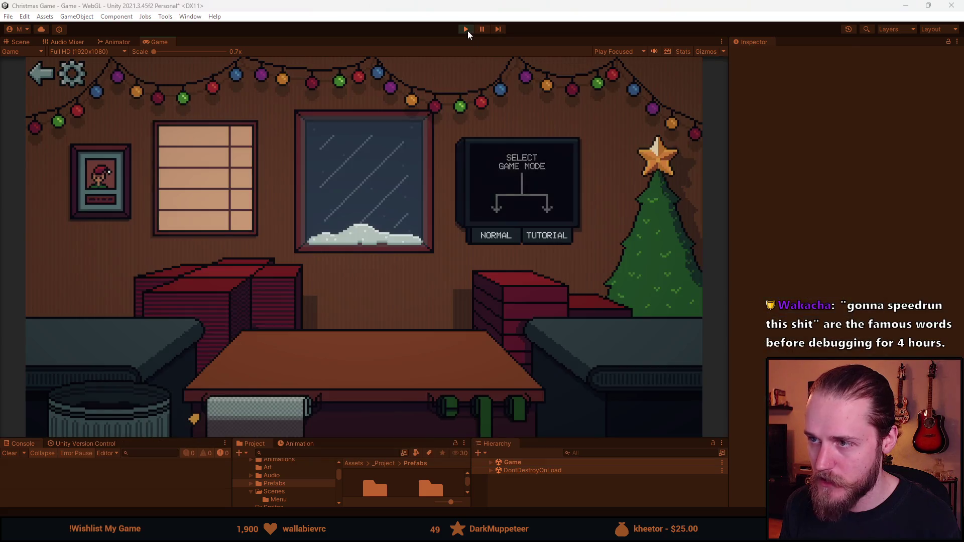
# Deactivate the Milestone_Board object in the Inspector and save the scene
pyautogui.moveTo(544, 442); pyautogui.dragTo(543, 292)
pyautogui.scroll(-5, 552, 401)
pyautogui.click(541, 495)
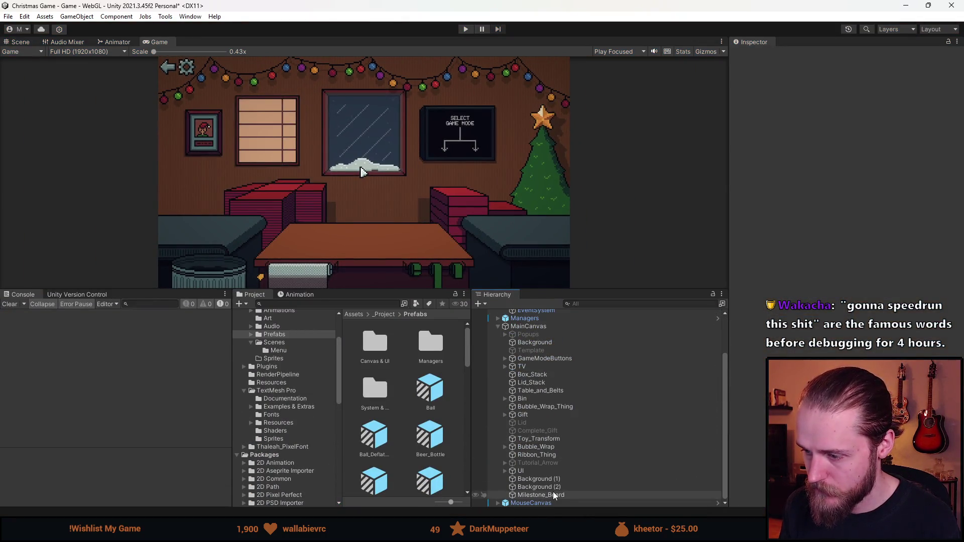
pyautogui.click(755, 56)
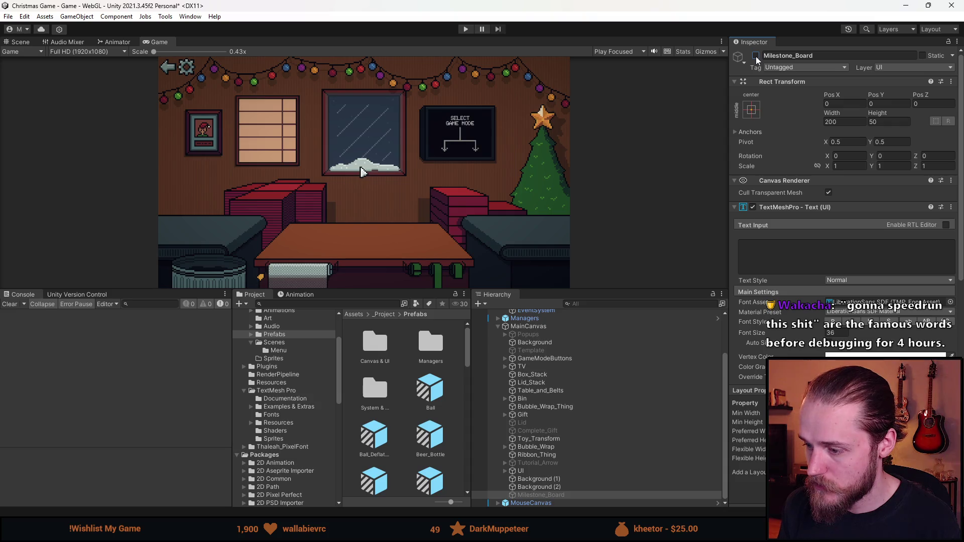
pyautogui.hotkey('ctrl', 's')
# Start a Normal round in play mode and open the in-game audio settings
pyautogui.click(465, 29)
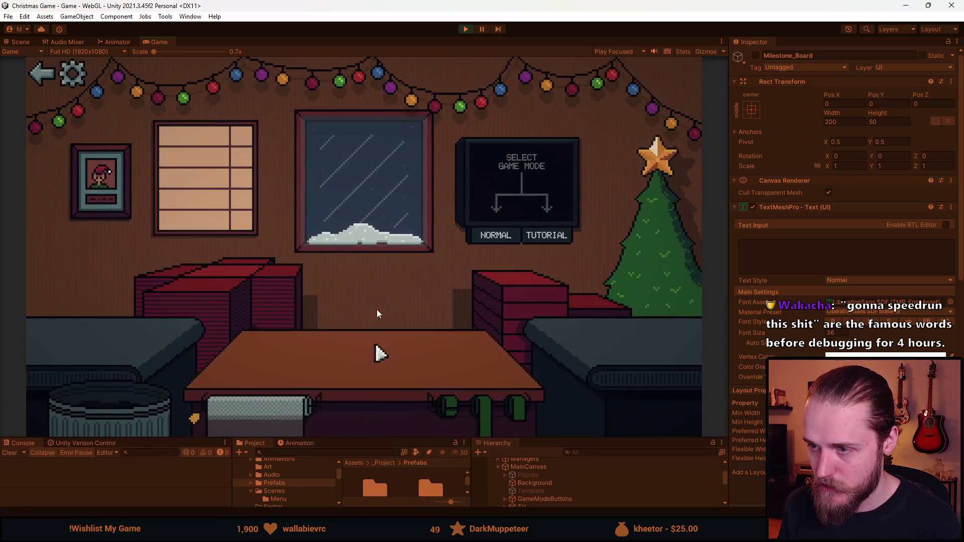
pyautogui.click(491, 236)
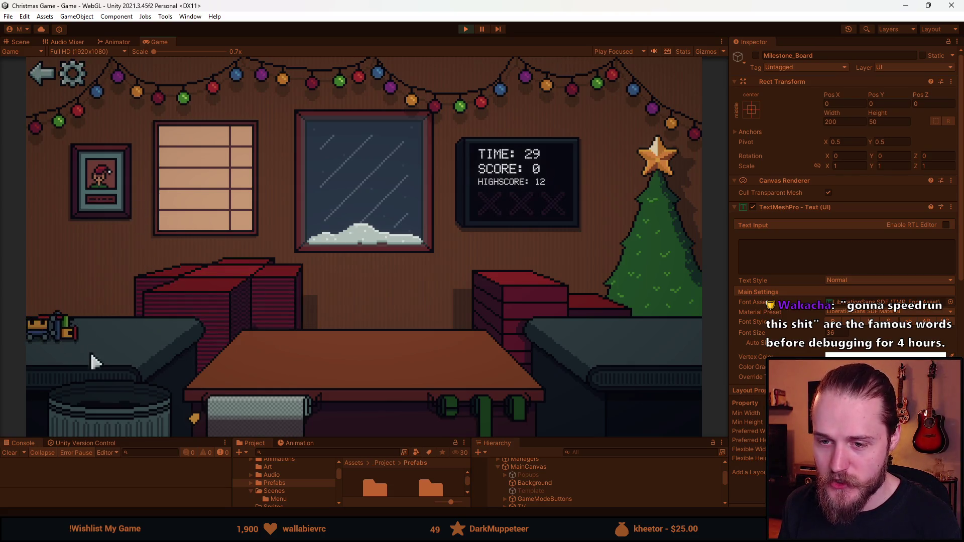
pyautogui.click(84, 81)
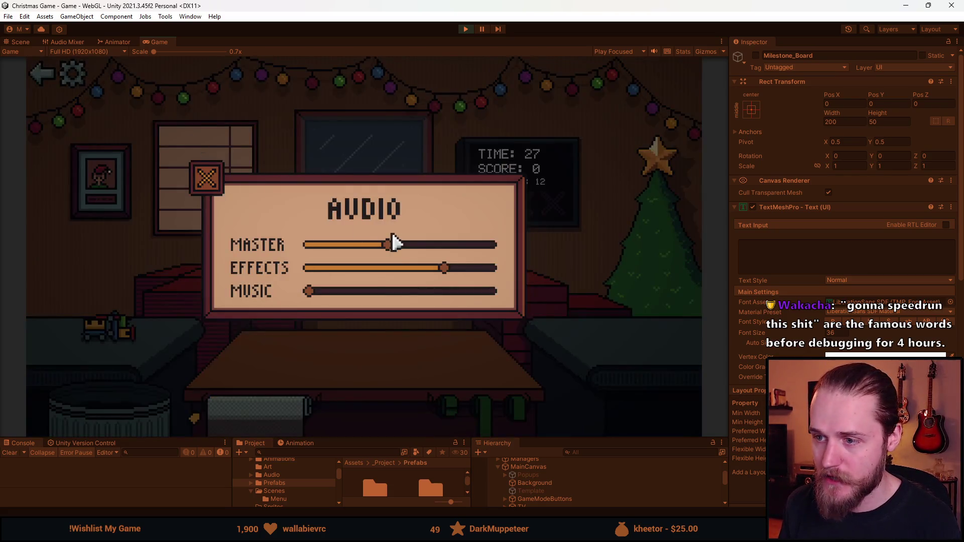
# Lower the effects volume, close Audio, then wrap the sunglasses and table the toy, soccer ball, car
pyautogui.click(404, 268)
pyautogui.click(205, 179)
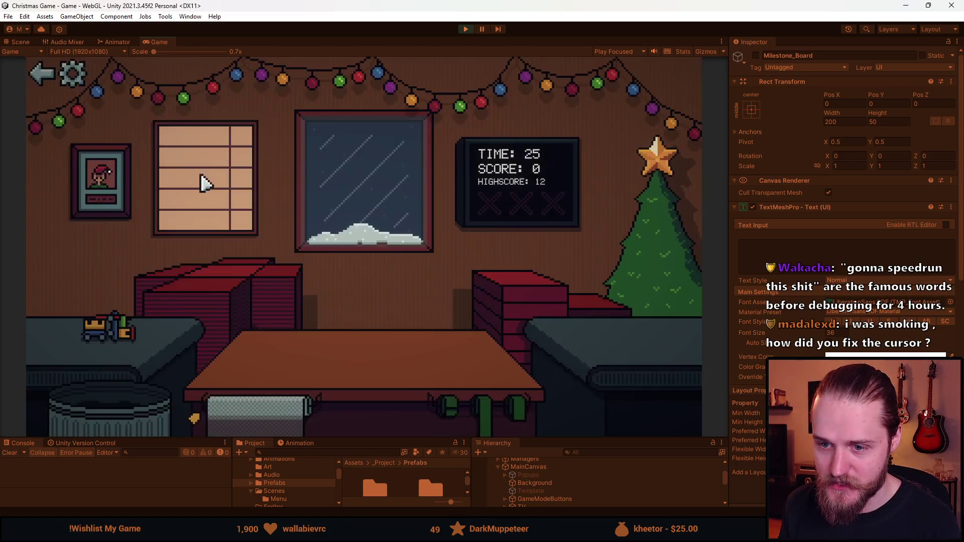
pyautogui.click(108, 330)
pyautogui.click(101, 327)
pyautogui.moveTo(108, 349)
pyautogui.mouseDown()
pyautogui.moveTo(129, 333)
pyautogui.moveTo(340, 378)
pyautogui.mouseUp()
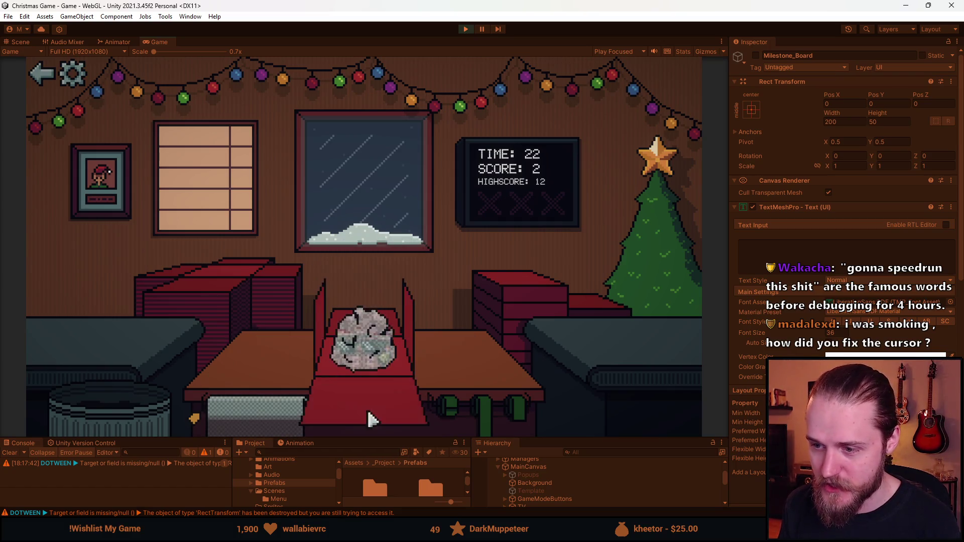
pyautogui.click(368, 321)
pyautogui.moveTo(107, 340)
pyautogui.mouseDown()
pyautogui.moveTo(48, 322)
pyautogui.moveTo(333, 383)
pyautogui.mouseUp()
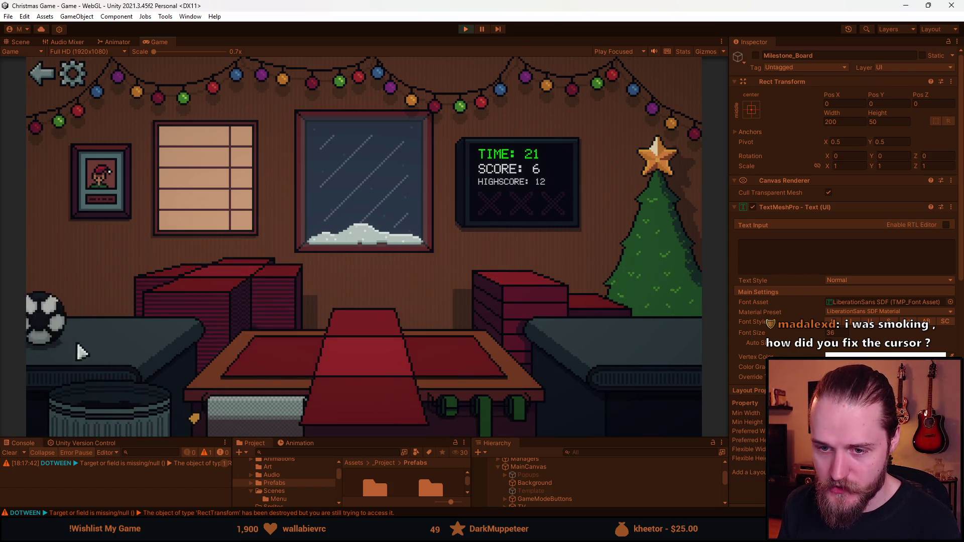
pyautogui.moveTo(81, 351); pyautogui.dragTo(303, 373)
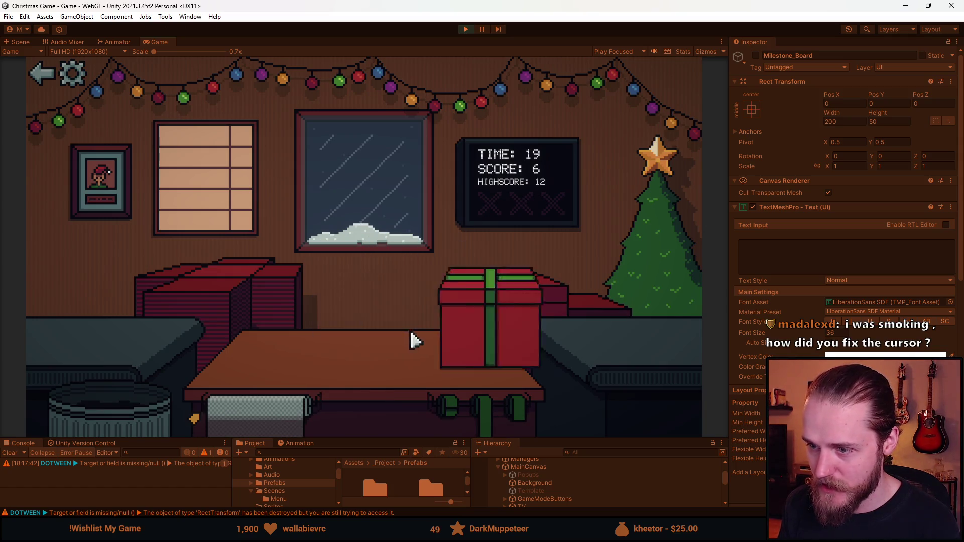
pyautogui.moveTo(146, 362); pyautogui.dragTo(308, 372)
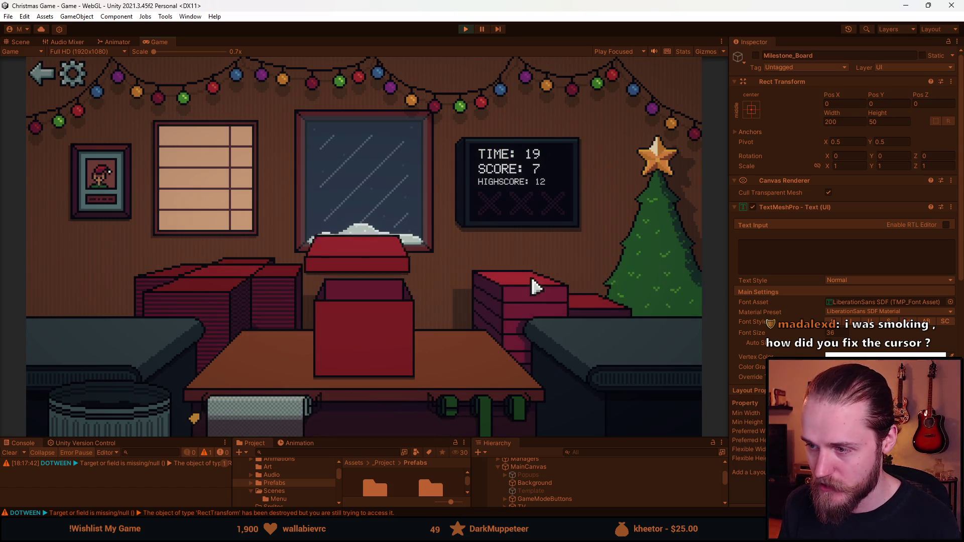
pyautogui.moveTo(90, 326); pyautogui.dragTo(351, 414)
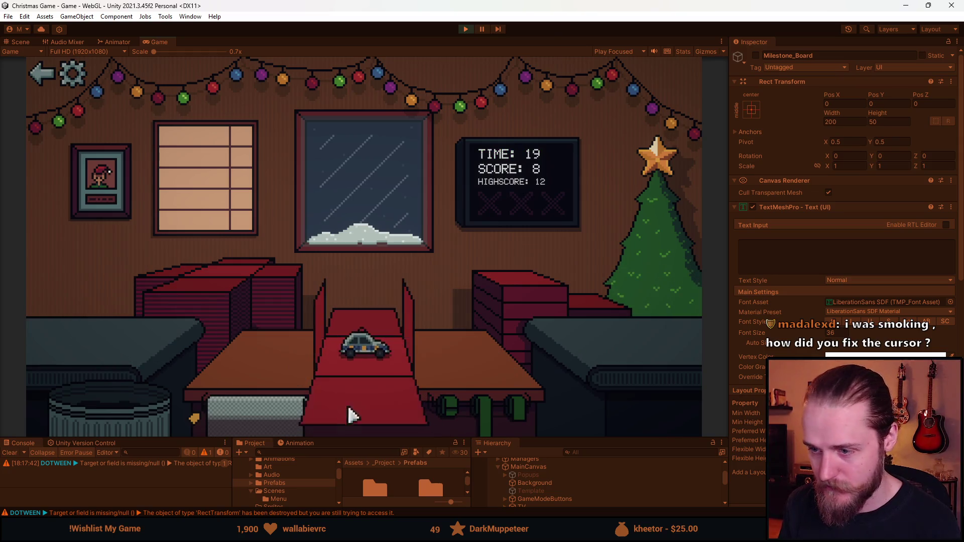
# Box and ribbon the bowl, bottle, teddy bear and the next couch item as presents
pyautogui.moveTo(90, 354); pyautogui.dragTo(282, 379)
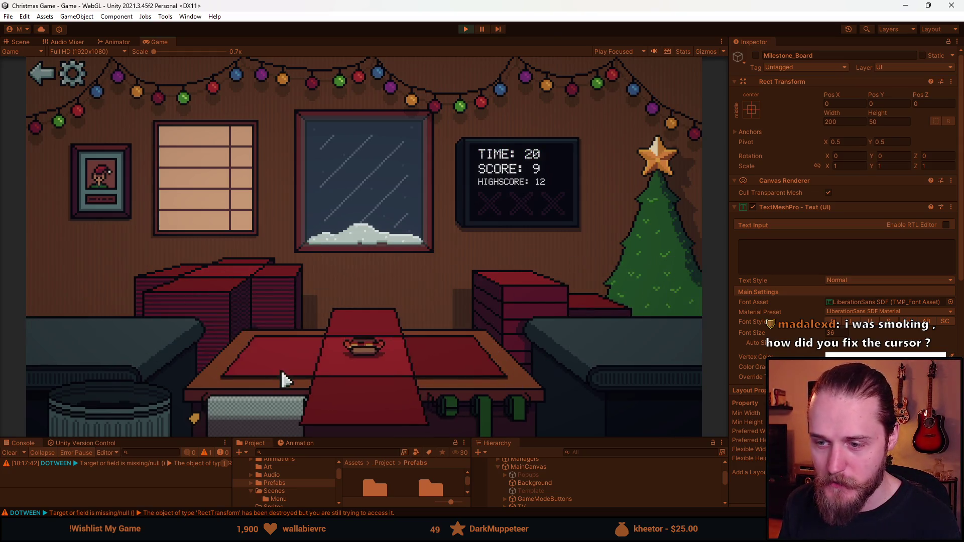
pyautogui.click(527, 293)
pyautogui.click(477, 422)
pyautogui.moveTo(81, 326); pyautogui.dragTo(351, 346)
pyautogui.moveTo(220, 409); pyautogui.dragTo(398, 430)
pyautogui.click(499, 303)
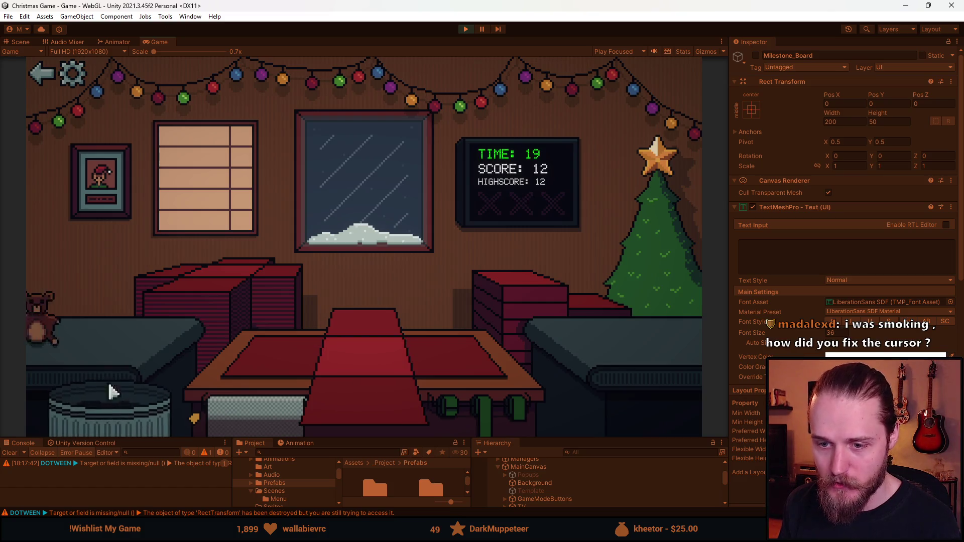
pyautogui.moveTo(41, 321); pyautogui.dragTo(381, 336)
pyautogui.moveTo(247, 387); pyautogui.dragTo(447, 366)
pyautogui.click(494, 409)
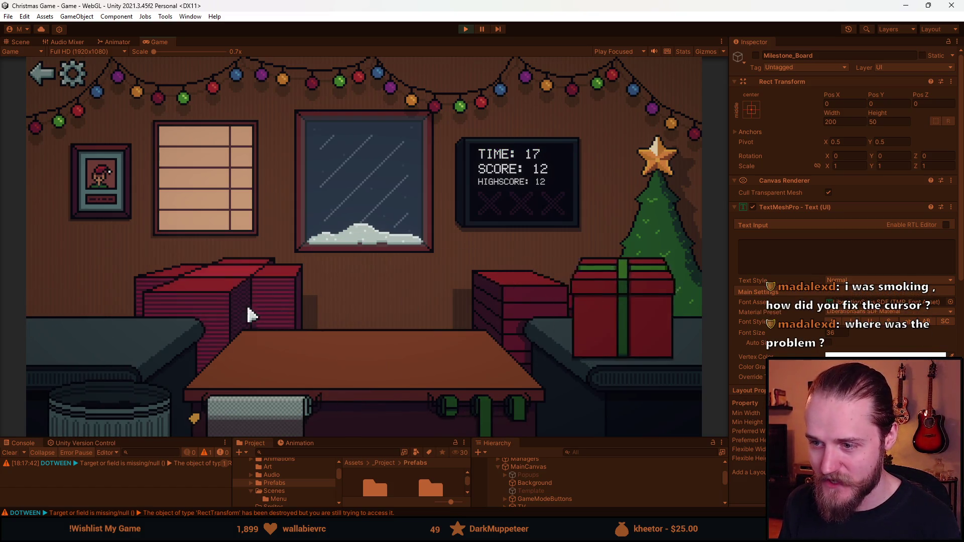
pyautogui.moveTo(65, 327); pyautogui.dragTo(387, 345)
pyautogui.moveTo(273, 362); pyautogui.dragTo(491, 318)
pyautogui.click(481, 408)
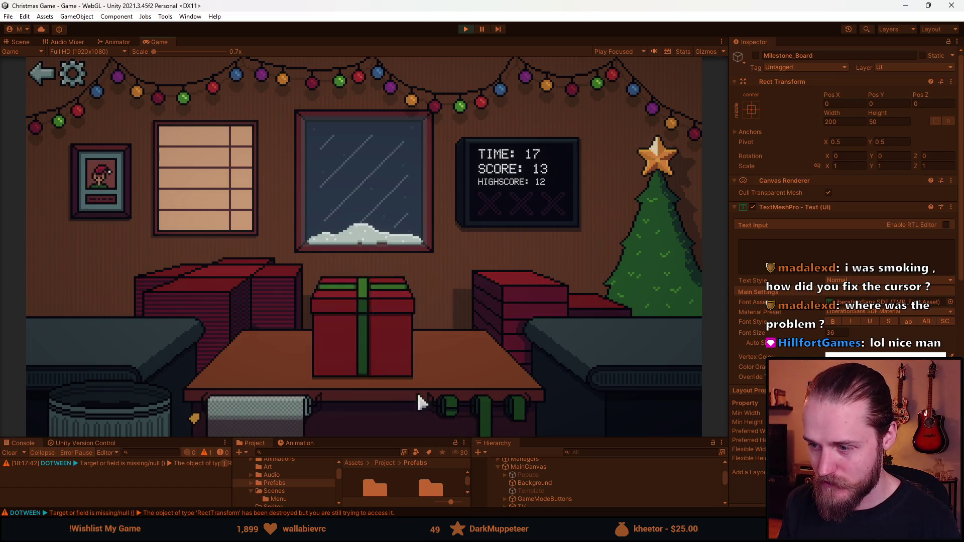
# Trash an unwanted item, gift-wrap the toy train, rock and book, and trash the rat
pyautogui.moveTo(80, 321)
pyautogui.mouseDown()
pyautogui.moveTo(118, 370)
pyautogui.moveTo(352, 344)
pyautogui.mouseUp()
pyautogui.moveTo(256, 407); pyautogui.dragTo(381, 352)
pyautogui.click(495, 412)
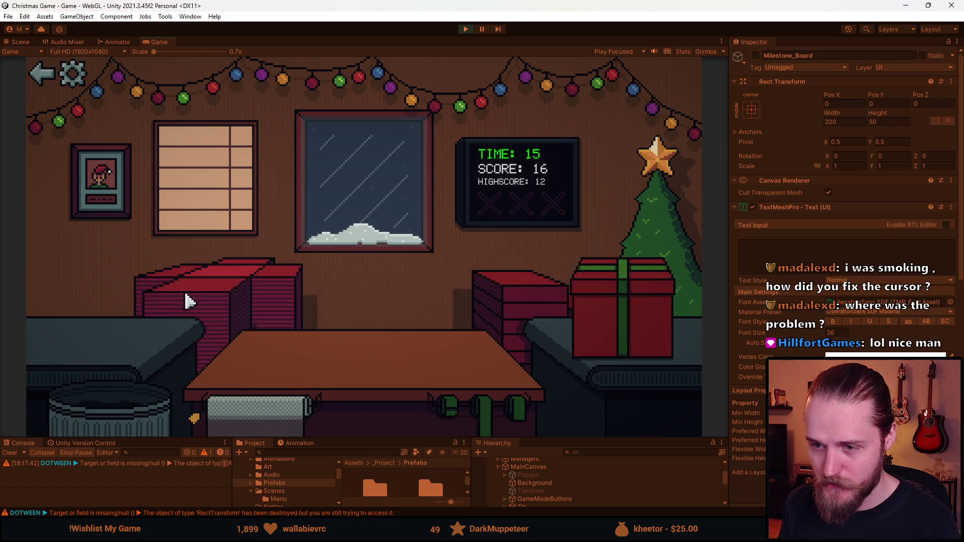
pyautogui.moveTo(68, 321); pyautogui.dragTo(107, 337)
pyautogui.moveTo(269, 409); pyautogui.dragTo(351, 408)
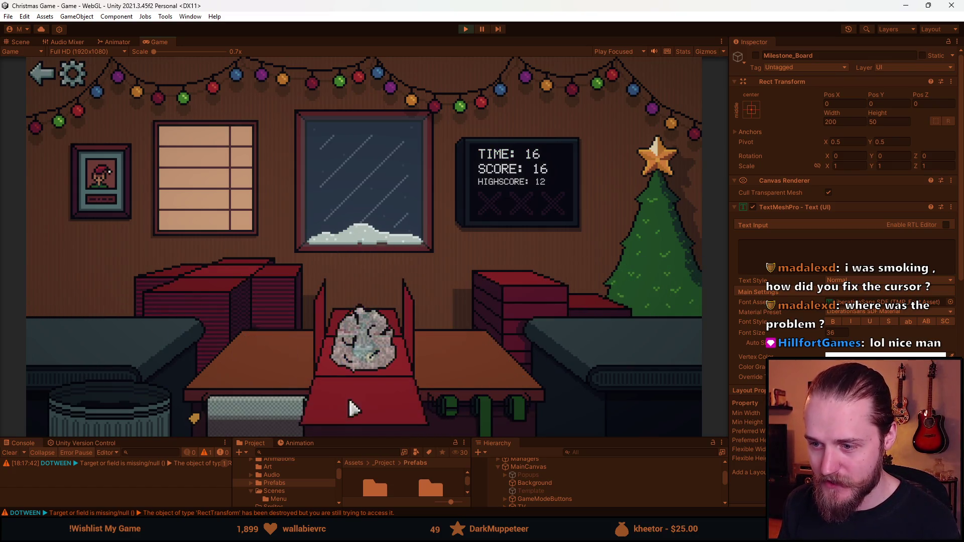
pyautogui.click(485, 404)
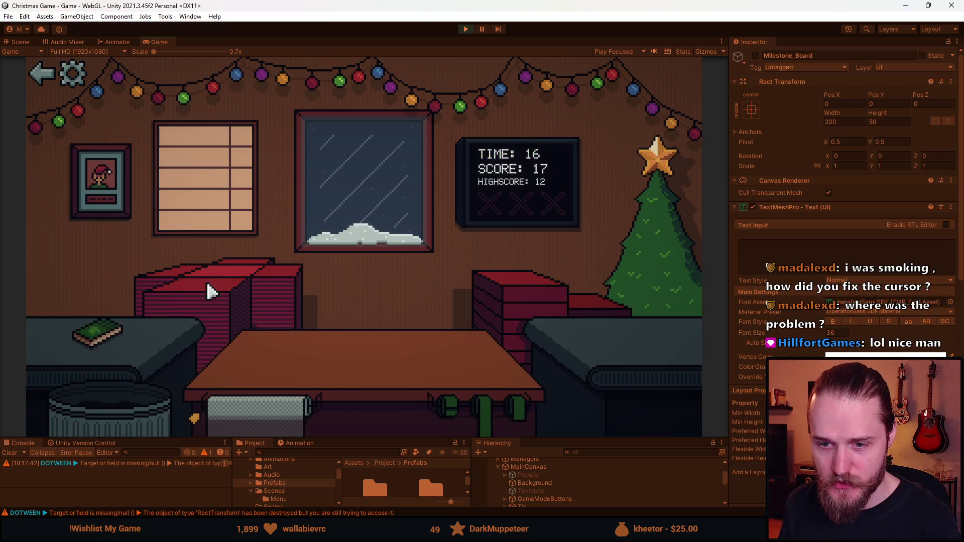
pyautogui.moveTo(113, 334); pyautogui.dragTo(356, 346)
pyautogui.moveTo(256, 406)
pyautogui.mouseDown()
pyautogui.moveTo(273, 363)
pyautogui.moveTo(357, 346)
pyautogui.mouseUp()
pyautogui.moveTo(484, 404); pyautogui.dragTo(343, 352)
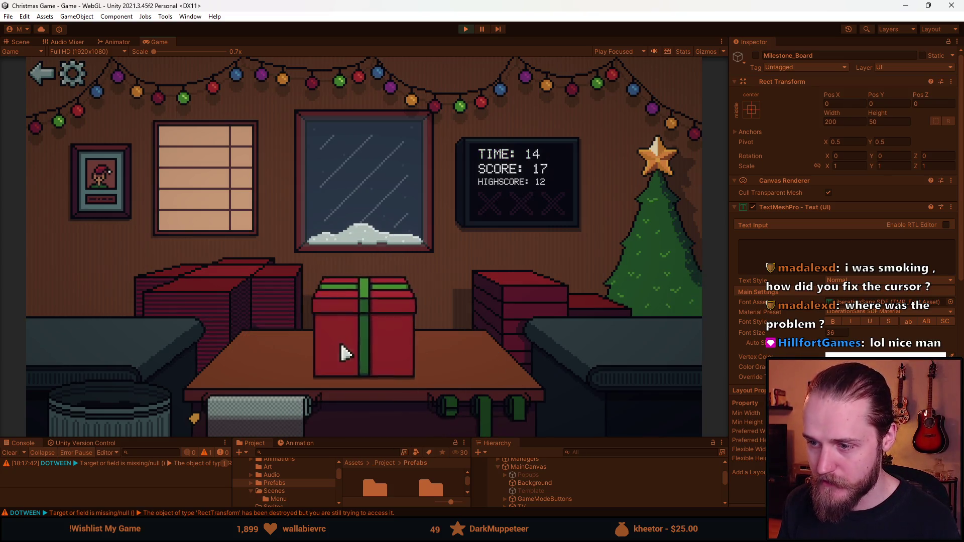
pyautogui.moveTo(87, 316); pyautogui.dragTo(166, 406)
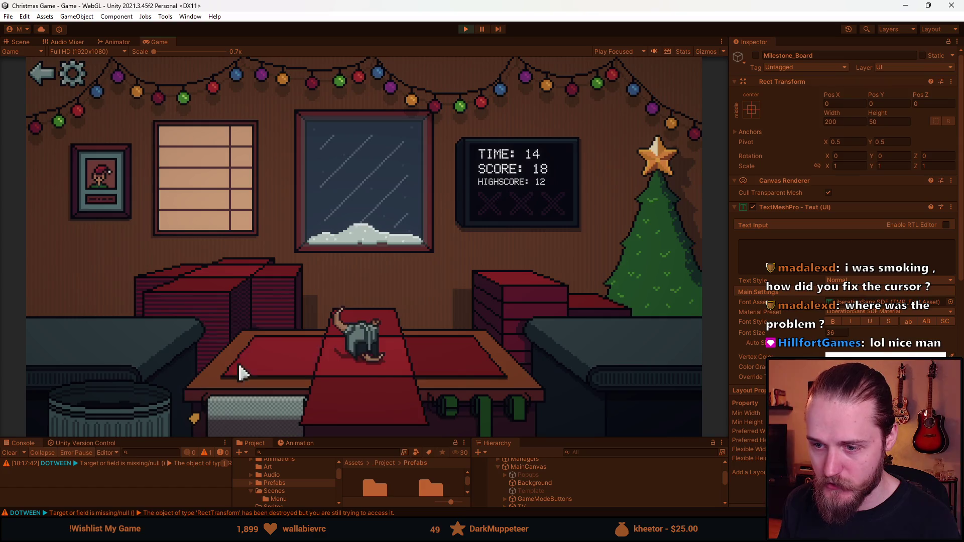
pyautogui.click(132, 409)
# Wrap the Santa ornament and raccoon, and trash the duck and moustache as time runs out
pyautogui.moveTo(118, 320); pyautogui.dragTo(300, 371)
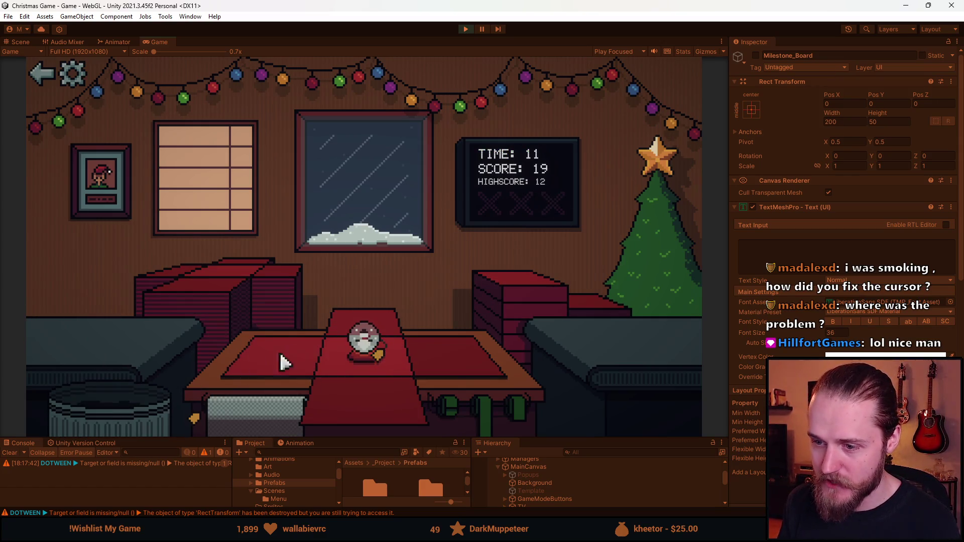
pyautogui.click(344, 365)
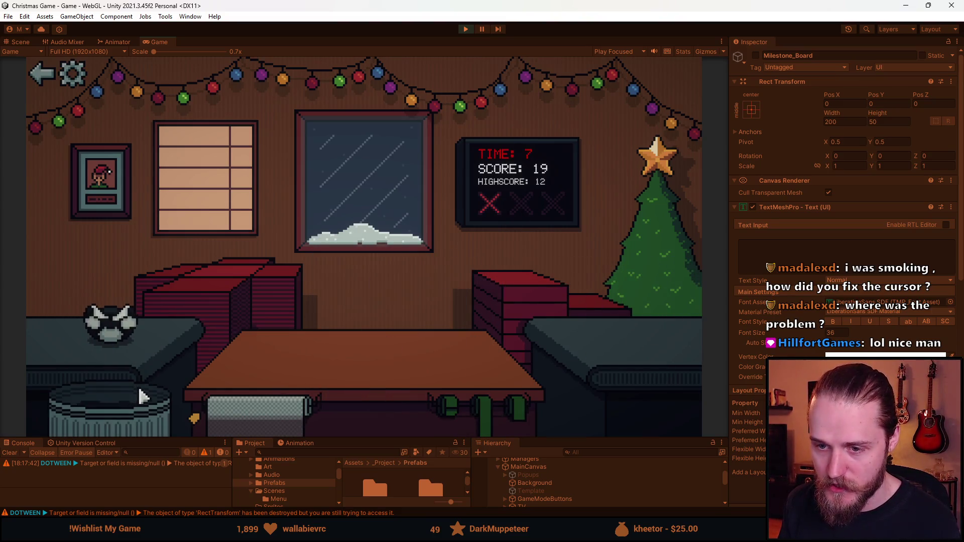
pyautogui.click(353, 384)
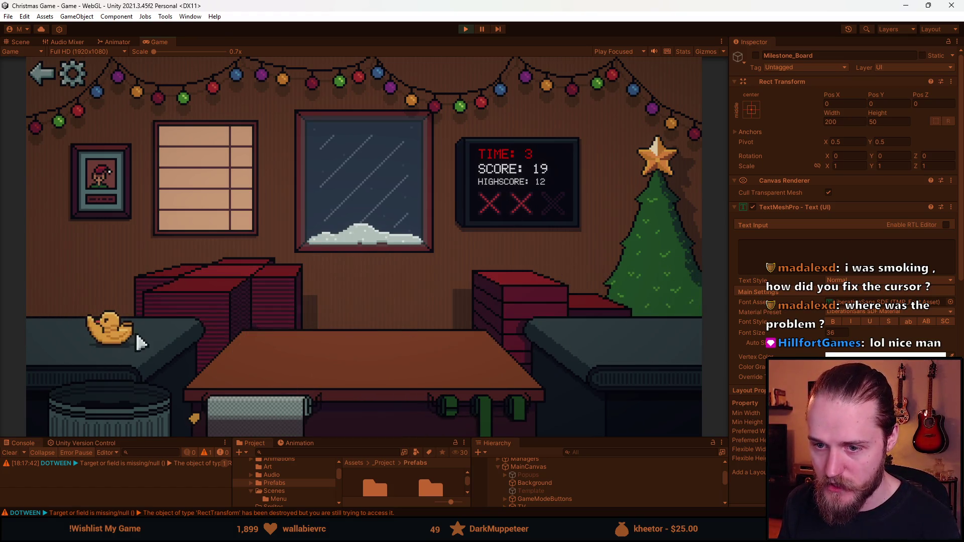
pyautogui.moveTo(129, 321); pyautogui.dragTo(123, 400)
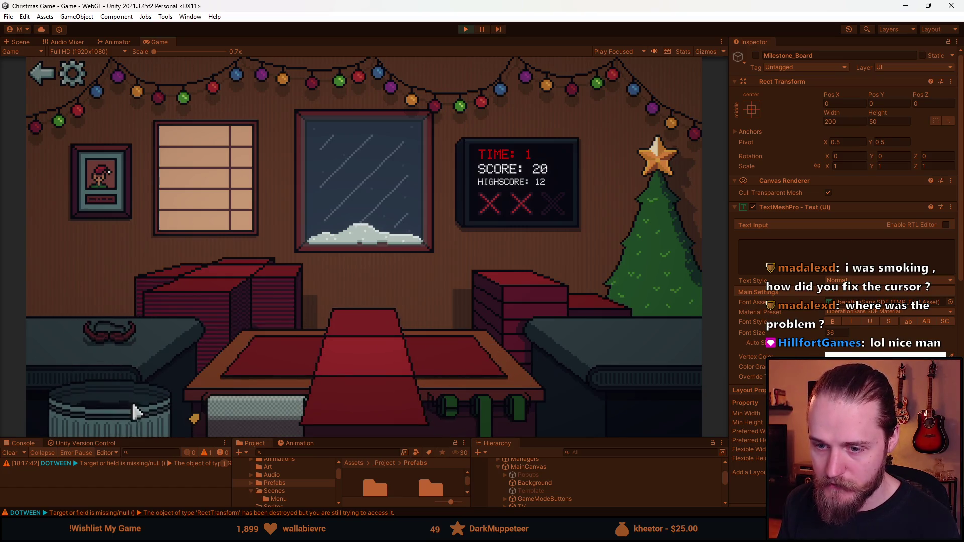
pyautogui.moveTo(125, 352); pyautogui.dragTo(122, 422)
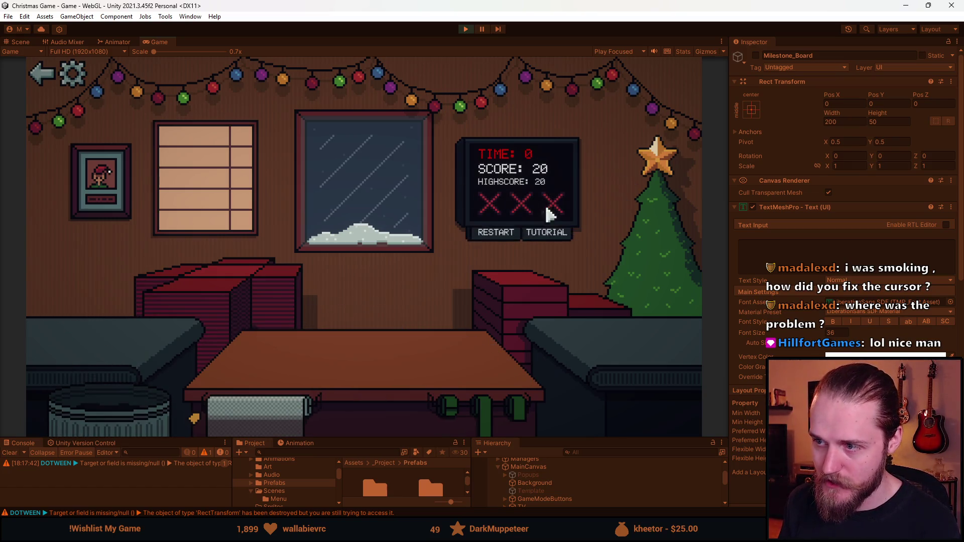
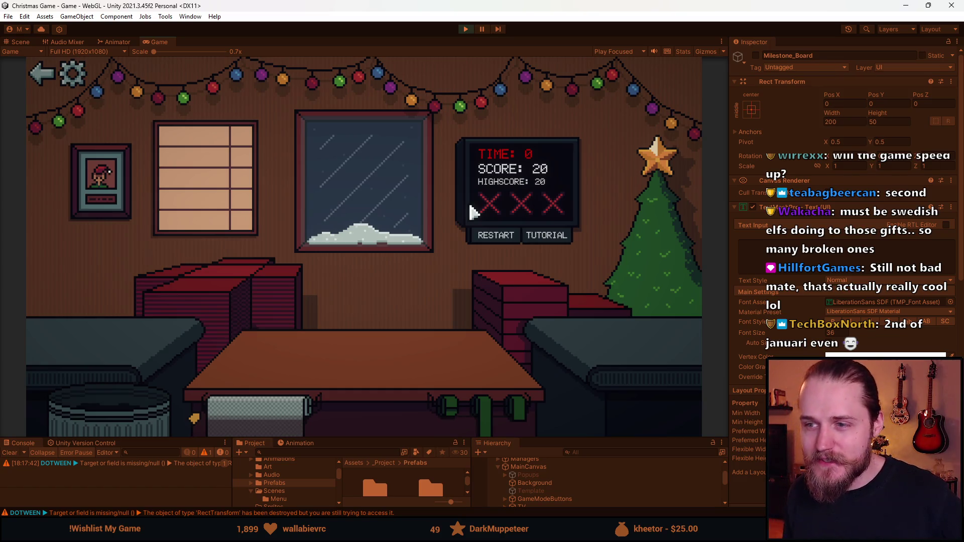
# Restart the round, then box, ribbon and ship the first toy and the toy car
pyautogui.click(499, 237)
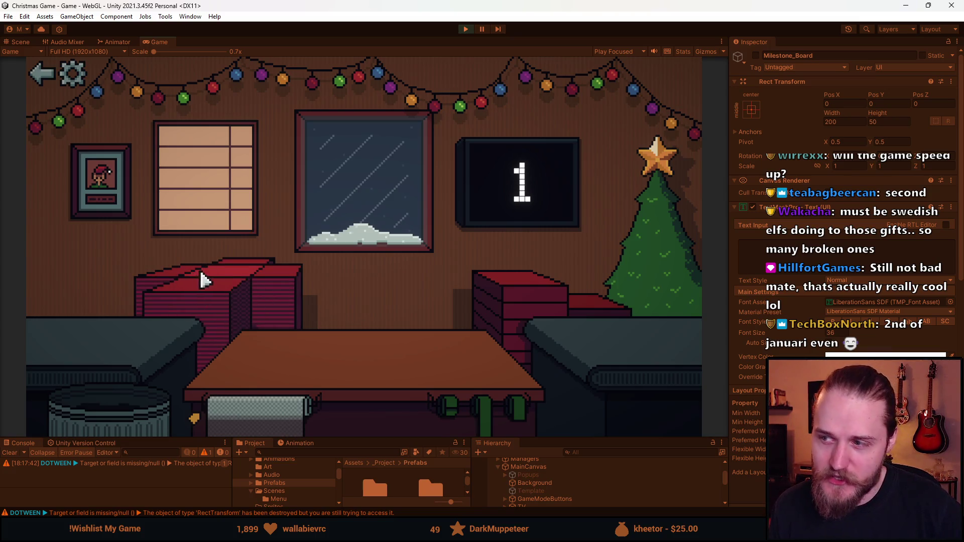
pyautogui.click(106, 347)
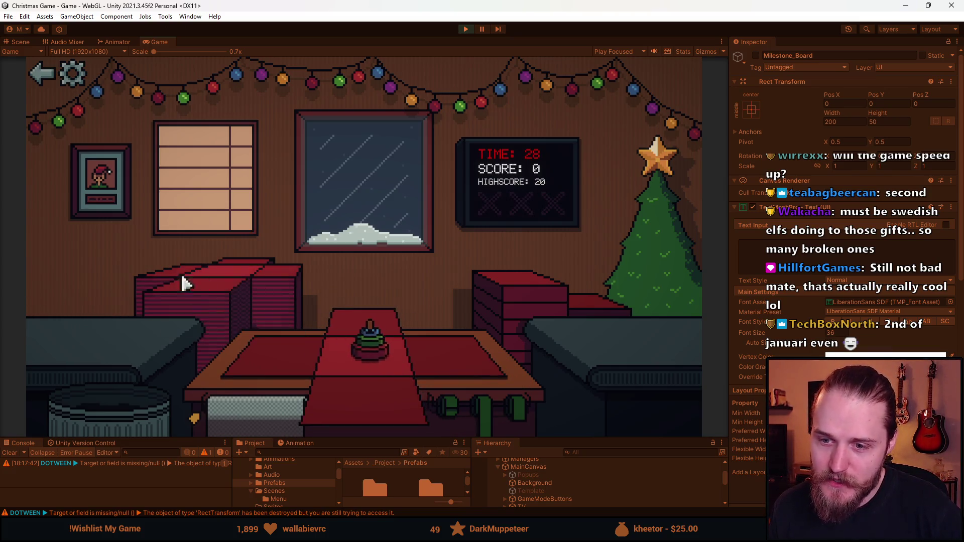
pyautogui.click(290, 370)
pyautogui.click(490, 402)
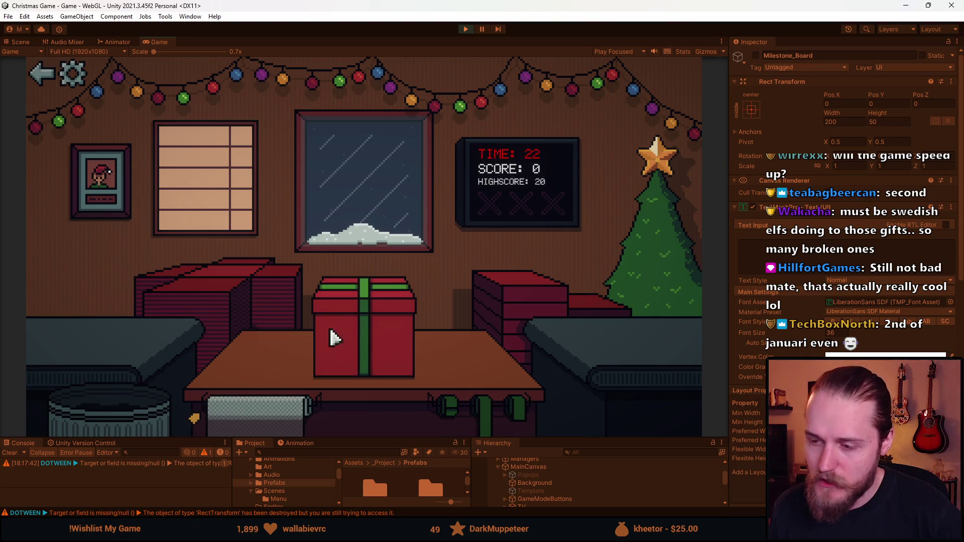
pyautogui.click(353, 322)
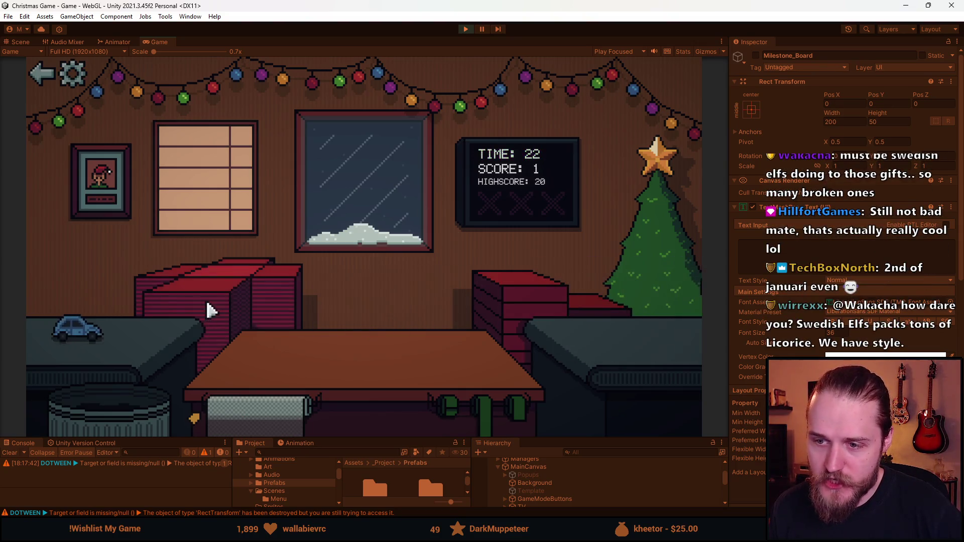
pyautogui.click(123, 341)
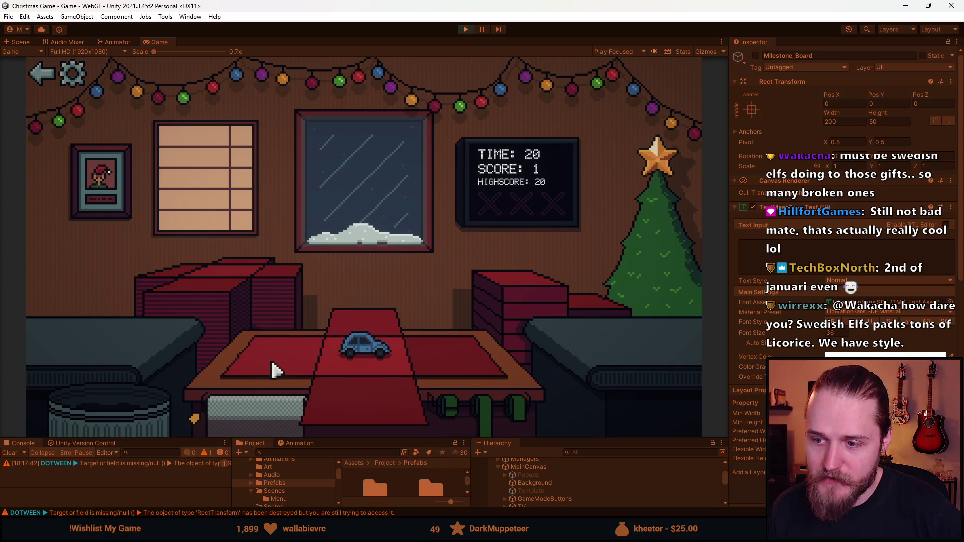
pyautogui.click(381, 412)
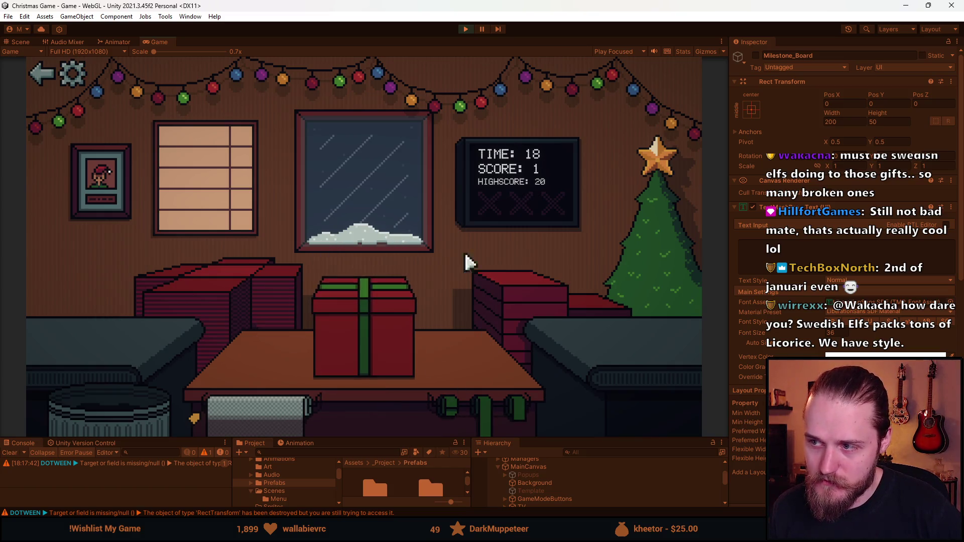
pyautogui.click(363, 324)
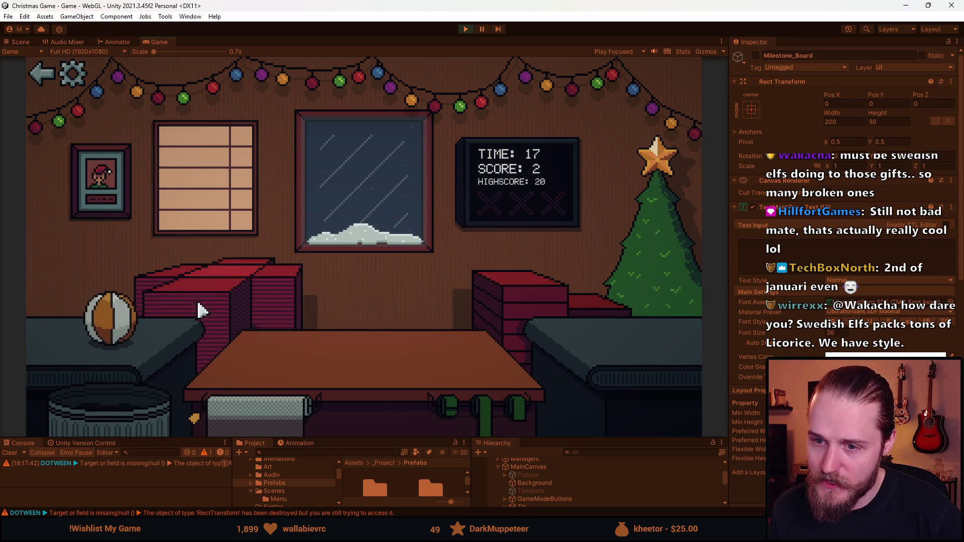
# Gift-wrap and ship the ball, viking helmet, cookie and duck, trashing the broken items
pyautogui.click(118, 316)
pyautogui.click(451, 377)
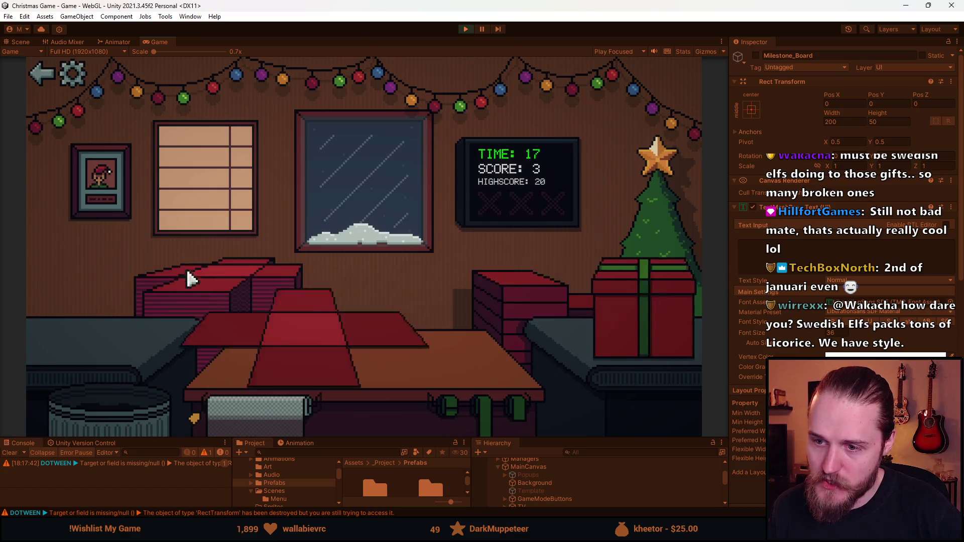
pyautogui.click(72, 338)
pyautogui.click(450, 379)
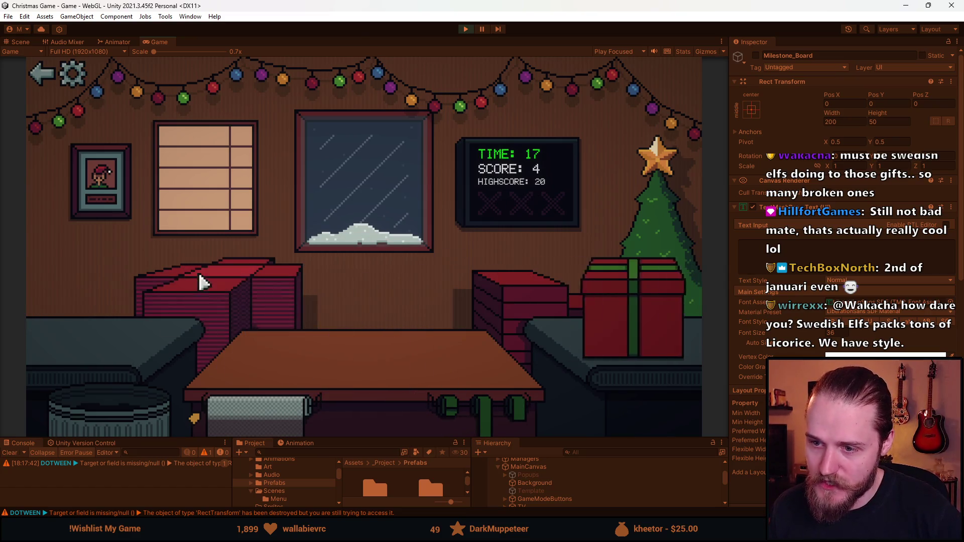
pyautogui.click(131, 389)
pyautogui.click(108, 400)
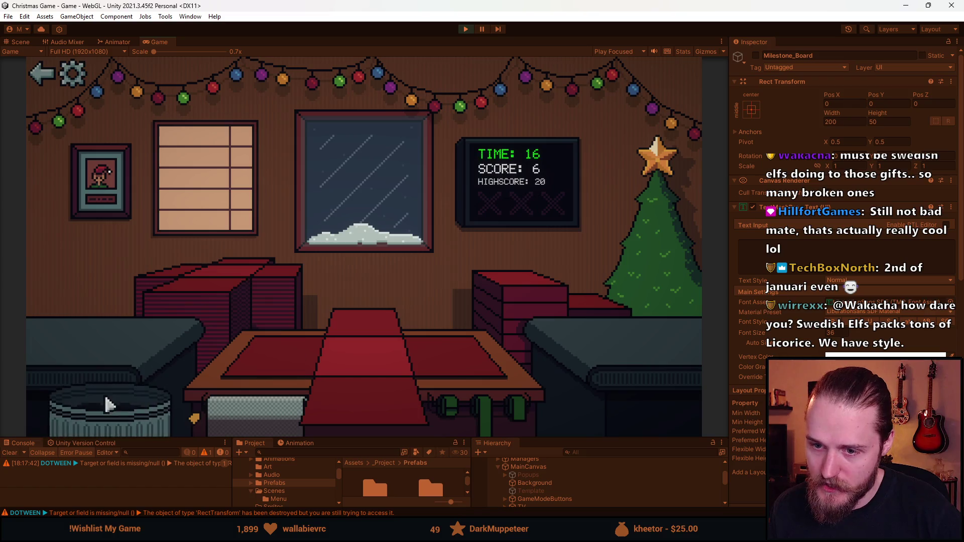
pyautogui.click(97, 337)
pyautogui.click(437, 369)
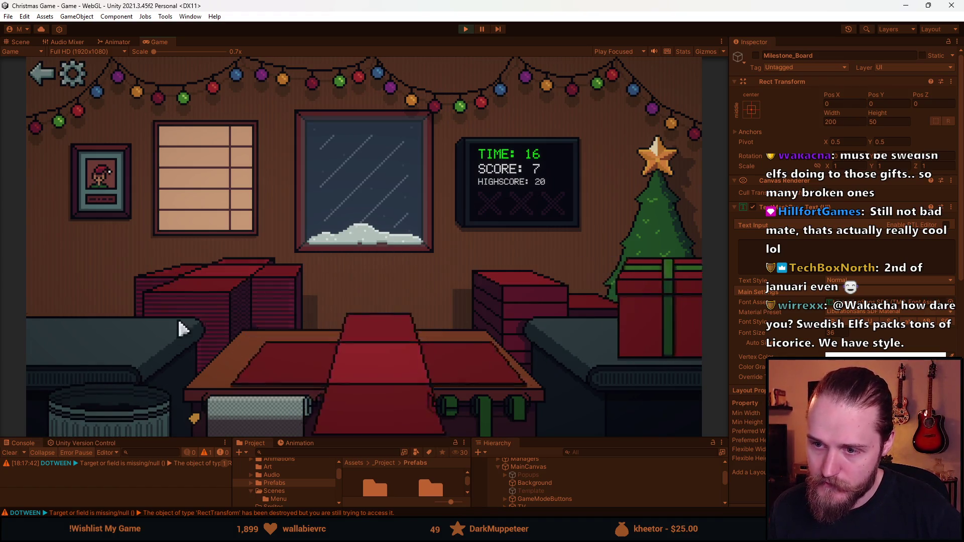
pyautogui.click(101, 333)
pyautogui.click(428, 368)
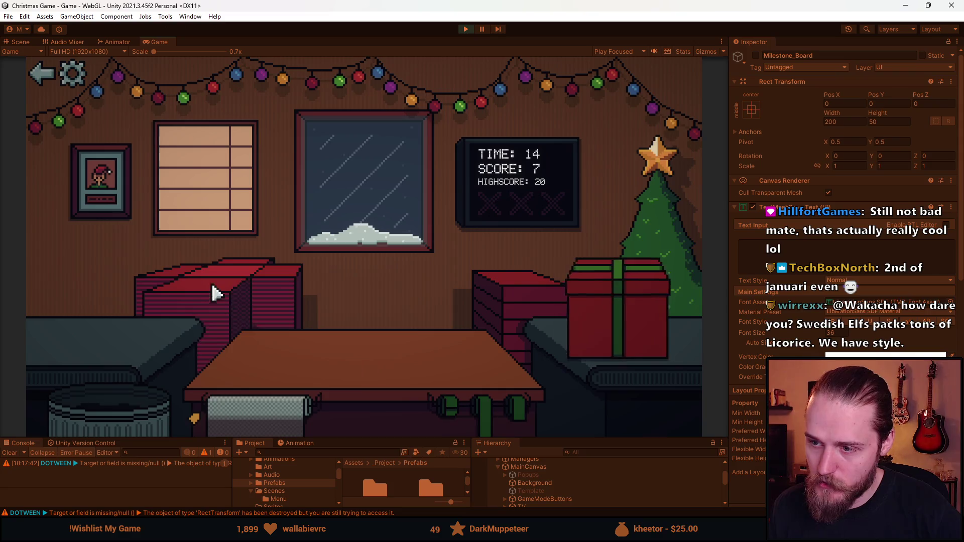
pyautogui.click(112, 400)
# Wrap, ribbon and ship the car, toy train, red book and cookie gifts
pyautogui.click(70, 346)
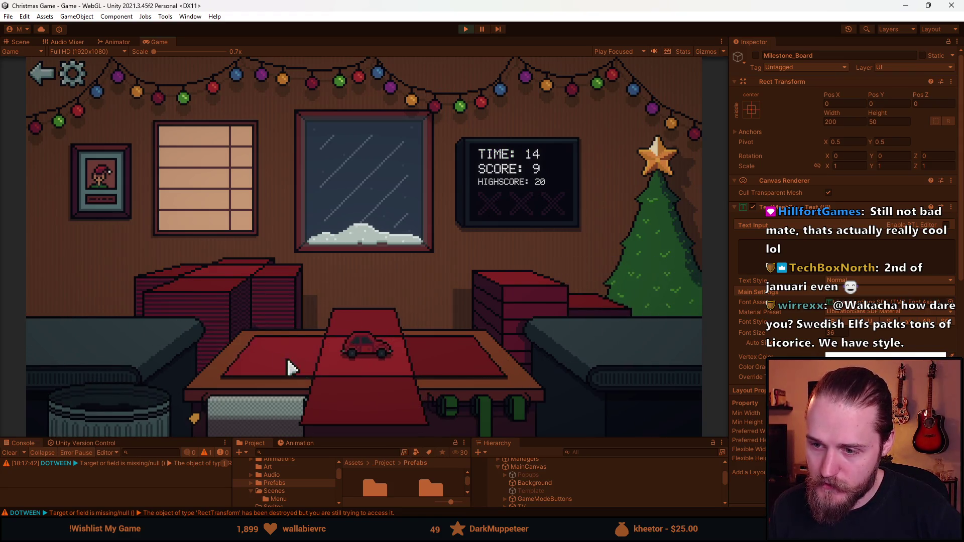
pyautogui.click(321, 359)
pyautogui.click(497, 400)
pyautogui.click(181, 341)
pyautogui.click(301, 359)
pyautogui.click(469, 414)
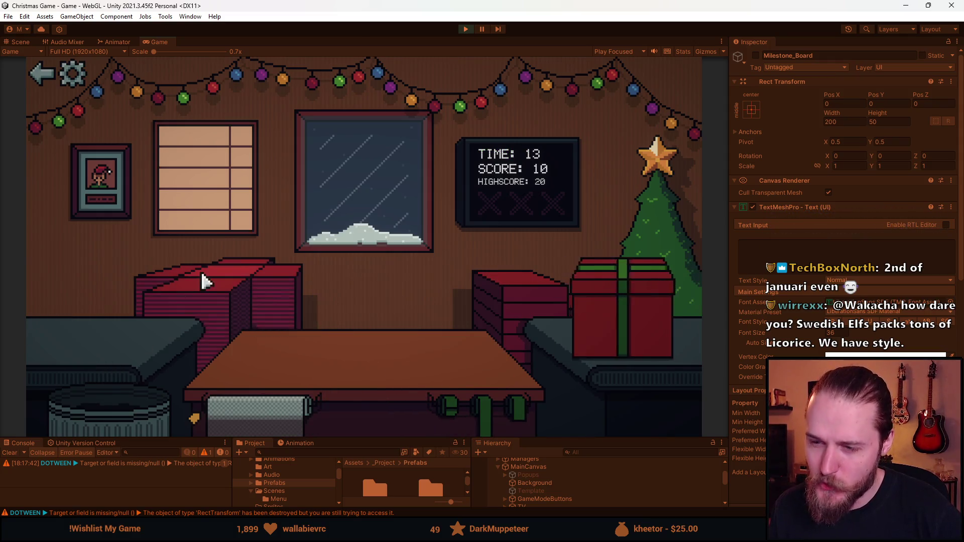
pyautogui.click(56, 345)
pyautogui.click(375, 402)
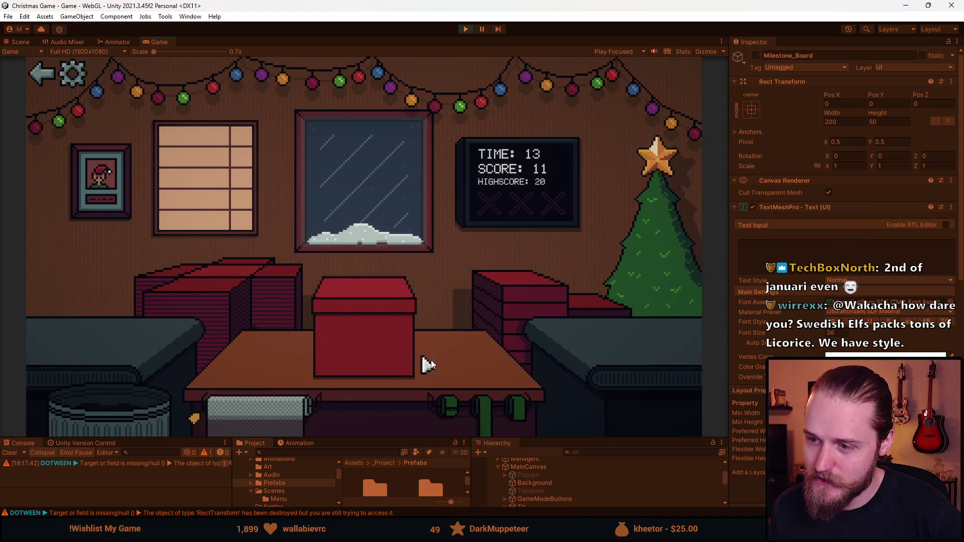
pyautogui.click(484, 417)
pyautogui.click(57, 331)
pyautogui.click(322, 374)
pyautogui.click(479, 414)
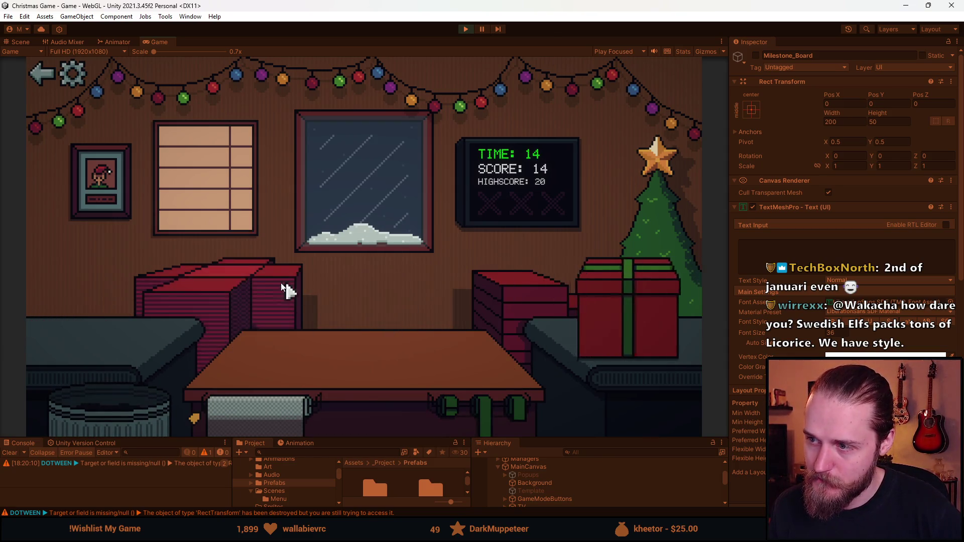
# Wrap, ribbon and ship the flower vase, sunglasses, toy train and the next item
pyautogui.click(75, 333)
pyautogui.click(243, 421)
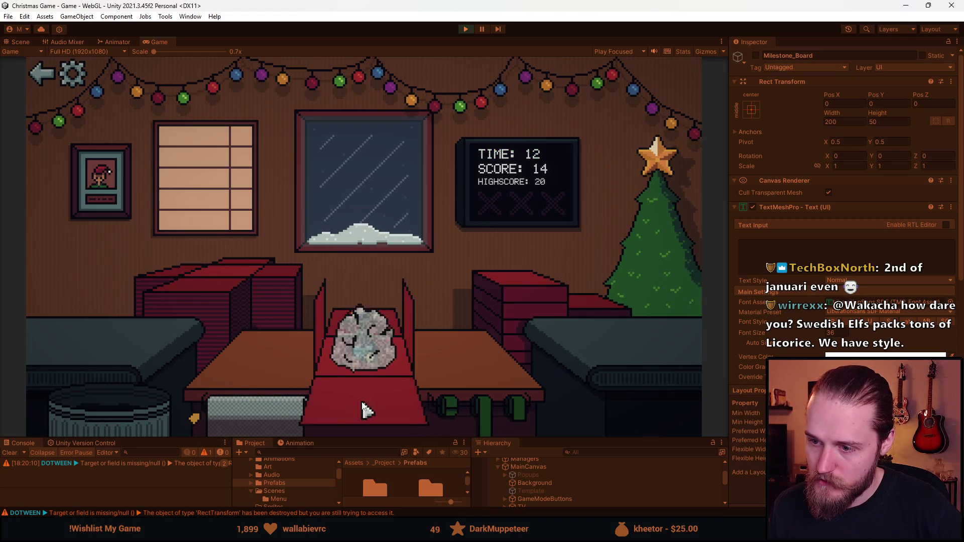
pyautogui.click(466, 402)
pyautogui.click(101, 351)
pyautogui.click(251, 416)
pyautogui.click(472, 407)
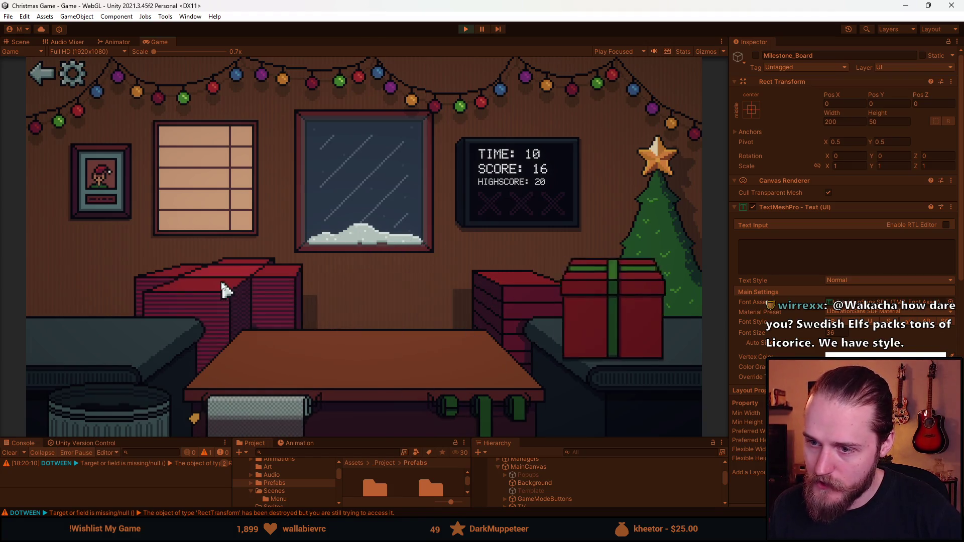
pyautogui.click(56, 329)
pyautogui.click(110, 406)
pyautogui.click(78, 332)
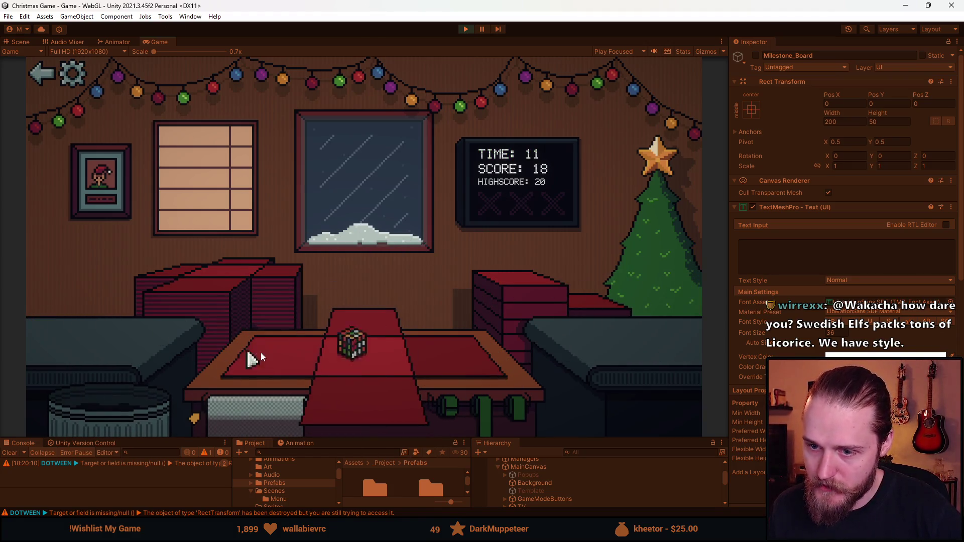
pyautogui.click(256, 417)
pyautogui.click(474, 406)
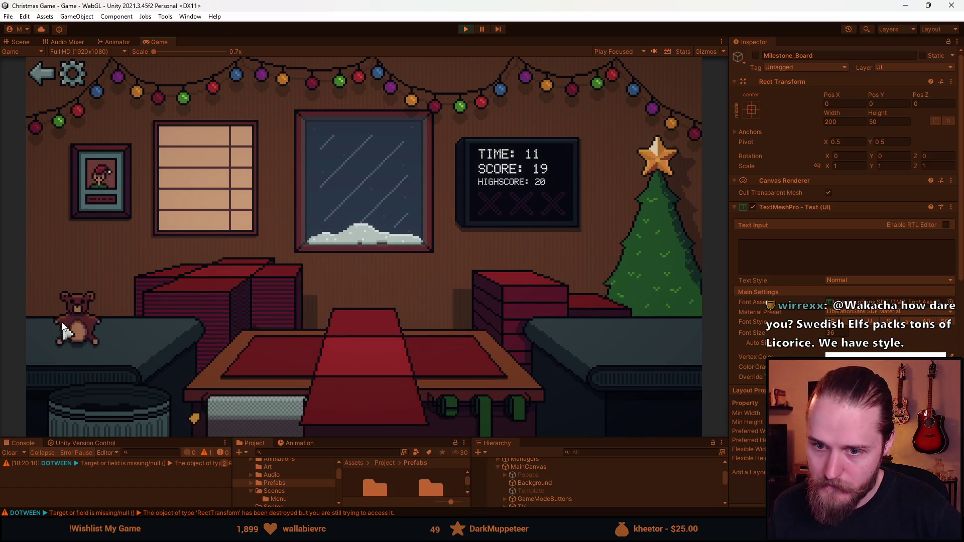
# Wrap, ribbon and ship the teddy bear, stacking toy, duck and toy car
pyautogui.click(63, 321)
pyautogui.click(397, 408)
pyautogui.click(477, 421)
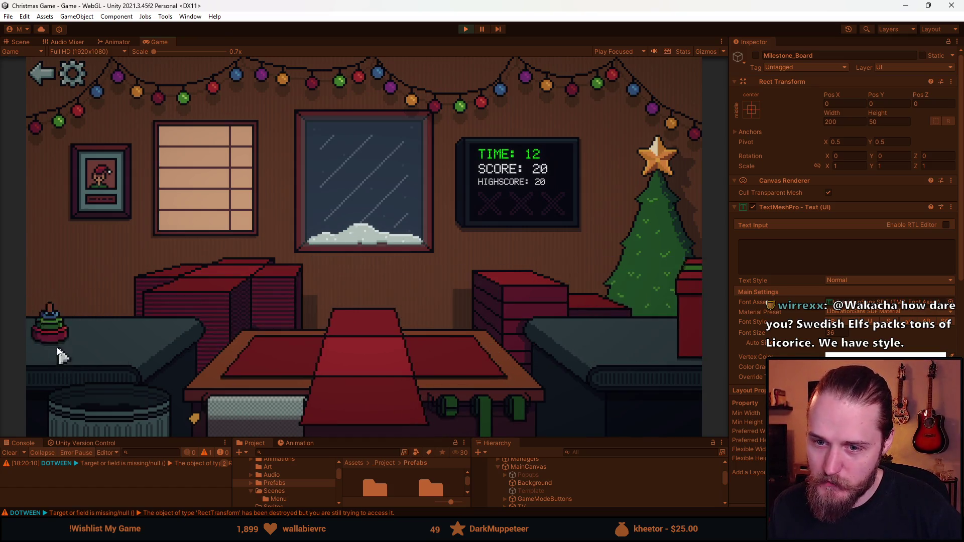
pyautogui.click(55, 333)
pyautogui.click(516, 306)
pyautogui.click(499, 340)
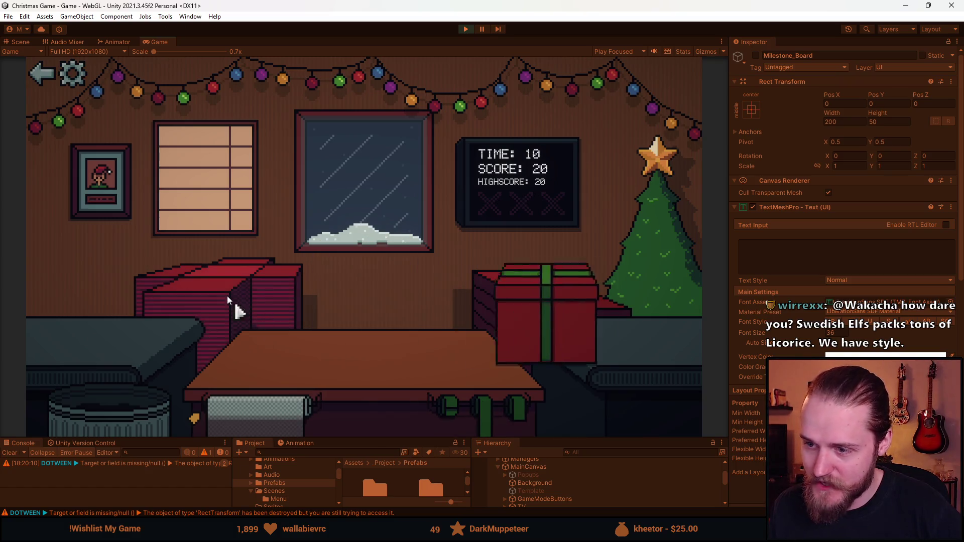
pyautogui.click(490, 281)
pyautogui.click(477, 407)
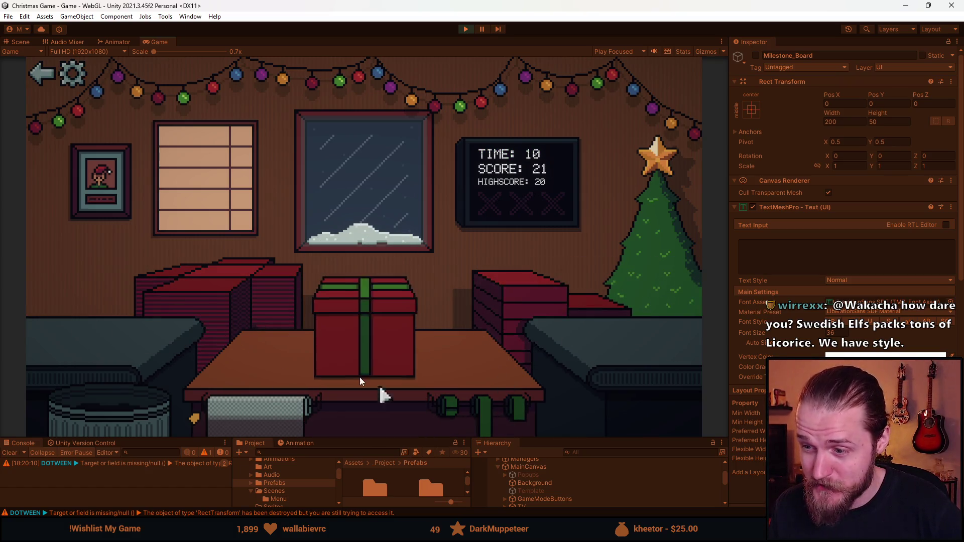
pyautogui.click(119, 339)
pyautogui.click(452, 361)
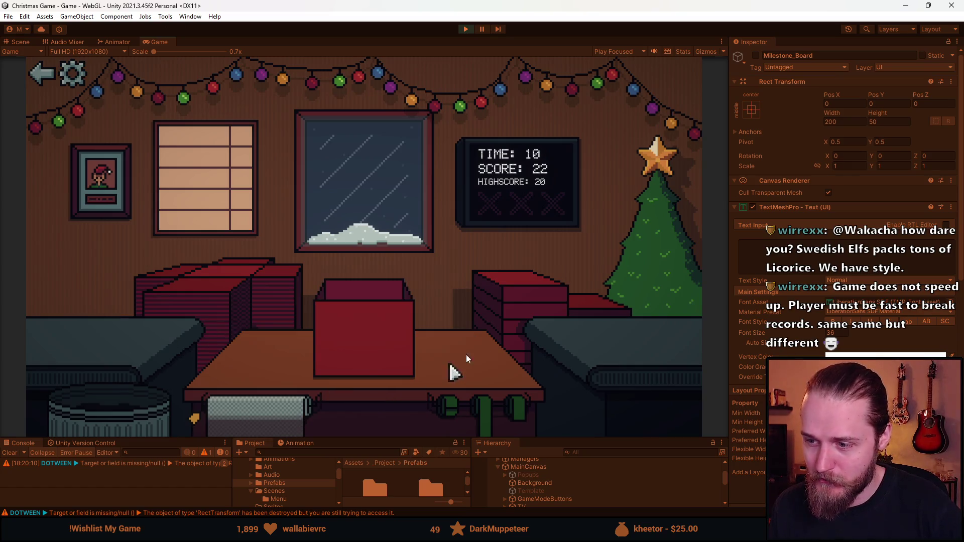
pyautogui.click(477, 424)
# Wrap, ribbon and ship the soccer ball, viking helmet and bottle
pyautogui.click(76, 336)
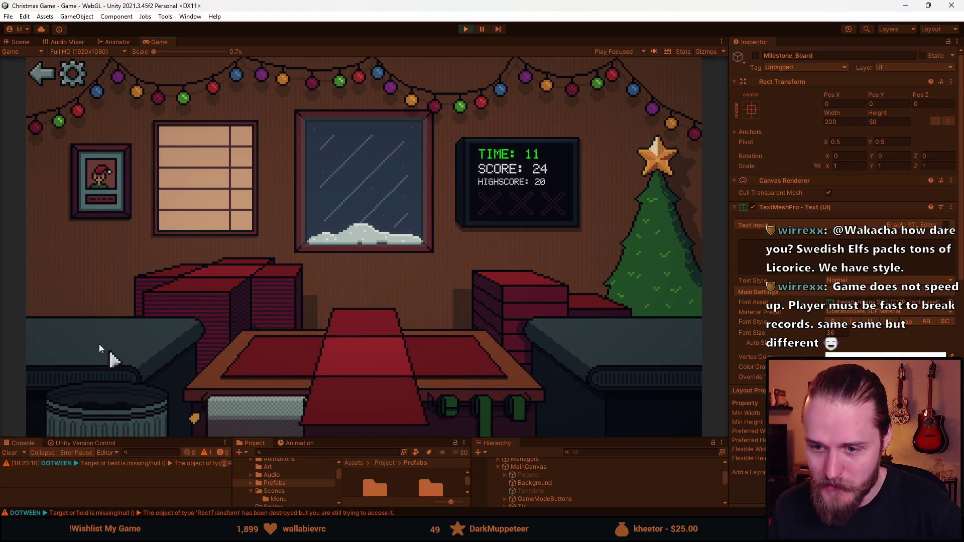
pyautogui.click(368, 396)
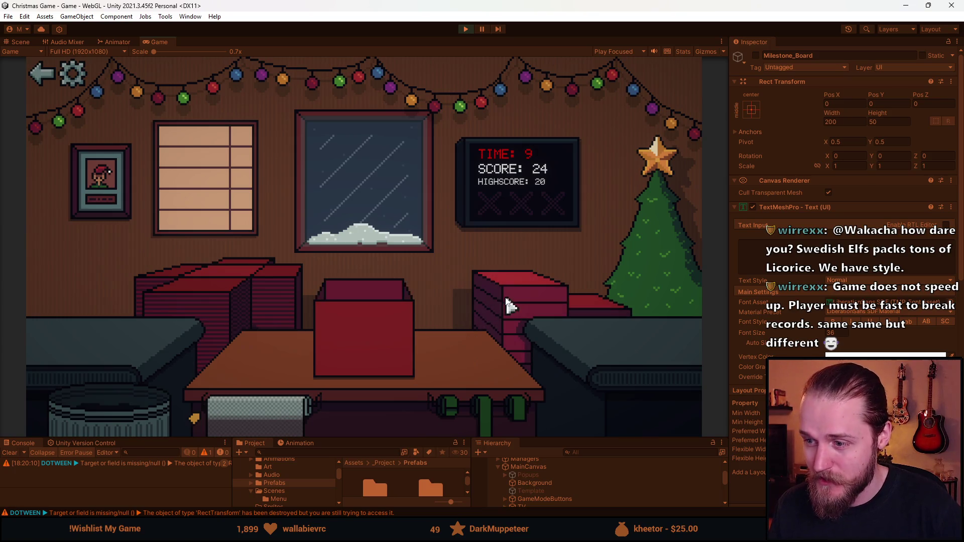
pyautogui.click(504, 296)
pyautogui.click(96, 326)
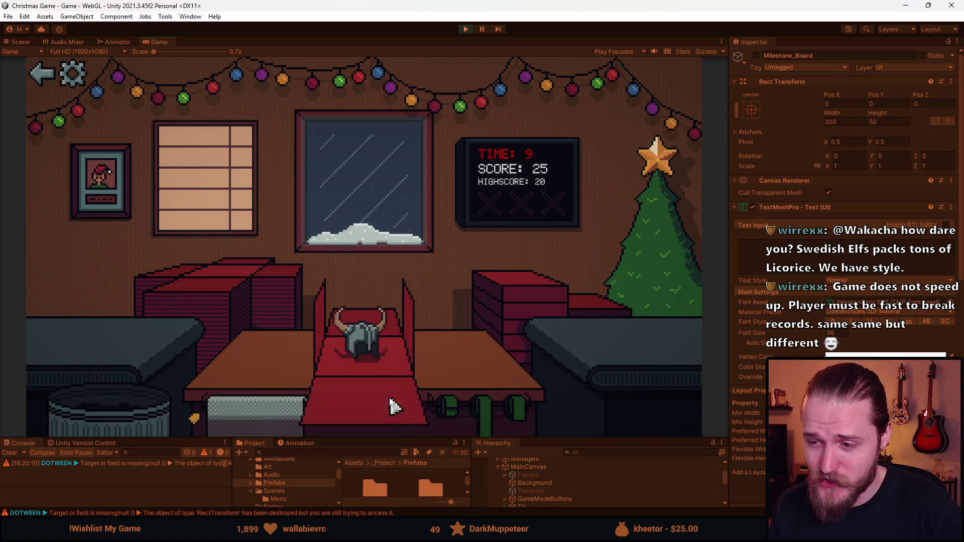
pyautogui.click(402, 387)
pyautogui.click(86, 323)
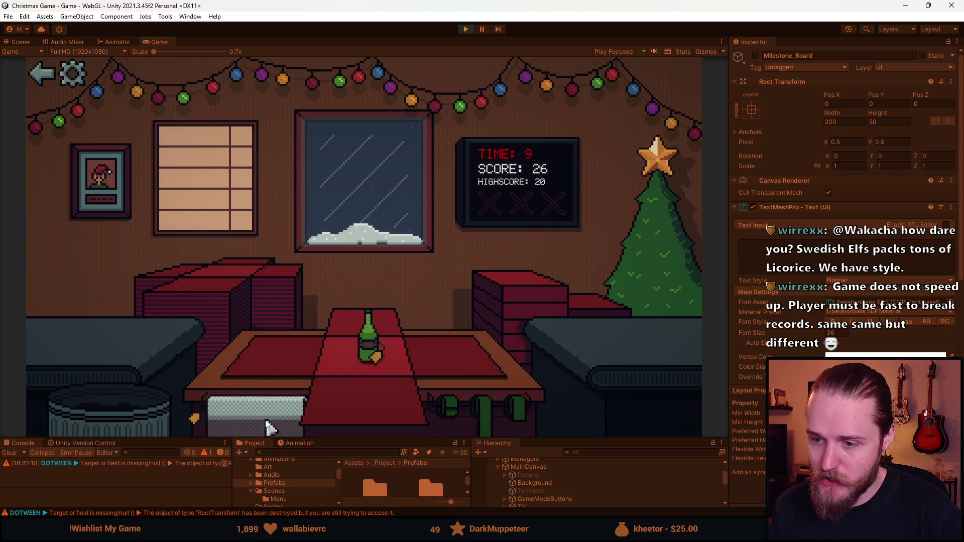
pyautogui.click(266, 411)
pyautogui.click(275, 338)
pyautogui.click(502, 299)
pyautogui.click(394, 360)
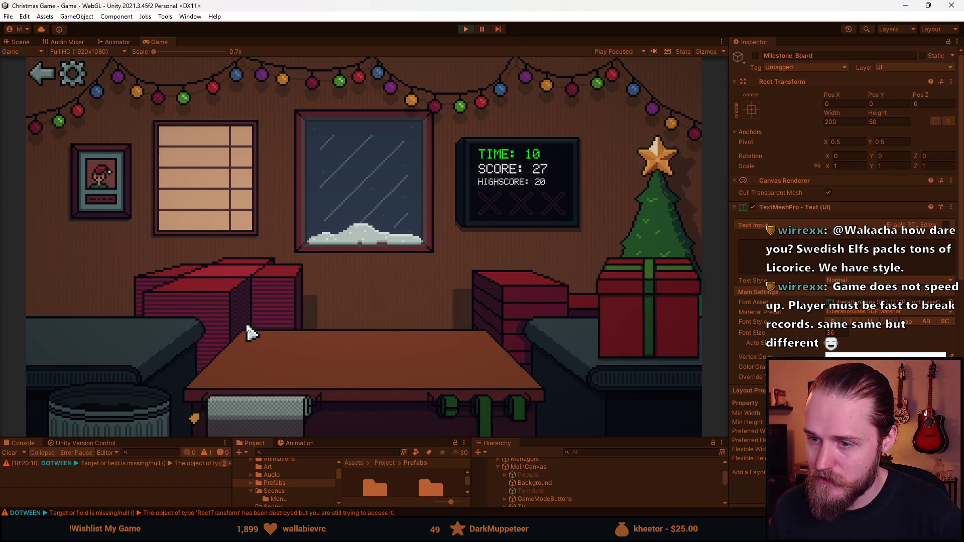
# Trash the broken toy car, then wrap the ball in red paper with a green ribbon and ship it
pyautogui.click(120, 414)
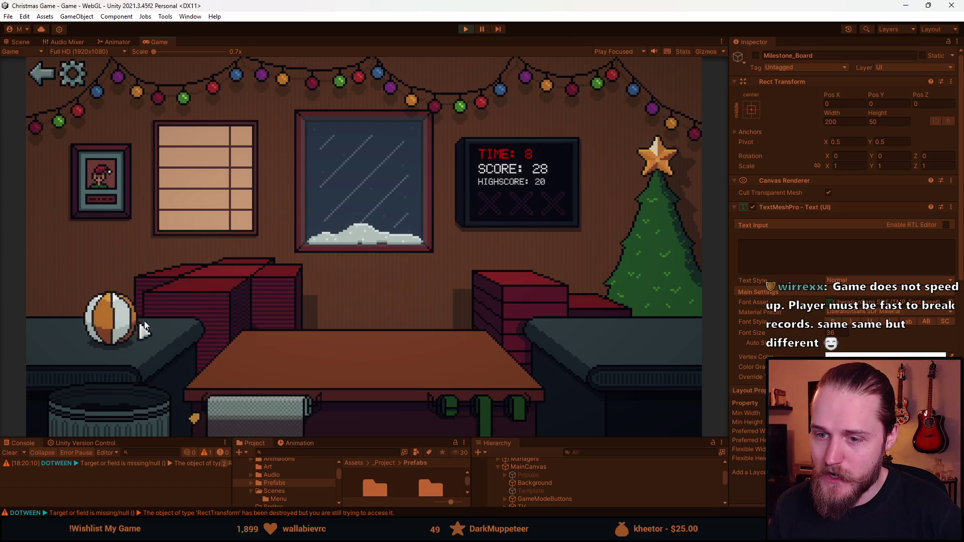
pyautogui.click(104, 346)
pyautogui.click(285, 354)
pyautogui.click(517, 399)
pyautogui.click(336, 351)
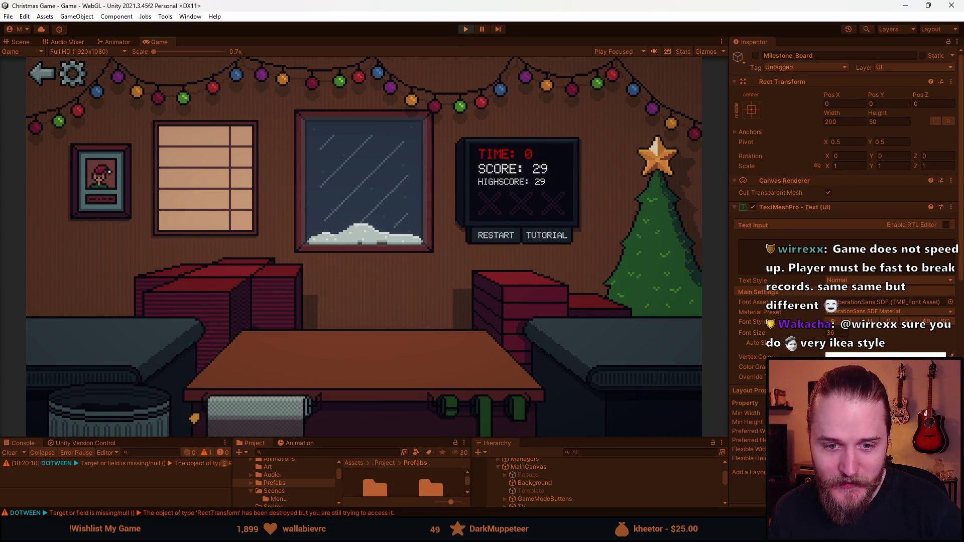
# Once the round ends at 29, go back to the main menu and press Play again
pyautogui.click(31, 72)
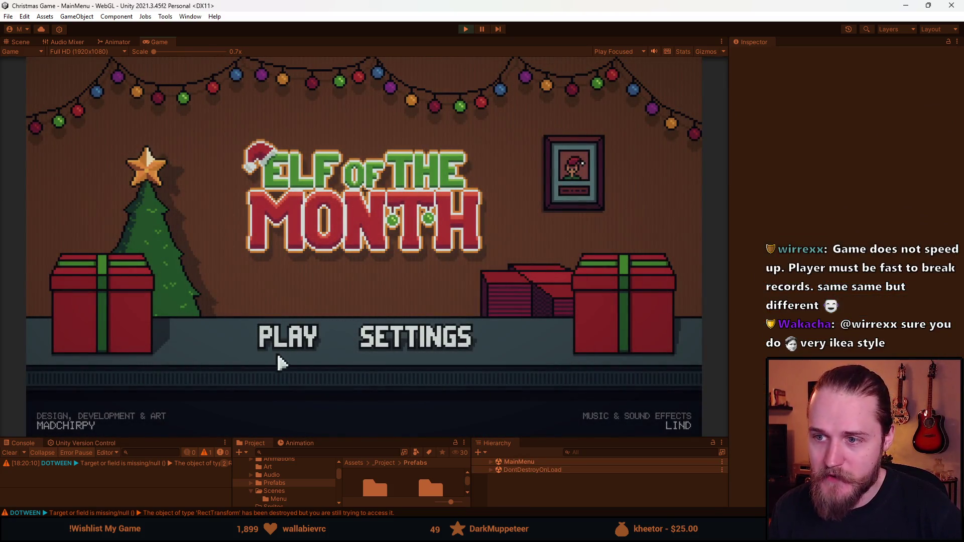
pyautogui.click(302, 348)
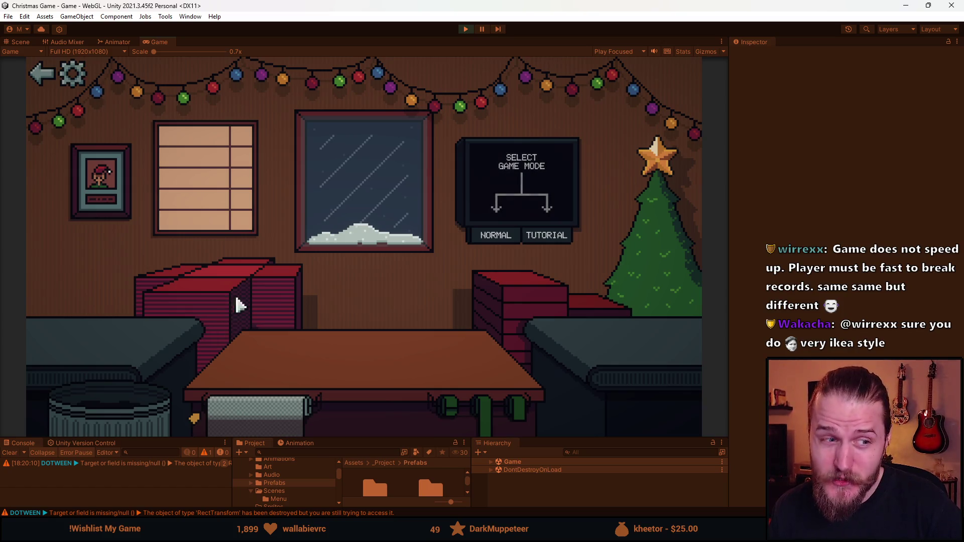
# Start Tutorial mode, then wrap, lid, ribbon and ship a toy and bin the broken car
pyautogui.click(535, 243)
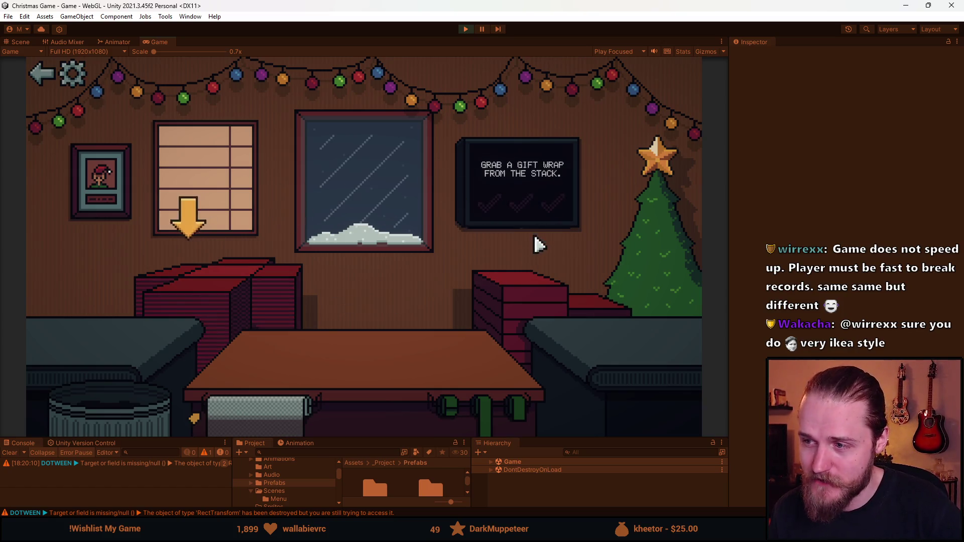
pyautogui.click(300, 315)
pyautogui.click(103, 329)
pyautogui.click(311, 354)
pyautogui.click(540, 301)
pyautogui.click(520, 417)
pyautogui.click(327, 345)
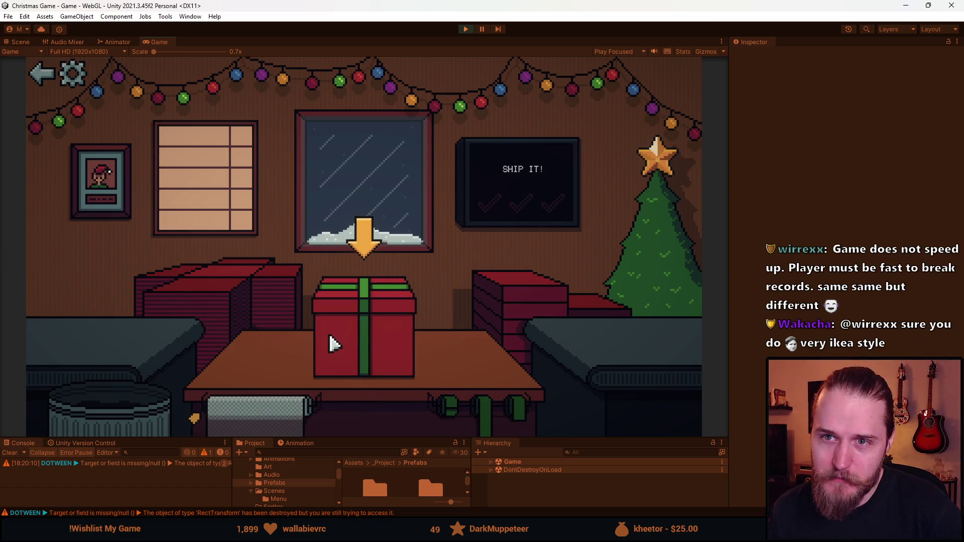
pyautogui.click(357, 339)
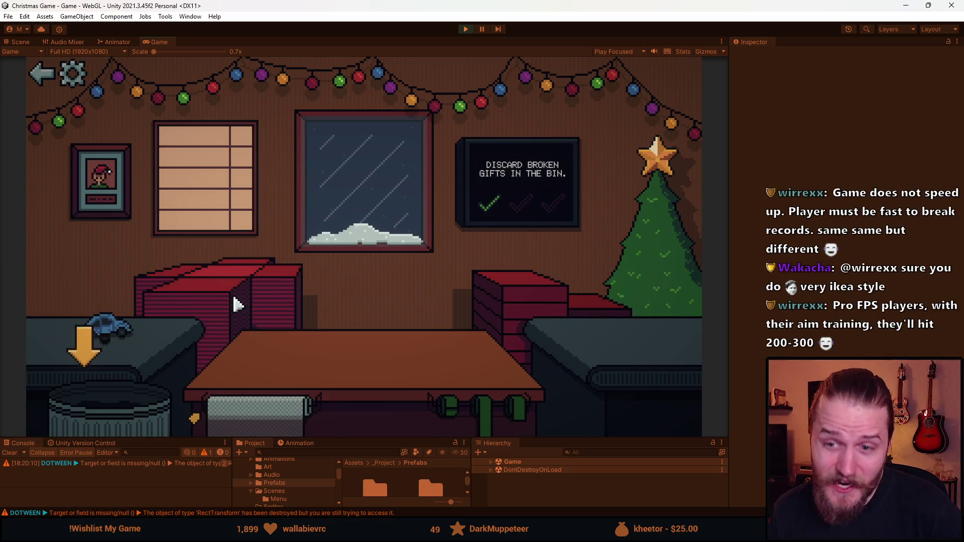
pyautogui.click(101, 420)
# Bubble-wrap a fragile toy on fresh wrap, box it, tie its ribbon and ship it
pyautogui.click(206, 200)
pyautogui.click(92, 339)
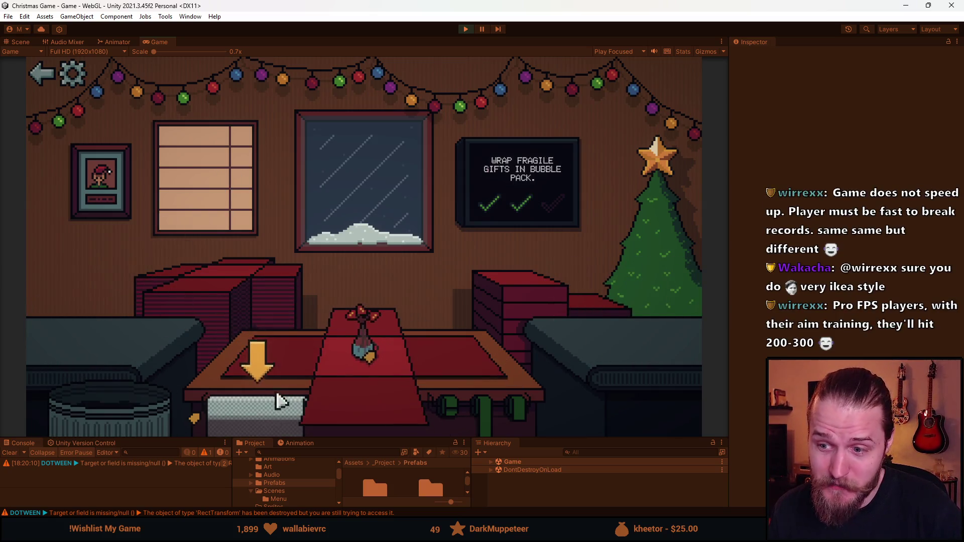
pyautogui.click(256, 415)
pyautogui.click(286, 357)
pyautogui.click(506, 296)
pyautogui.click(486, 413)
pyautogui.click(352, 342)
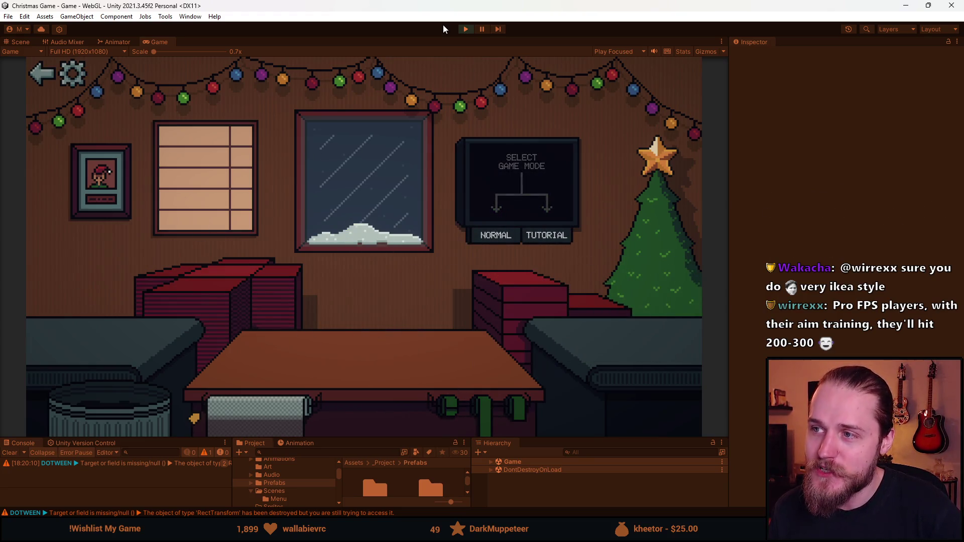
# Exit Play mode, clear the Console, and drag the splitter up to enlarge the bottom panels
pyautogui.click(463, 28)
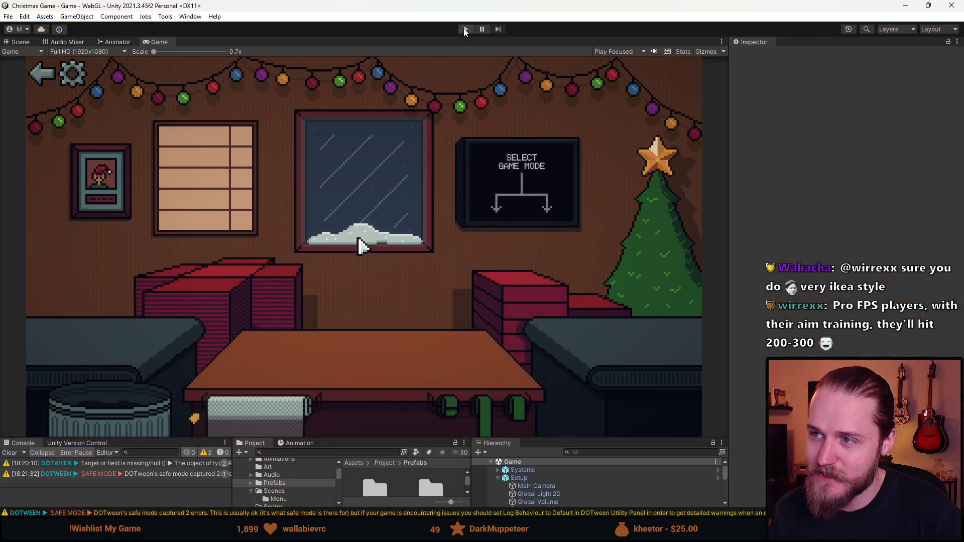
pyautogui.click(9, 453)
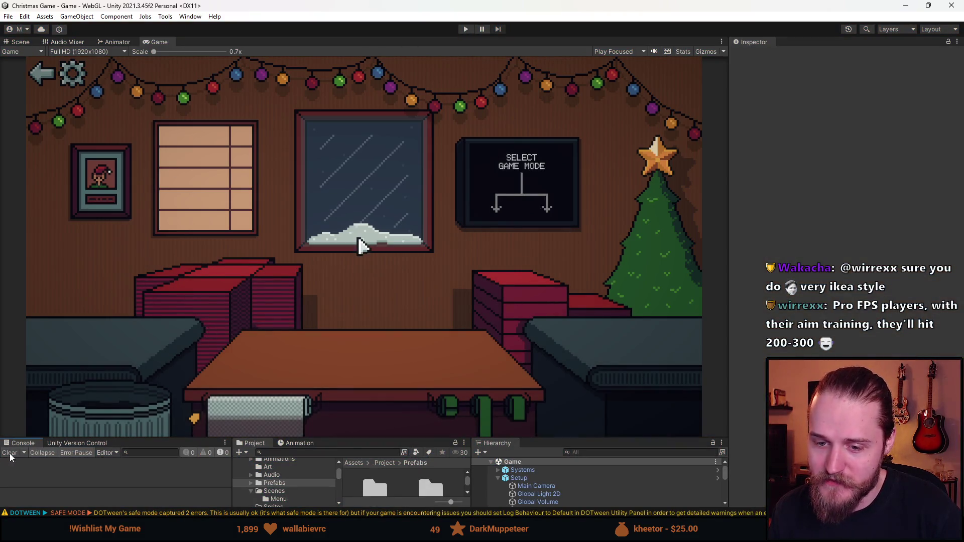
pyautogui.moveTo(346, 439); pyautogui.dragTo(346, 365)
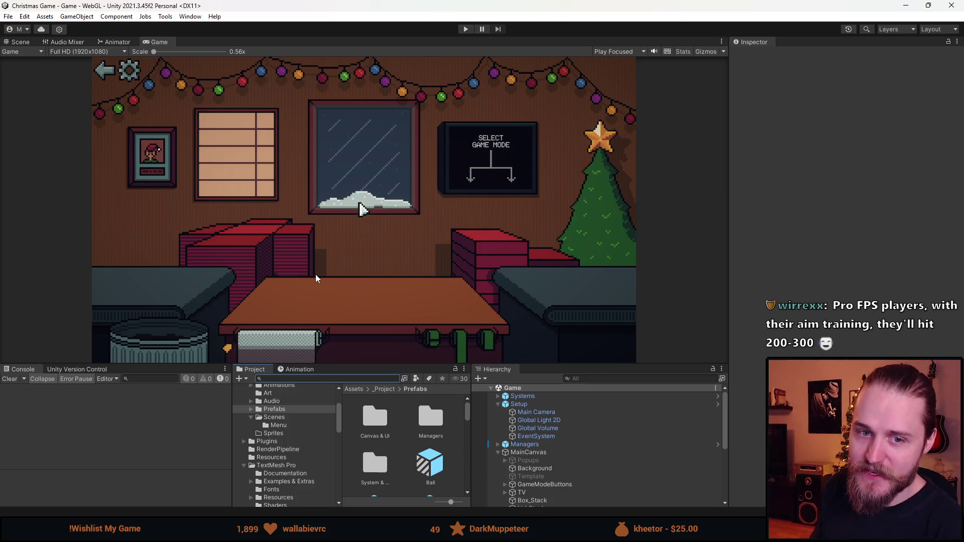
pyautogui.click(14, 382)
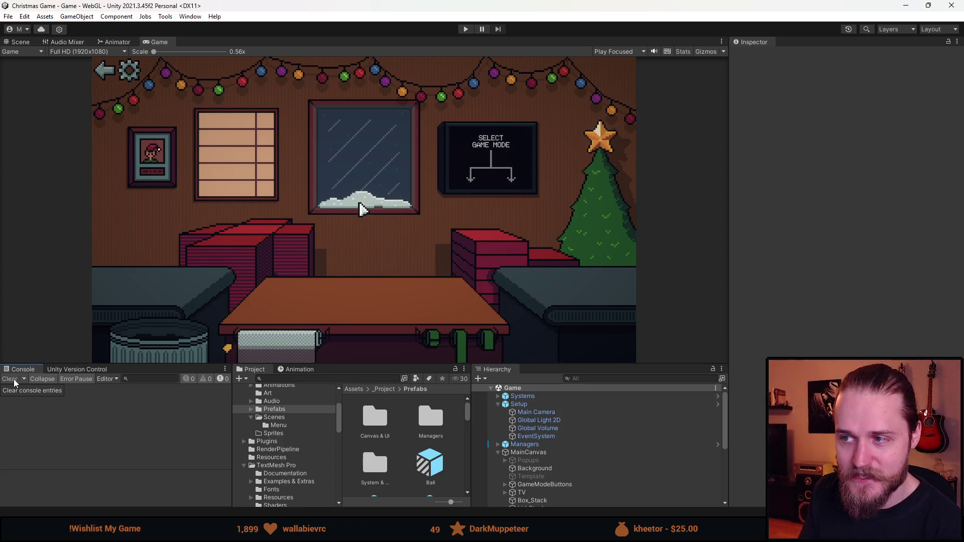
# Resize the Game view, scroll the Hierarchy, and select Background (2) to check its settings
pyautogui.moveTo(374, 362); pyautogui.dragTo(375, 412)
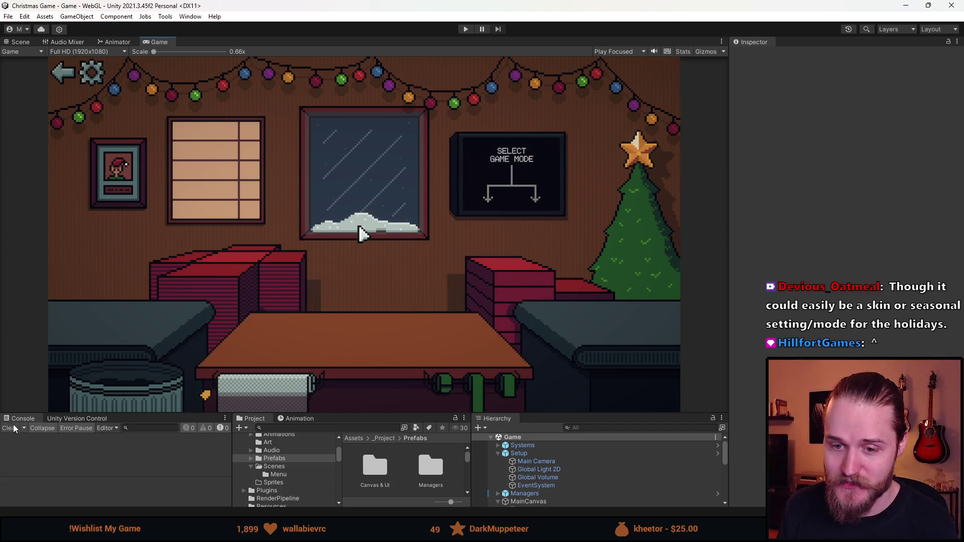
pyautogui.moveTo(416, 413); pyautogui.dragTo(416, 327)
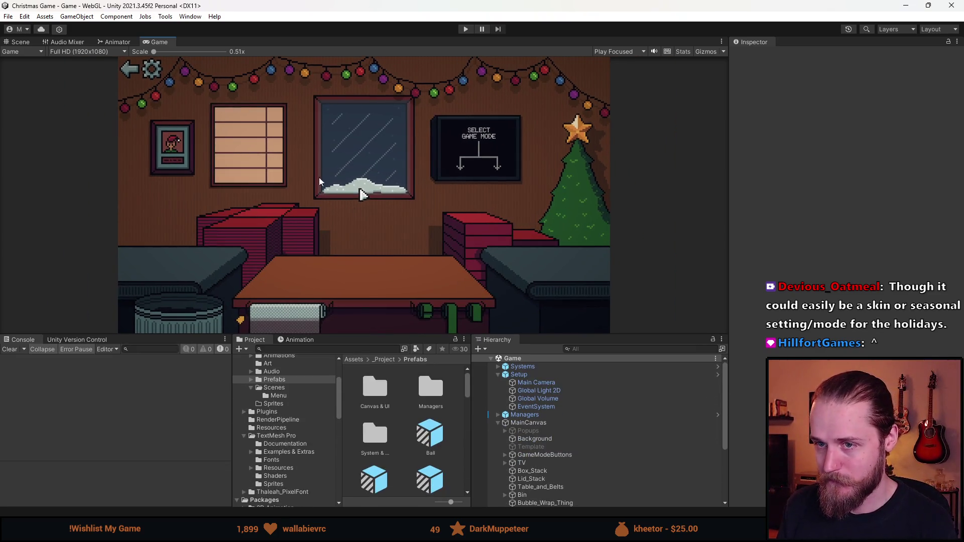
pyautogui.scroll(-4, 564, 437)
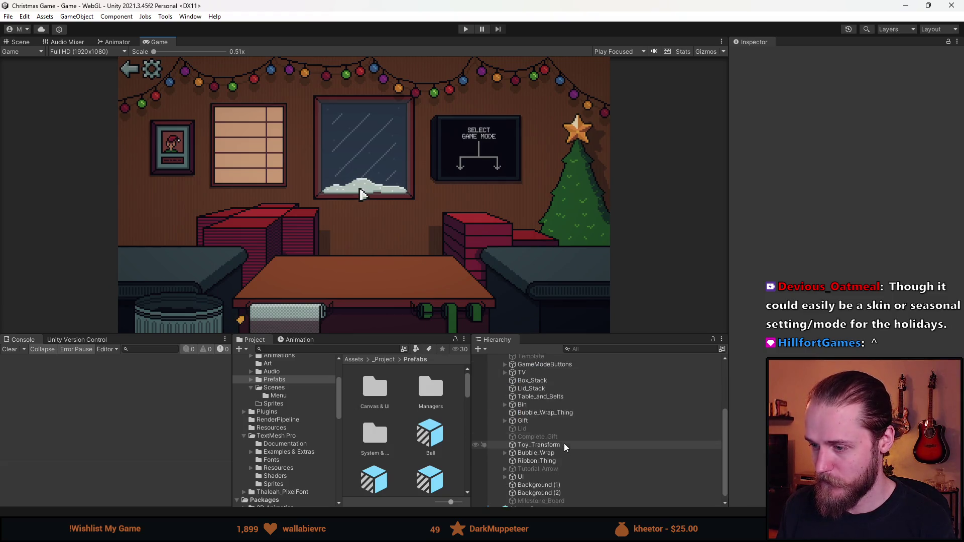
pyautogui.click(560, 487)
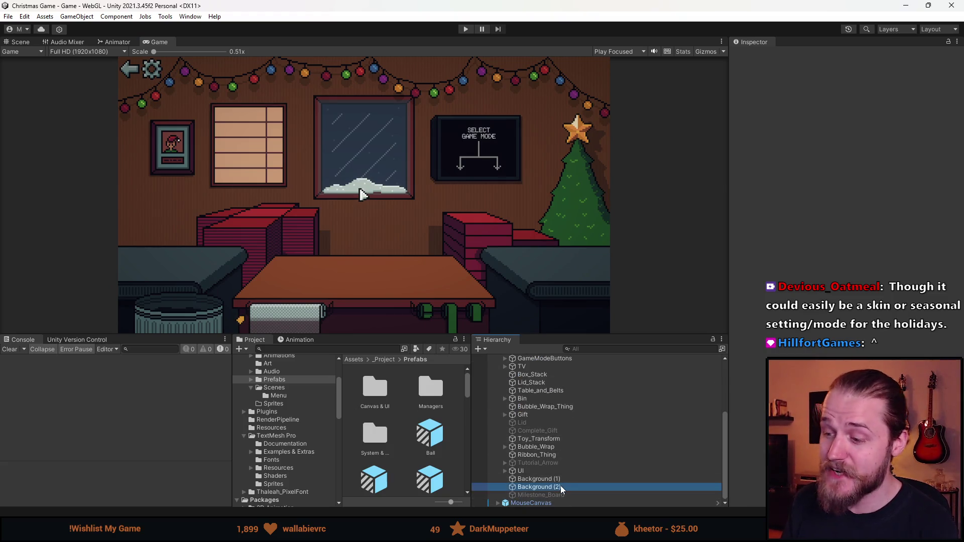
# Fine-tune the Game view height and select Background (1) in the Inspector
pyautogui.moveTo(357, 334); pyautogui.dragTo(357, 410)
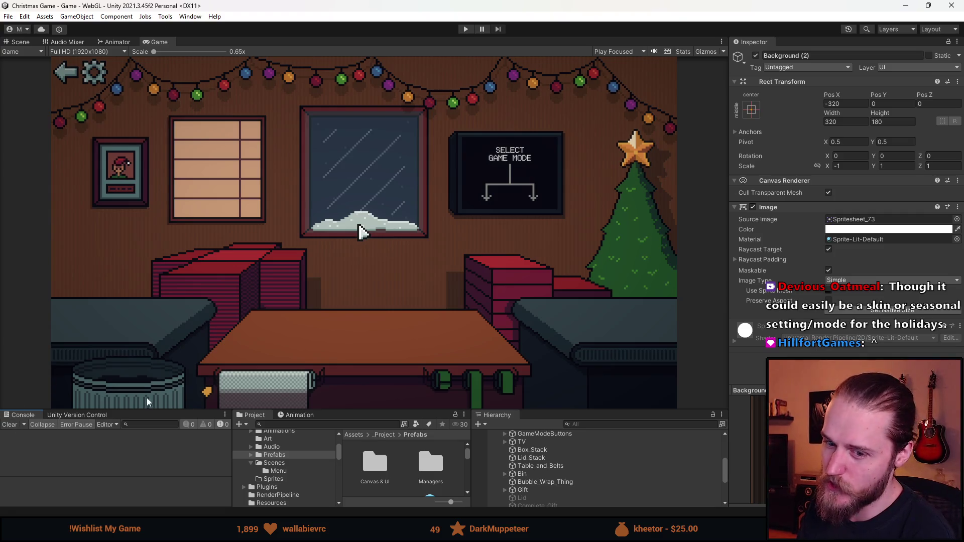
pyautogui.moveTo(337, 410); pyautogui.dragTo(338, 386)
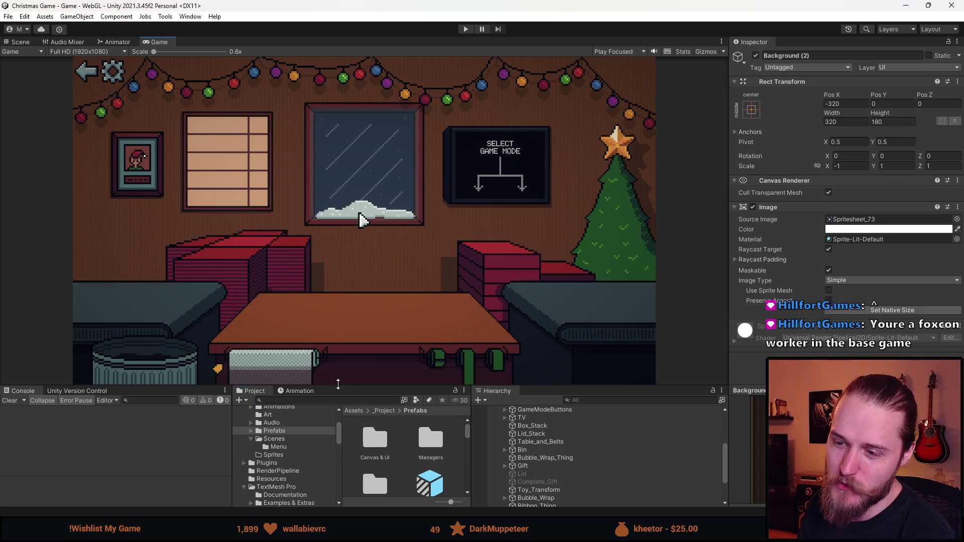
pyautogui.moveTo(339, 386); pyautogui.dragTo(343, 357)
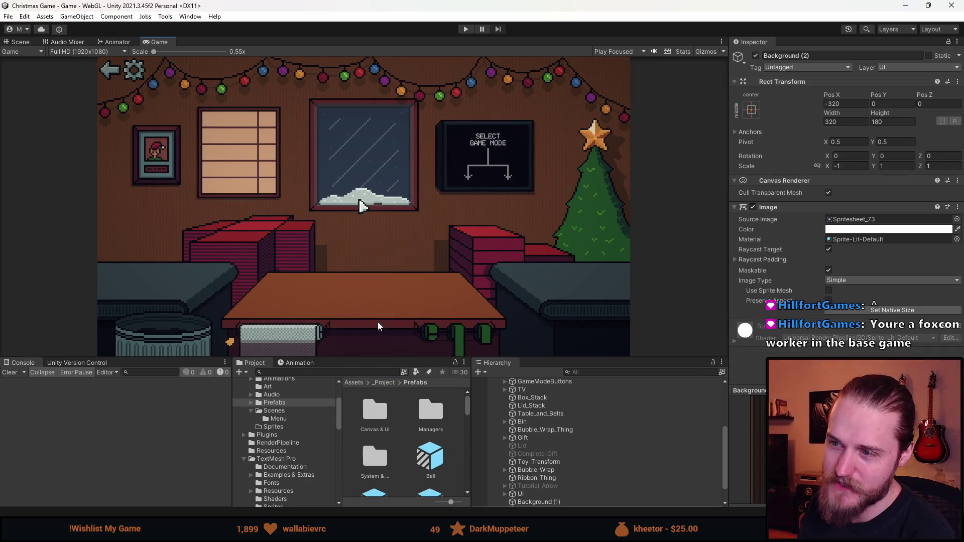
pyautogui.moveTo(391, 358); pyautogui.dragTo(391, 347)
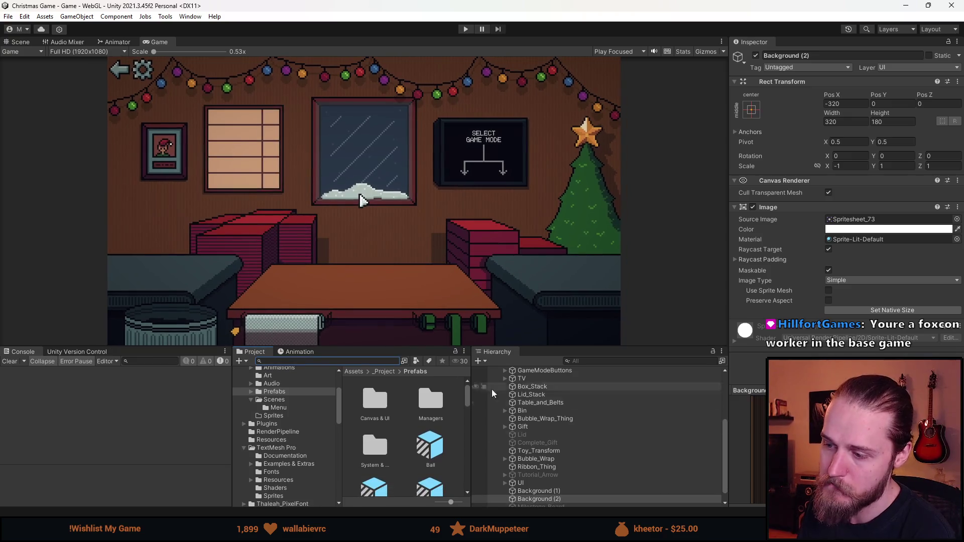
pyautogui.scroll(-1, 575, 437)
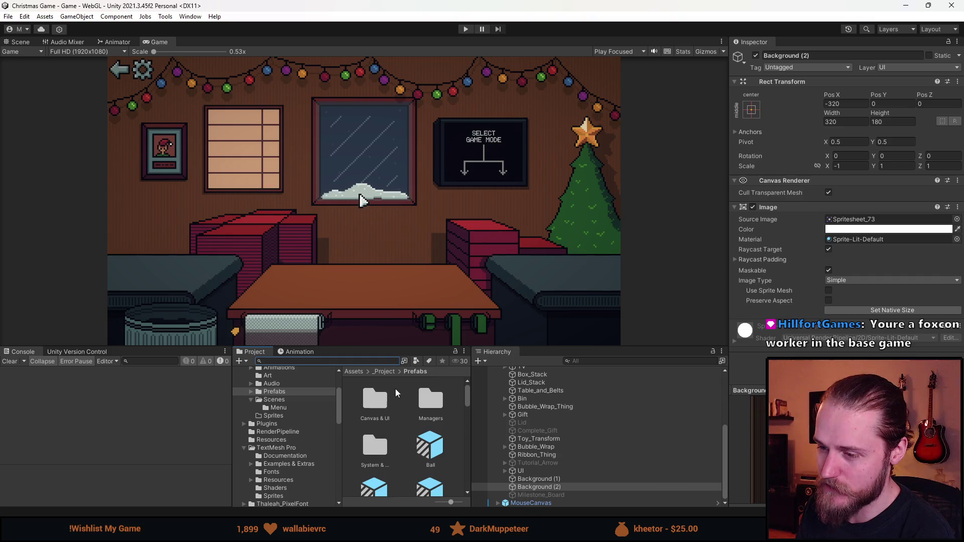
pyautogui.moveTo(423, 346); pyautogui.dragTo(423, 338)
pyautogui.scroll(-1, 561, 433)
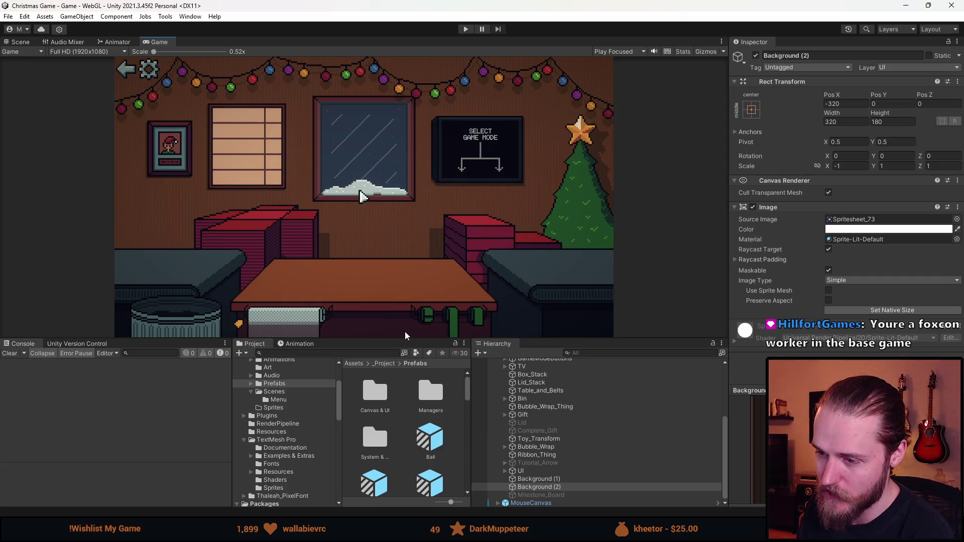
pyautogui.moveTo(403, 337); pyautogui.dragTo(403, 346)
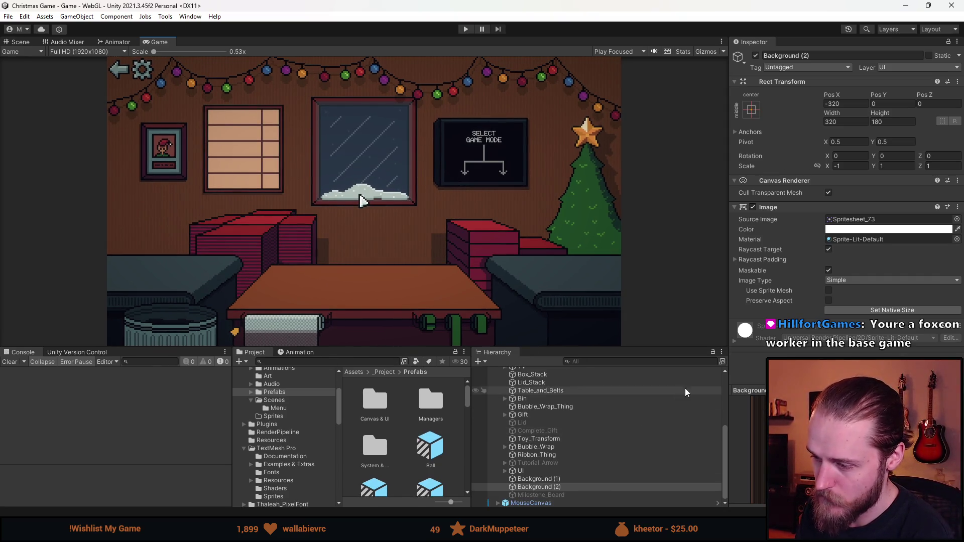
pyautogui.click(540, 480)
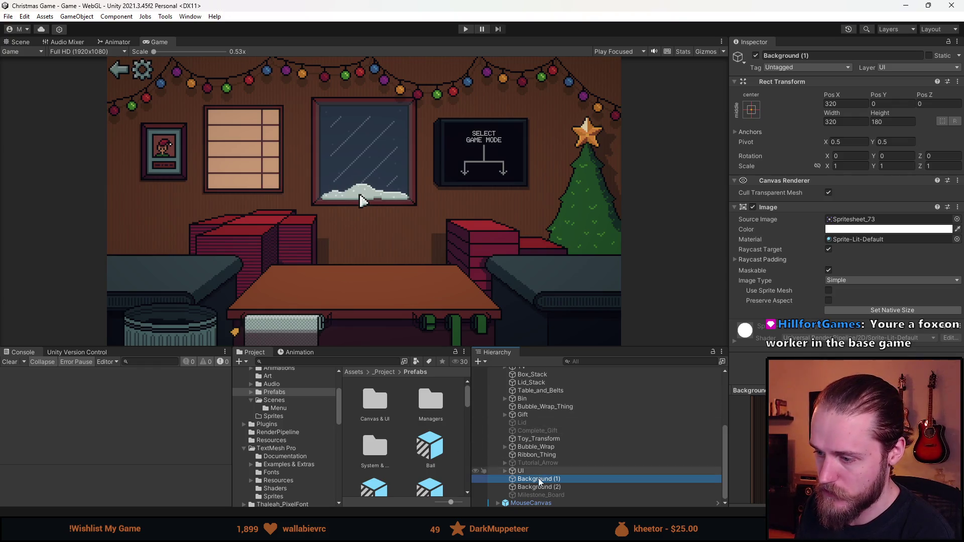
# Activate the Milestone_Board text, enter 'Elf of the Month', font size 5, colour black
pyautogui.click(540, 495)
pyautogui.click(755, 56)
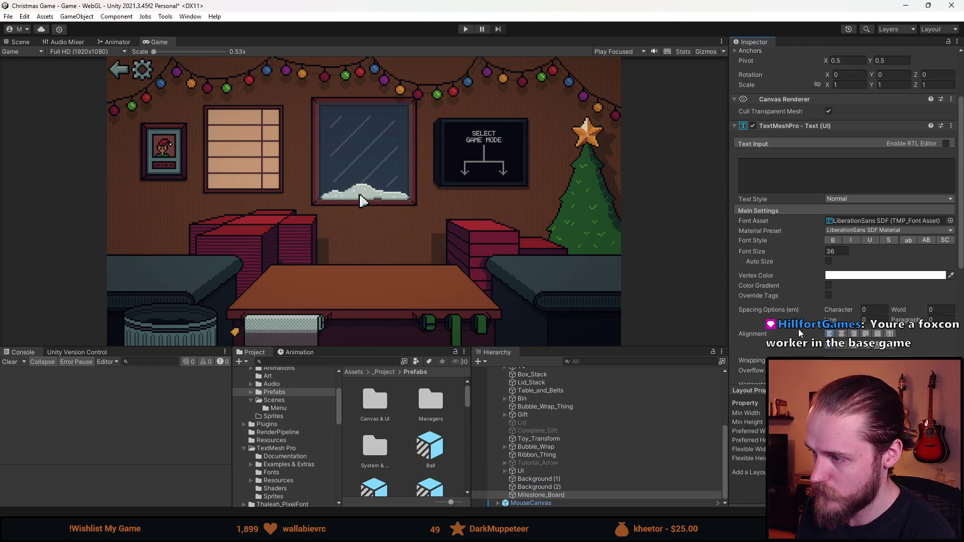
pyautogui.scroll(-4, 770, 302)
pyautogui.click(770, 302)
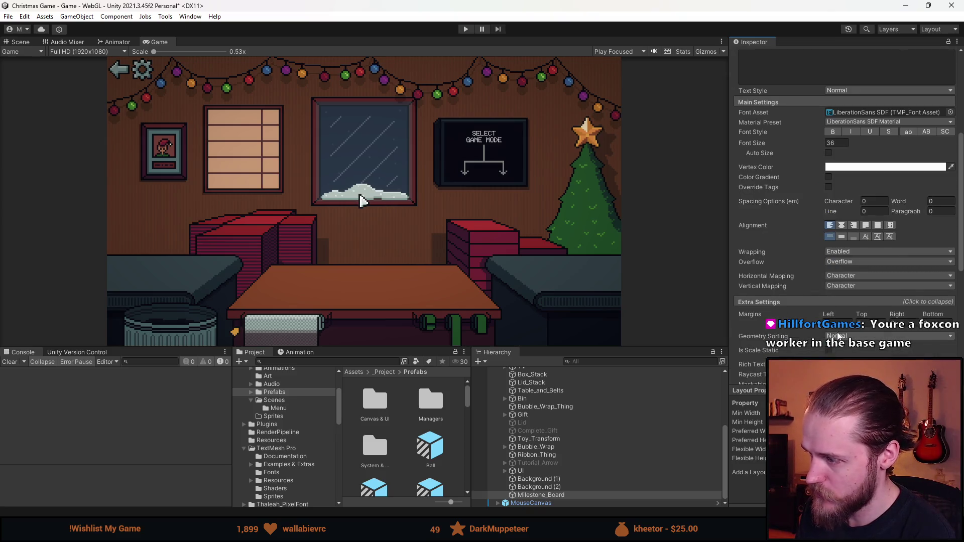
pyautogui.scroll(3, 800, 179)
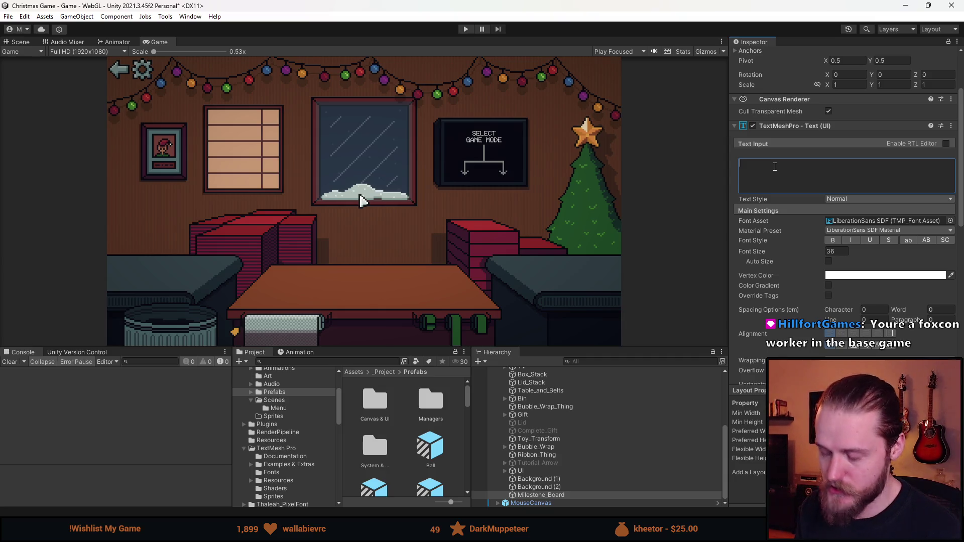
pyautogui.write('Elf of the Month')
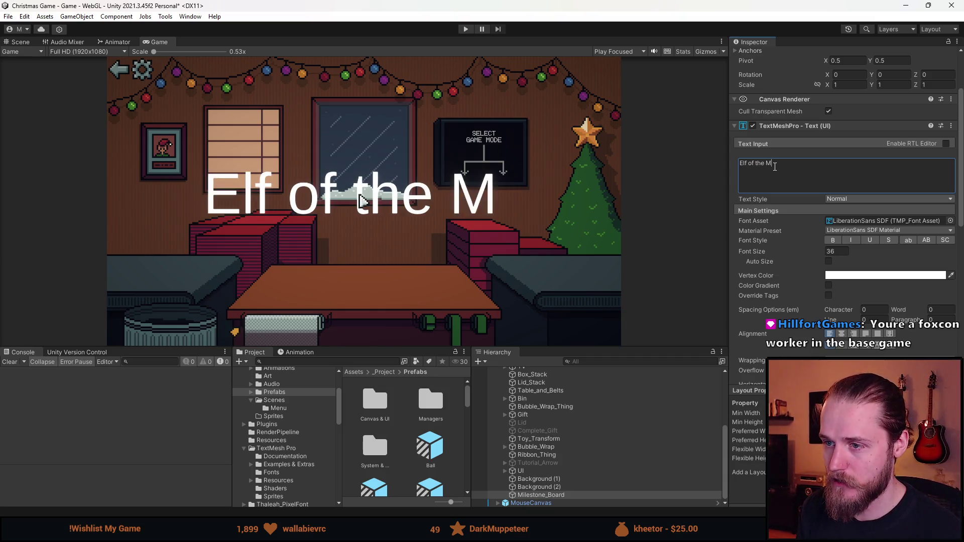
pyautogui.click(836, 251)
pyautogui.write('5')
pyautogui.click(863, 276)
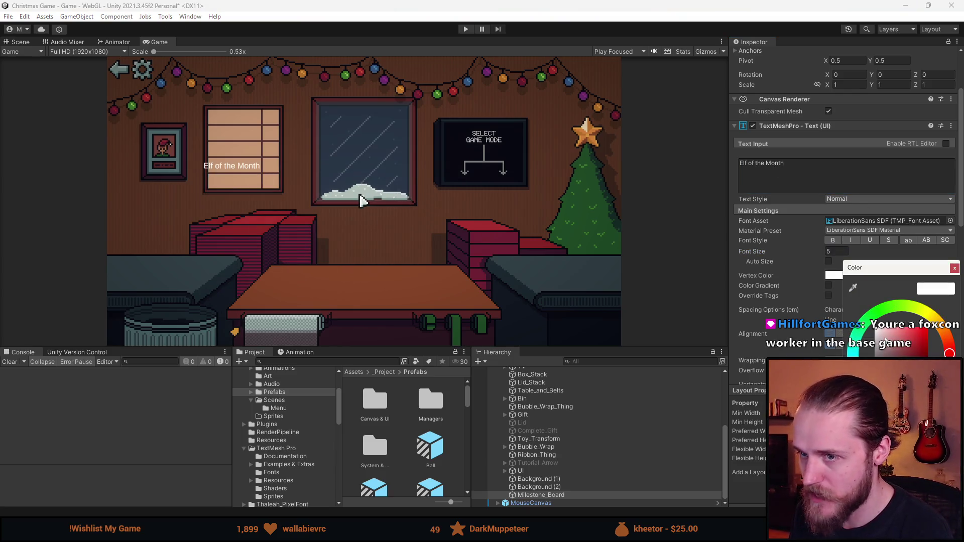
pyautogui.click(894, 381)
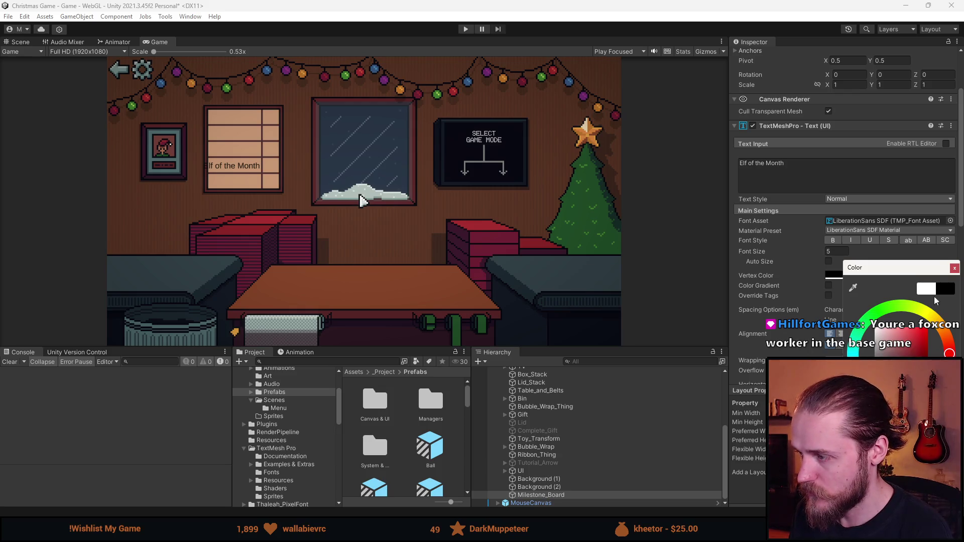
pyautogui.click(953, 267)
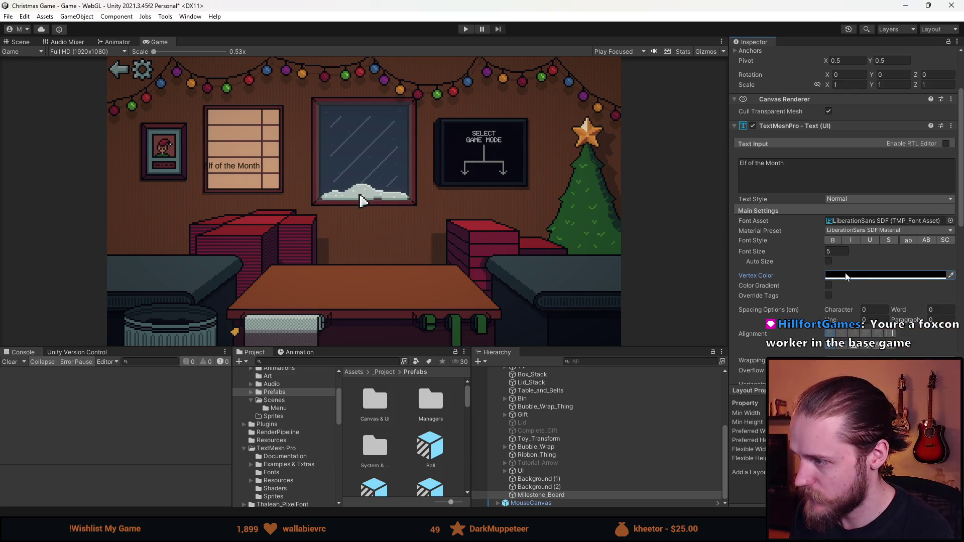
# Preview several font assets and apply Electronic Highway Sign SDF to the title
pyautogui.click(949, 220)
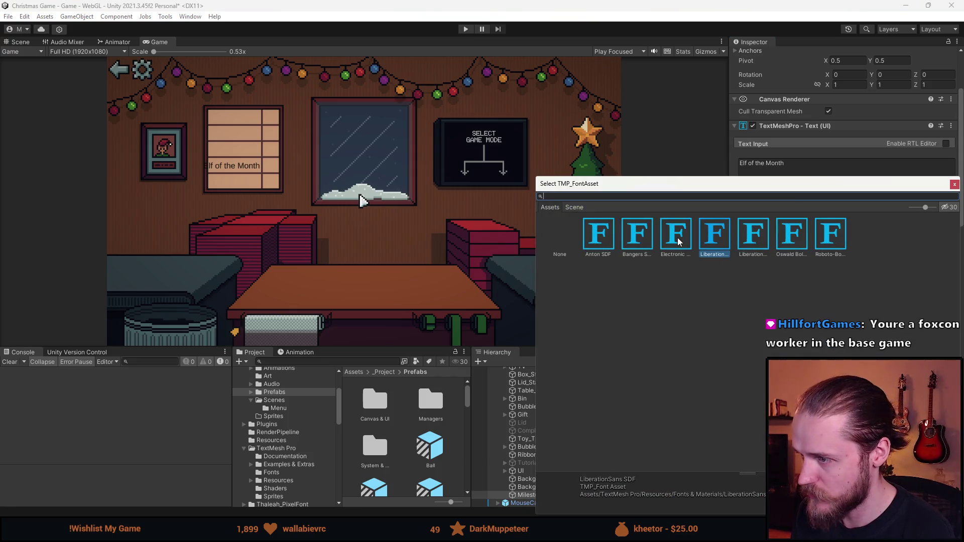
pyautogui.click(639, 238)
pyautogui.click(739, 246)
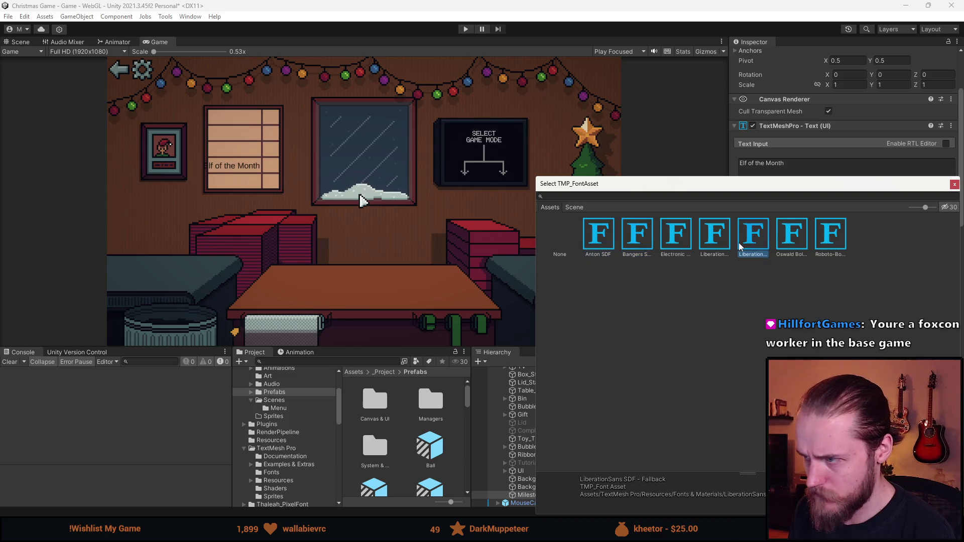
pyautogui.click(791, 241)
pyautogui.click(831, 242)
pyautogui.click(718, 243)
pyautogui.click(689, 241)
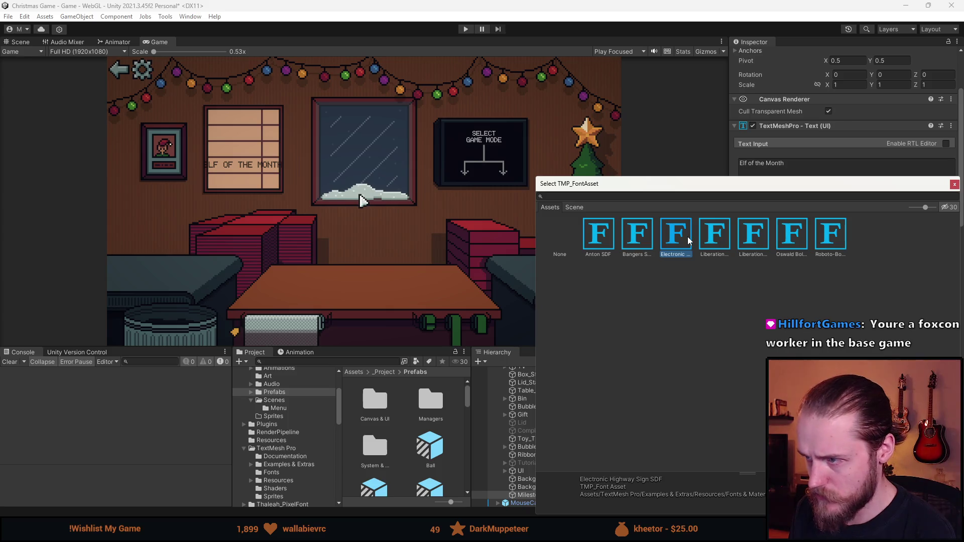
pyautogui.doubleClick(688, 241)
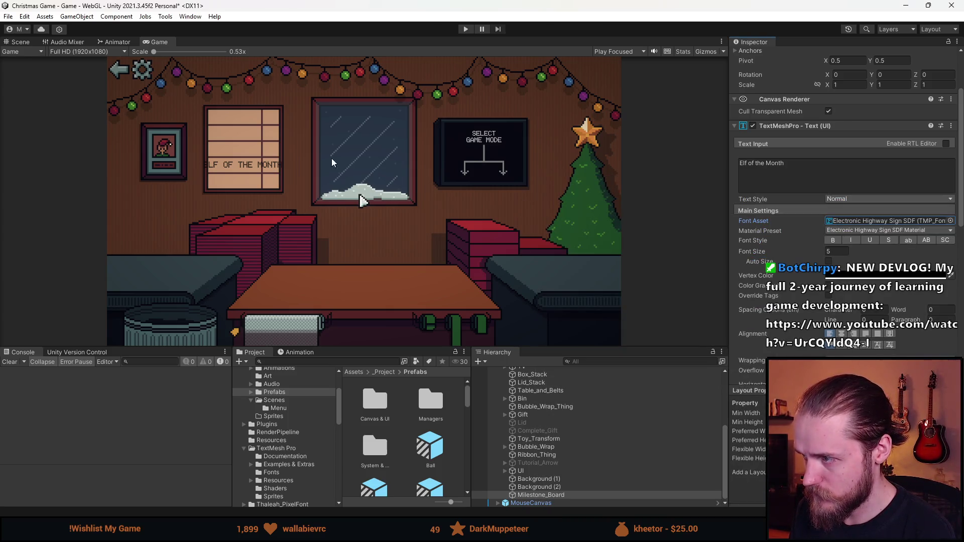
# Reduce the title font size to 3, centre its alignment, and switch to the Scene view
pyautogui.scroll(5, 331, 162)
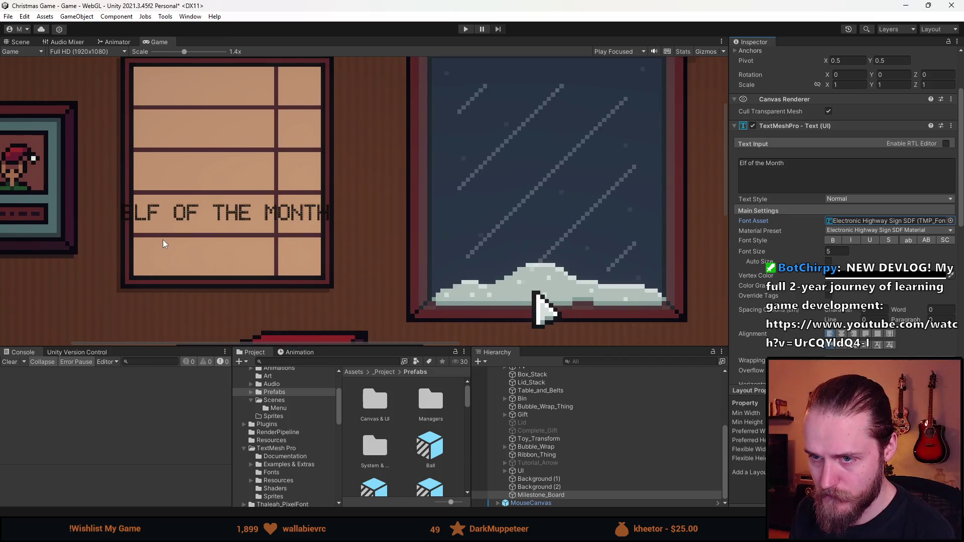
pyautogui.scroll(-2, 221, 233)
pyautogui.scroll(5, 221, 233)
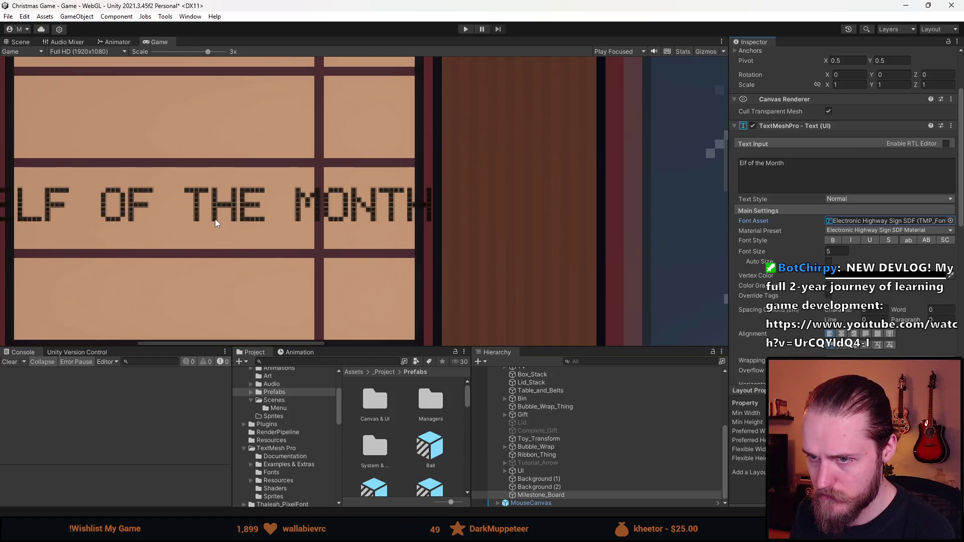
pyautogui.scroll(-5, 215, 223)
pyautogui.click(847, 252)
pyautogui.write('4')
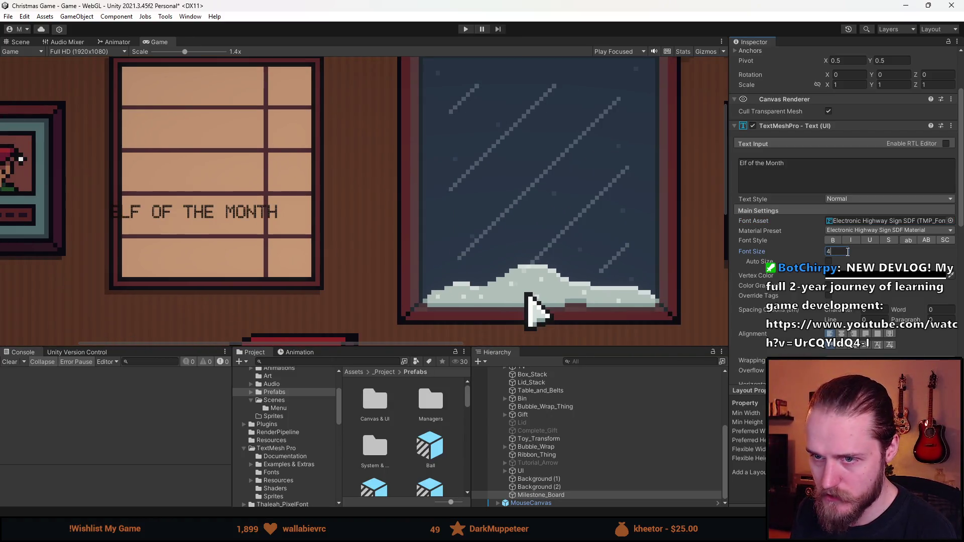
pyautogui.press('BackSpace')
pyautogui.write('3')
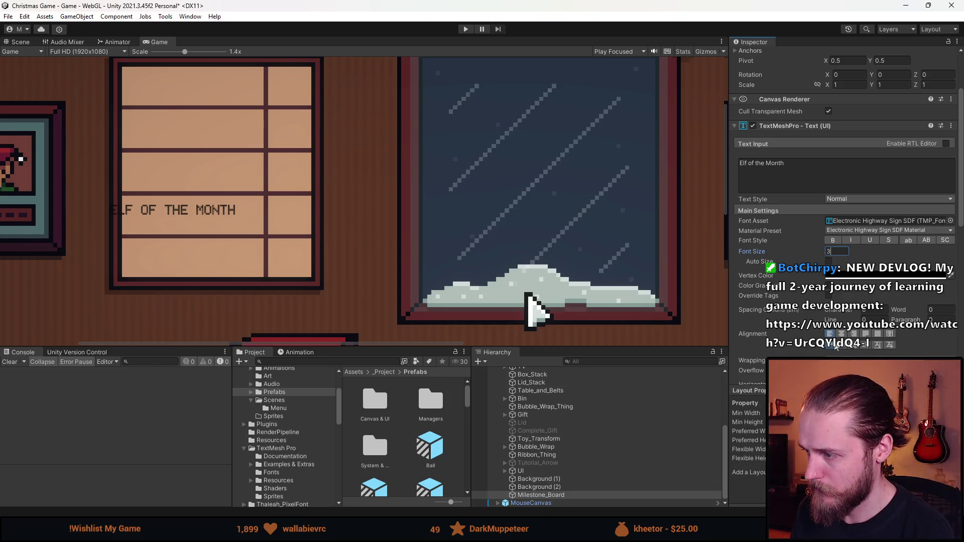
pyautogui.click(841, 334)
pyautogui.click(854, 344)
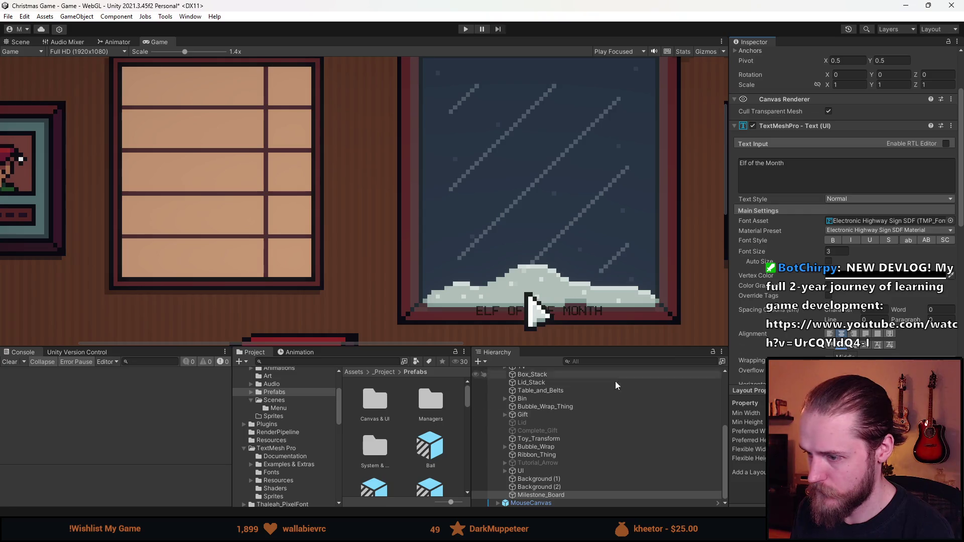
pyautogui.click(19, 41)
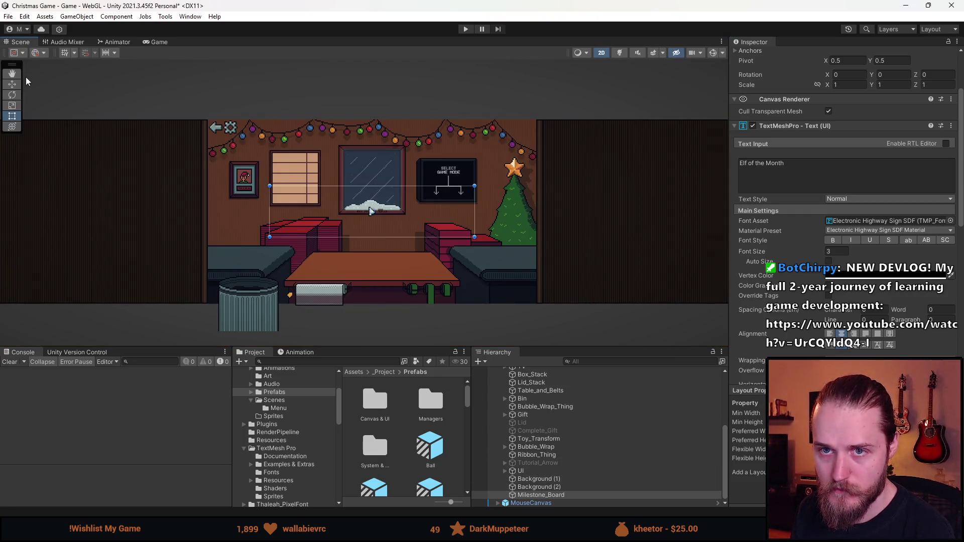
# Roughly shrink and move the title text into the board's top pane in the Scene view
pyautogui.moveTo(476, 239); pyautogui.dragTo(308, 192)
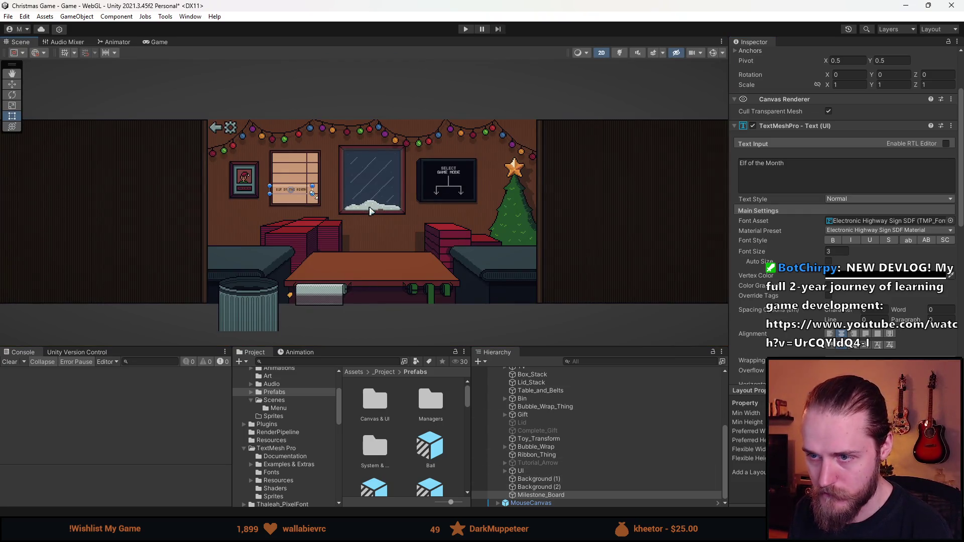
pyautogui.scroll(5, 286, 189)
pyautogui.scroll(3, 292, 186)
pyautogui.press('w')
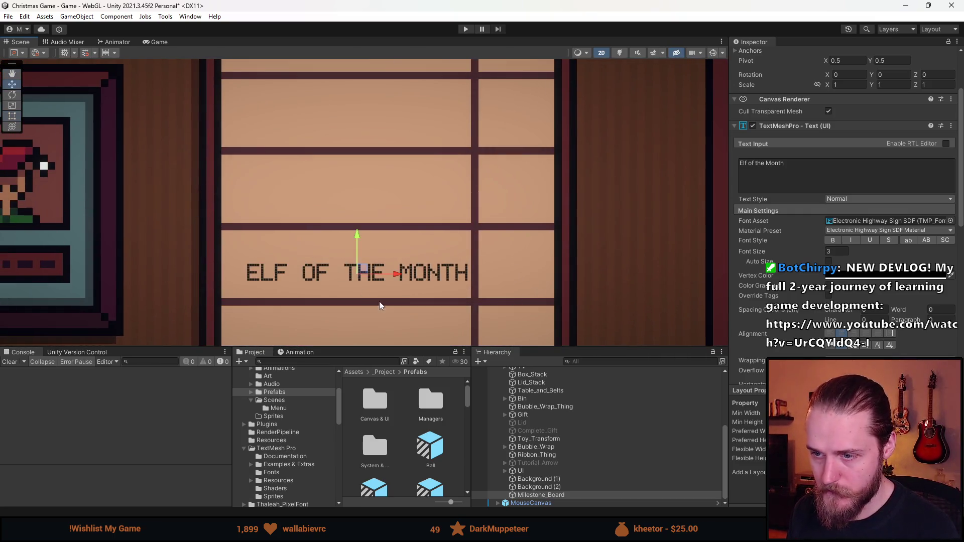
pyautogui.moveTo(344, 99)
pyautogui.mouseDown()
pyautogui.moveTo(341, 271)
pyautogui.moveTo(366, 215)
pyautogui.moveTo(346, 217)
pyautogui.moveTo(351, 208)
pyautogui.mouseUp()
pyautogui.press('t')
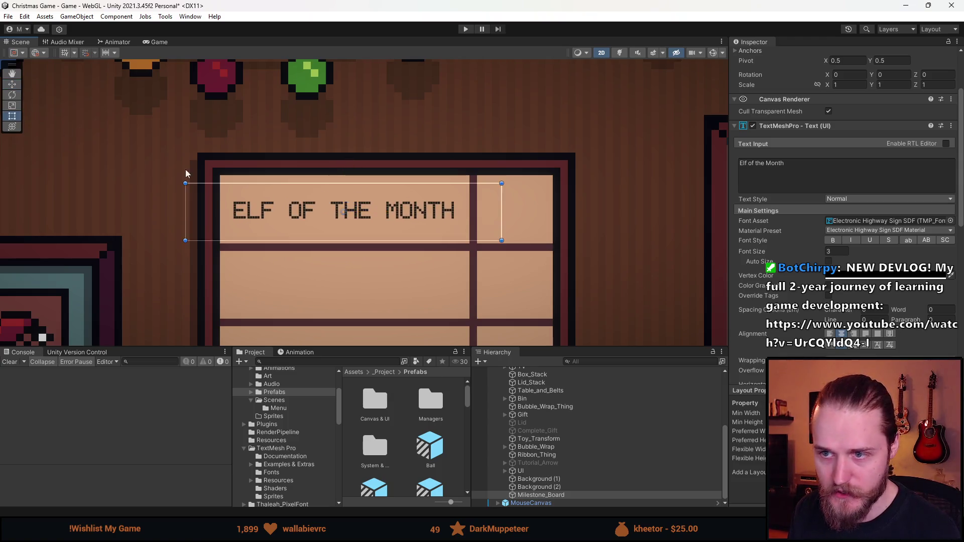
pyautogui.scroll(2, 218, 186)
pyautogui.moveTo(171, 184); pyautogui.dragTo(220, 167)
pyautogui.moveTo(626, 265); pyautogui.dragTo(579, 269)
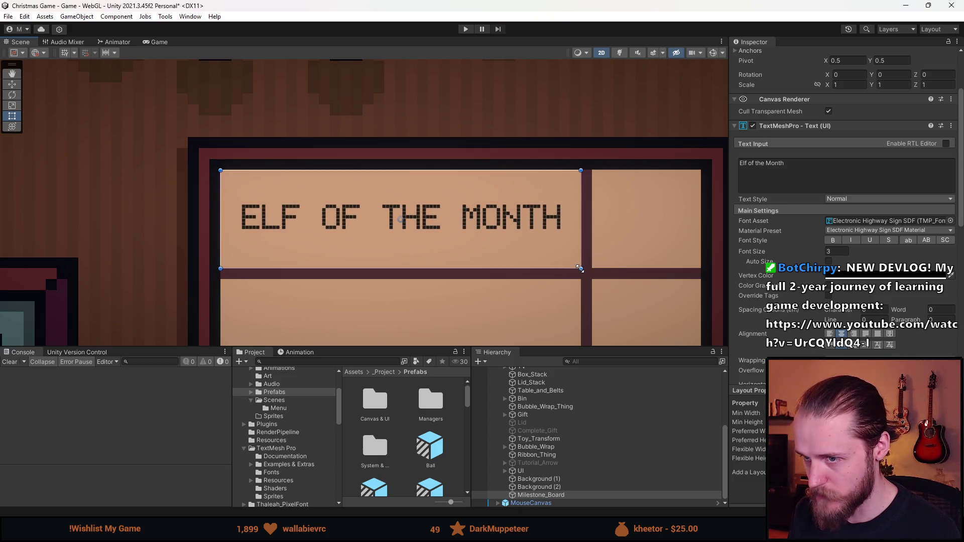
pyautogui.scroll(-2, 884, 354)
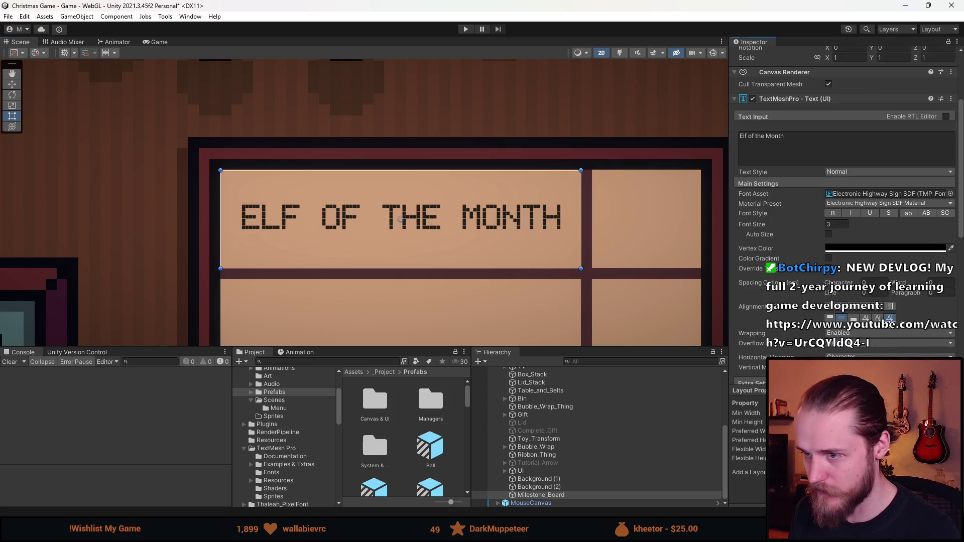
pyautogui.scroll(5, 853, 151)
# Set the title's Rect Transform to Pos X -80.5, Pos Y 52.5, width 33, height 9
pyautogui.click(829, 104)
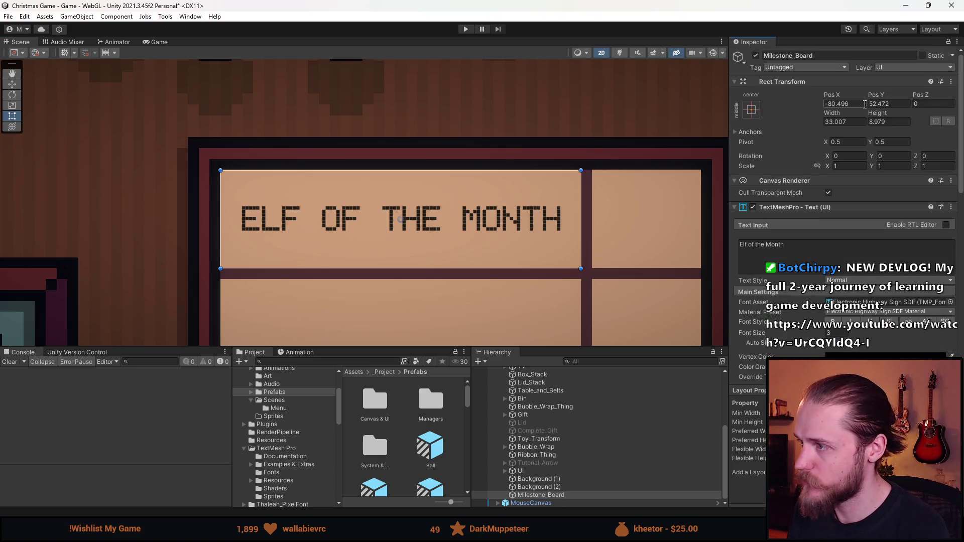
pyautogui.write('-80')
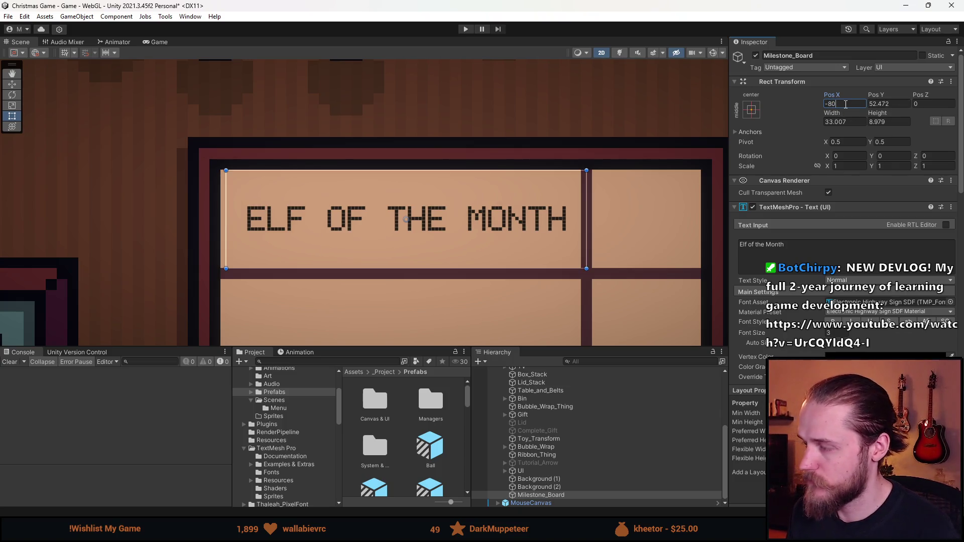
pyautogui.write(',5')
pyautogui.click(843, 121)
pyautogui.write('33')
pyautogui.click(896, 122)
pyautogui.write('9')
pyautogui.click(901, 104)
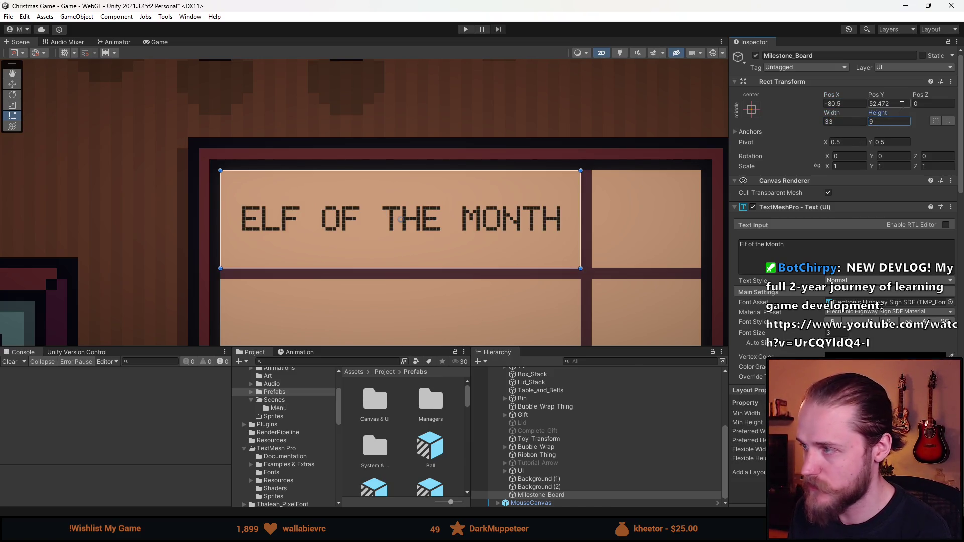
pyautogui.write('52,5')
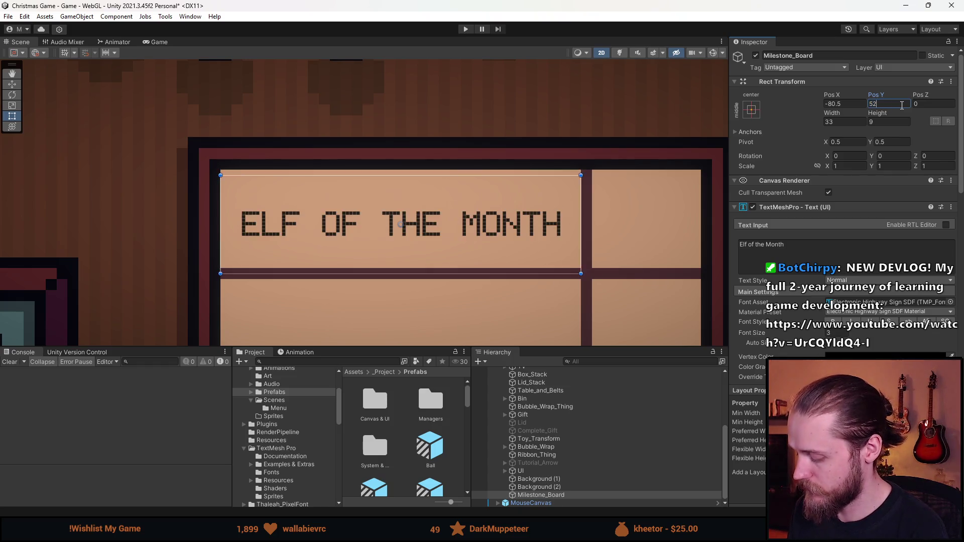
pyautogui.press('Return')
pyautogui.scroll(-3, 491, 219)
pyautogui.scroll(1, 431, 199)
pyautogui.scroll(-1, 432, 199)
pyautogui.scroll(1, 359, 195)
pyautogui.doubleClick(540, 494)
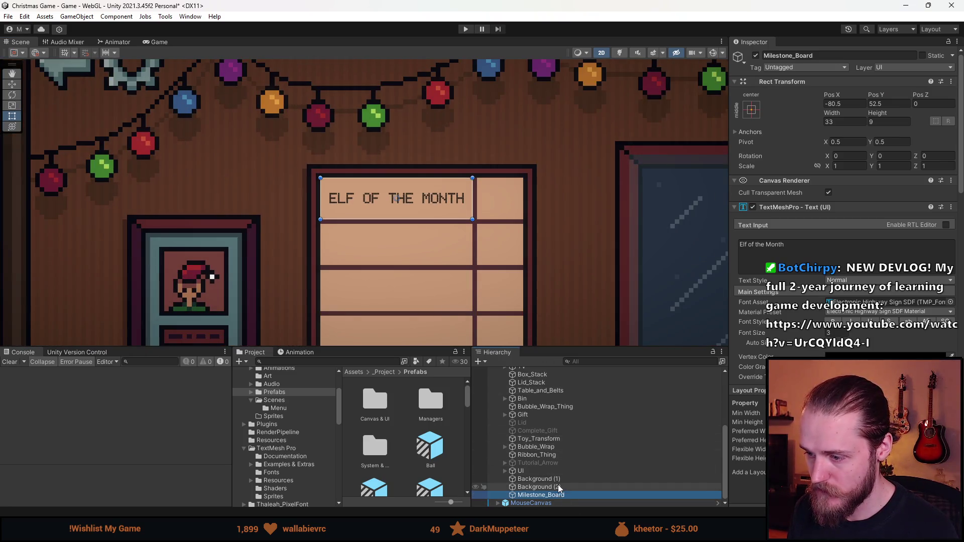
# Create an empty parent over the Milestone_Board object, name it Milestone_Board, and select the child
pyautogui.rightClick(540, 496)
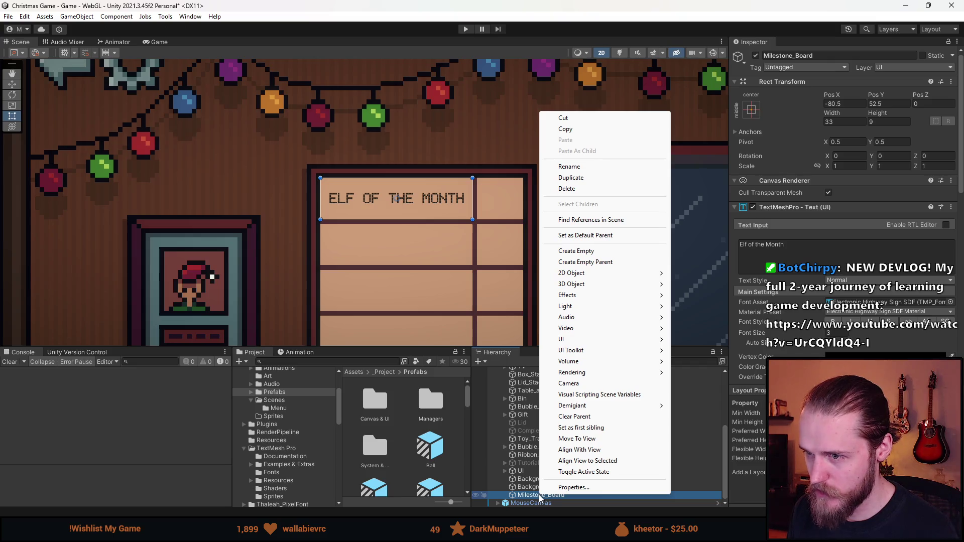
pyautogui.click(585, 261)
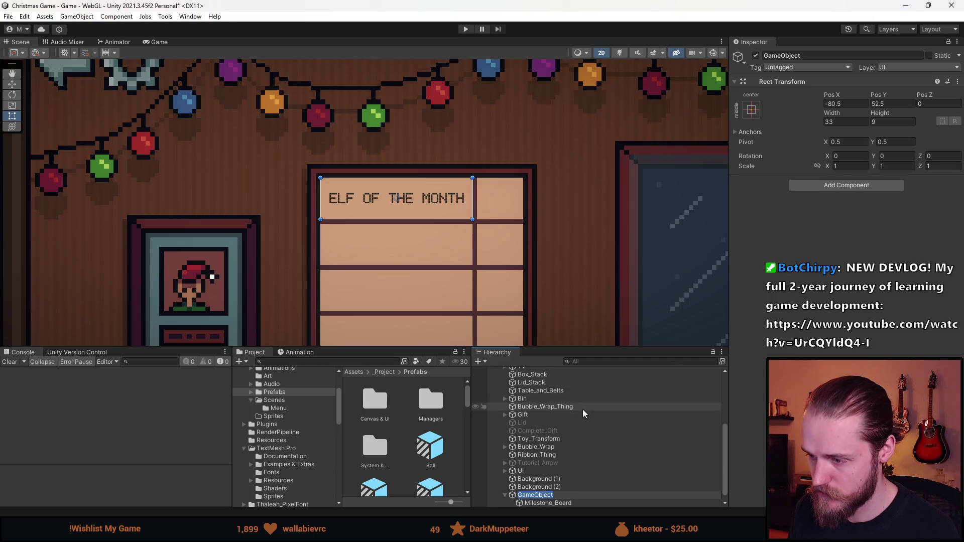
pyautogui.hotkey('ctrl', 'z')
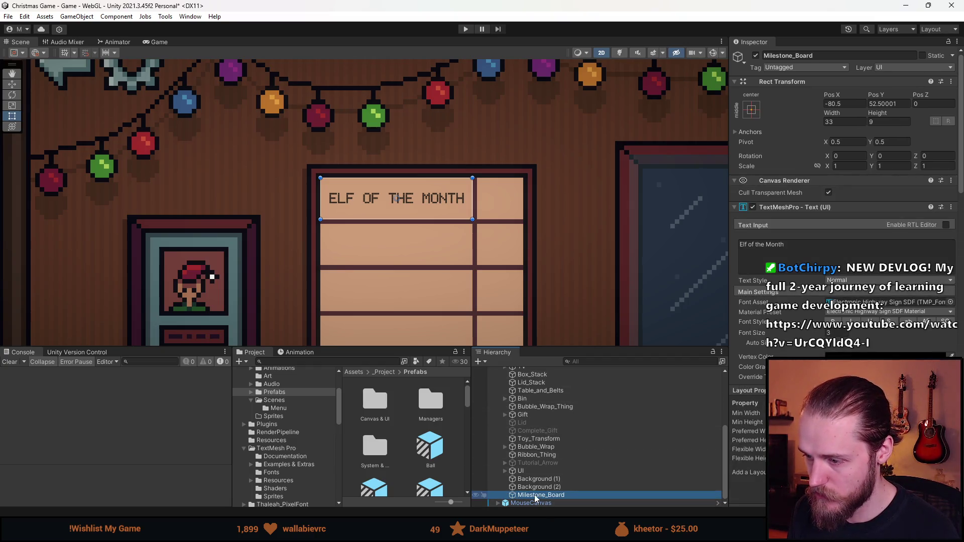
pyautogui.rightClick(535, 497)
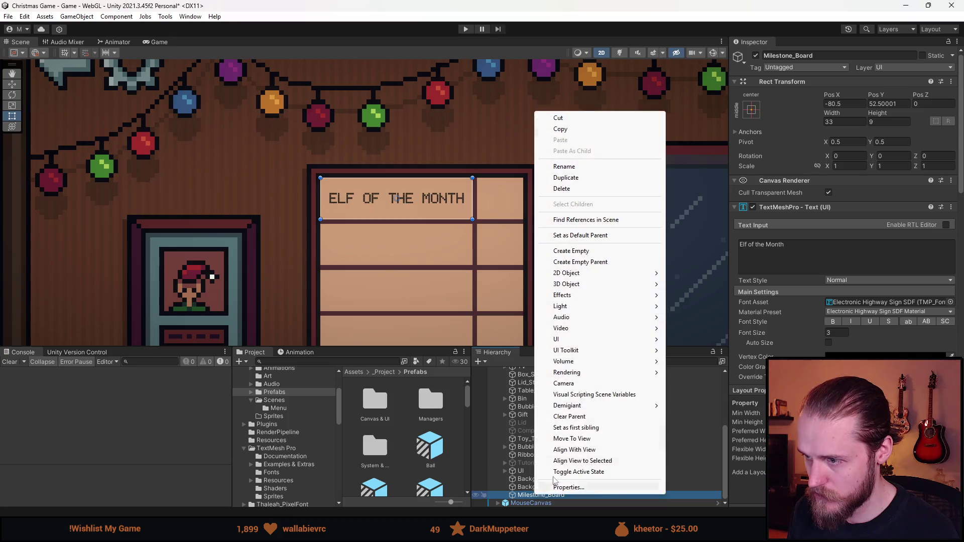
pyautogui.click(582, 263)
pyautogui.write('Milestone_B')
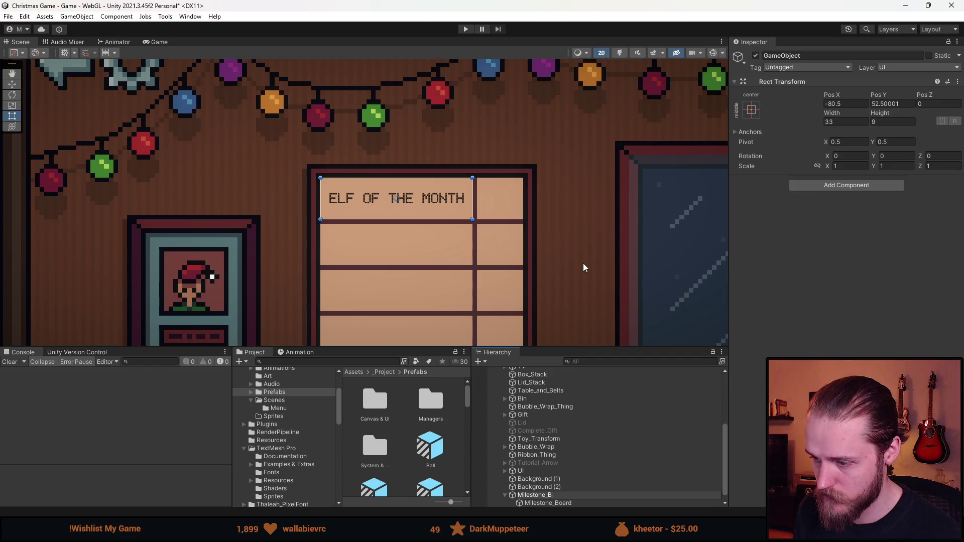
pyautogui.write('oard')
pyautogui.press('Return')
pyautogui.scroll(-1, 565, 493)
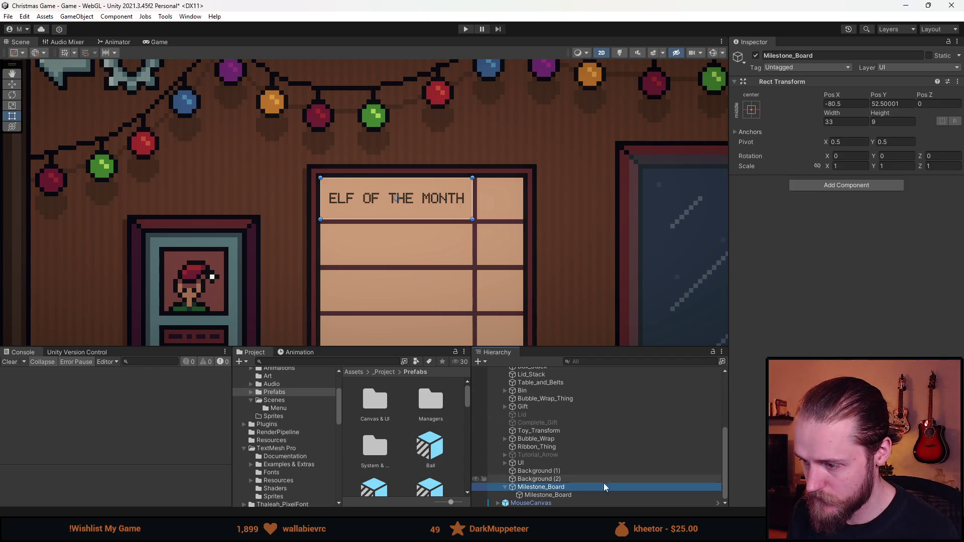
pyautogui.click(564, 493)
pyautogui.scroll(-5, 318, 186)
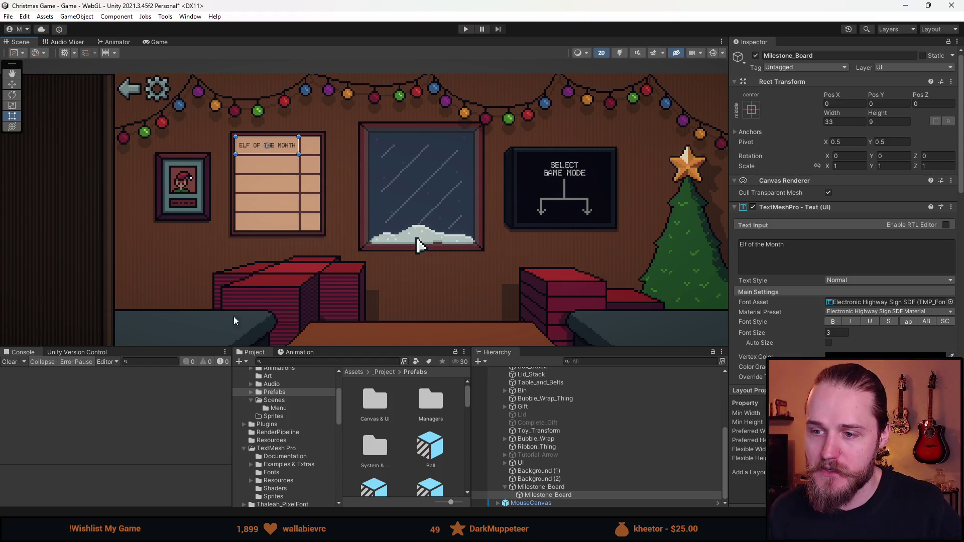
pyautogui.scroll(4, 273, 209)
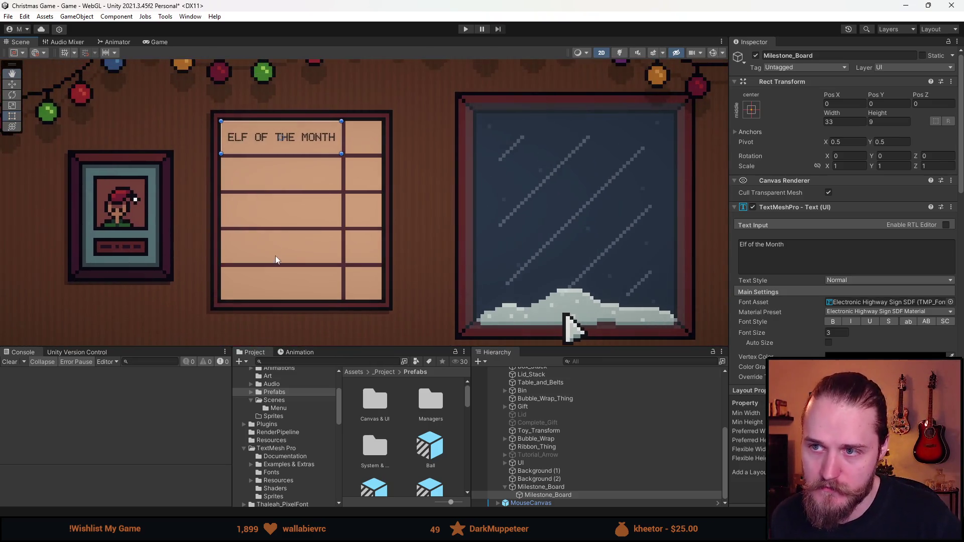
pyautogui.scroll(5, 308, 143)
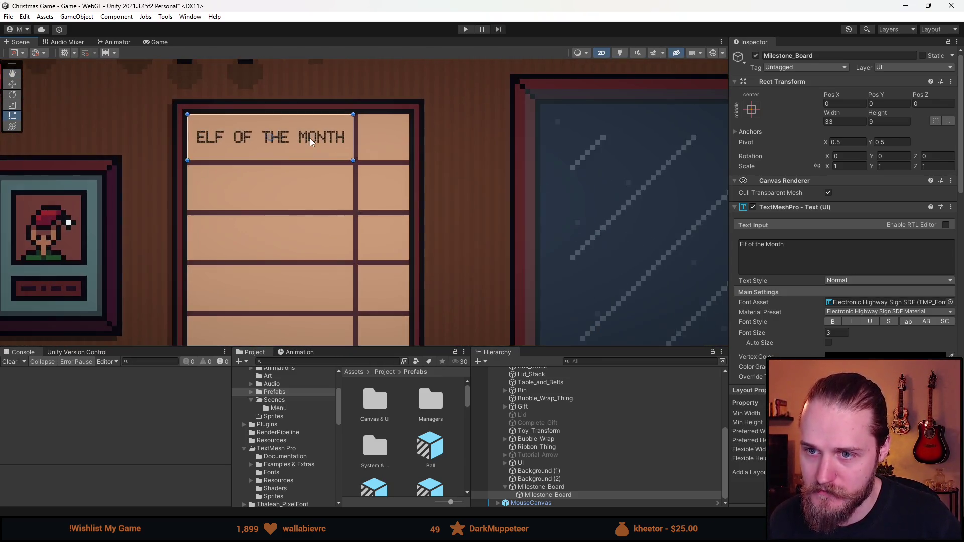
pyautogui.scroll(-2, 304, 145)
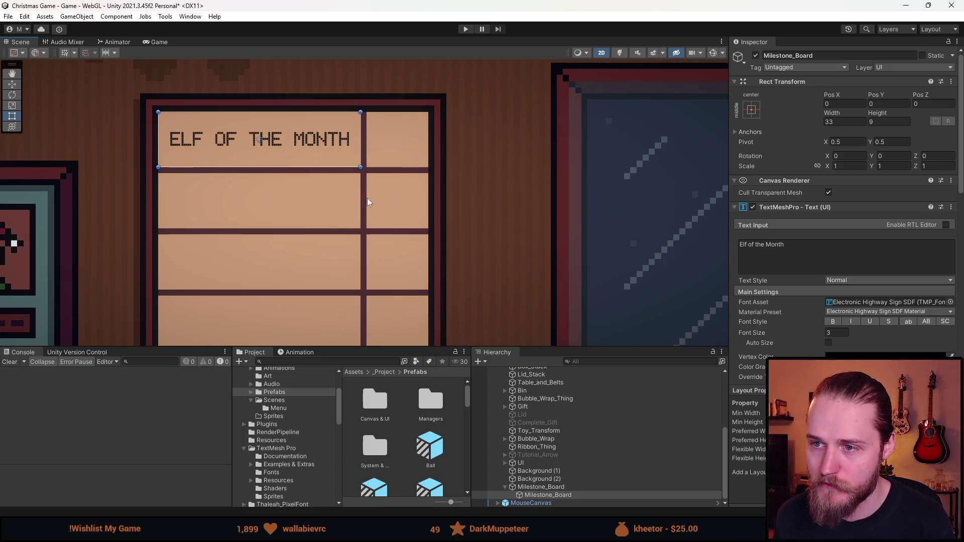
pyautogui.scroll(3, 341, 144)
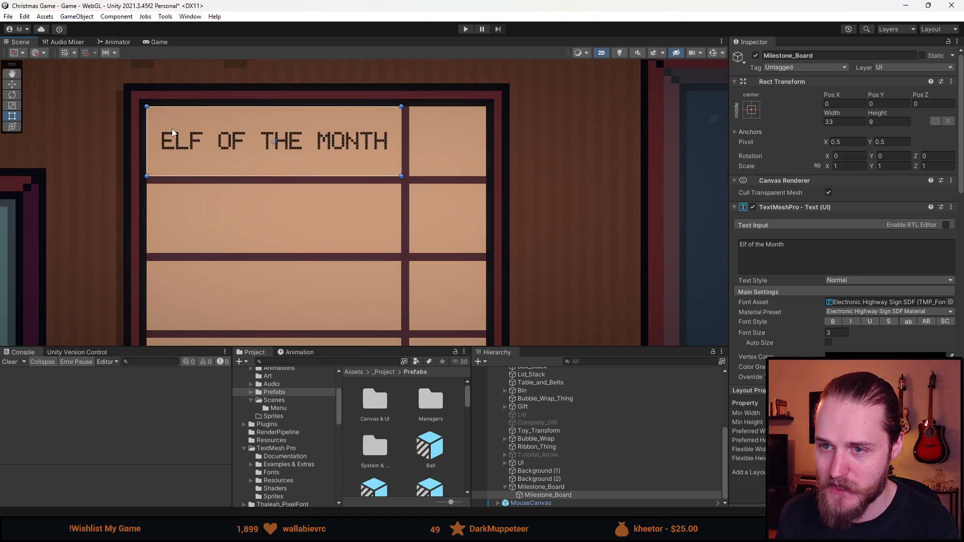
pyautogui.moveTo(341, 145); pyautogui.dragTo(338, 146)
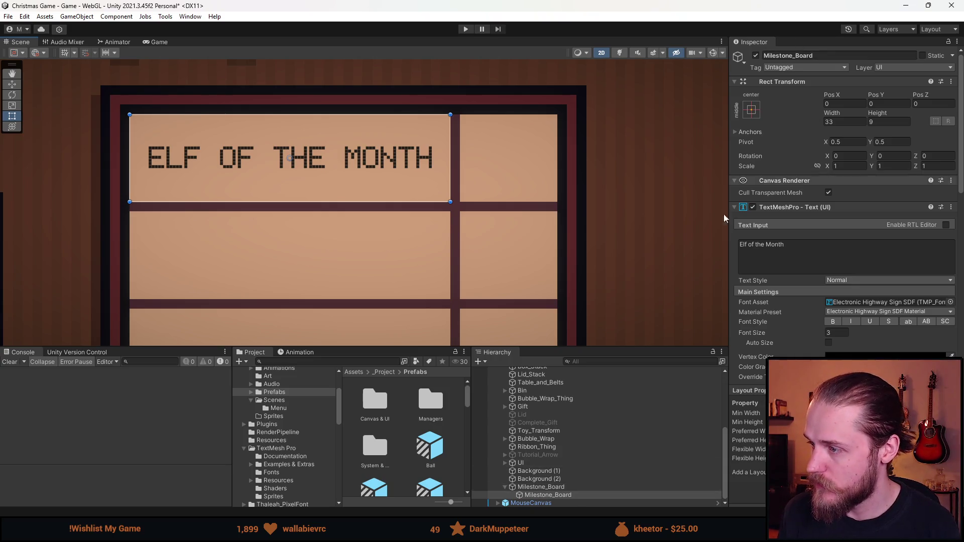
# Wrap the title object in another empty parent named E.O.T.M
pyautogui.rightClick(562, 496)
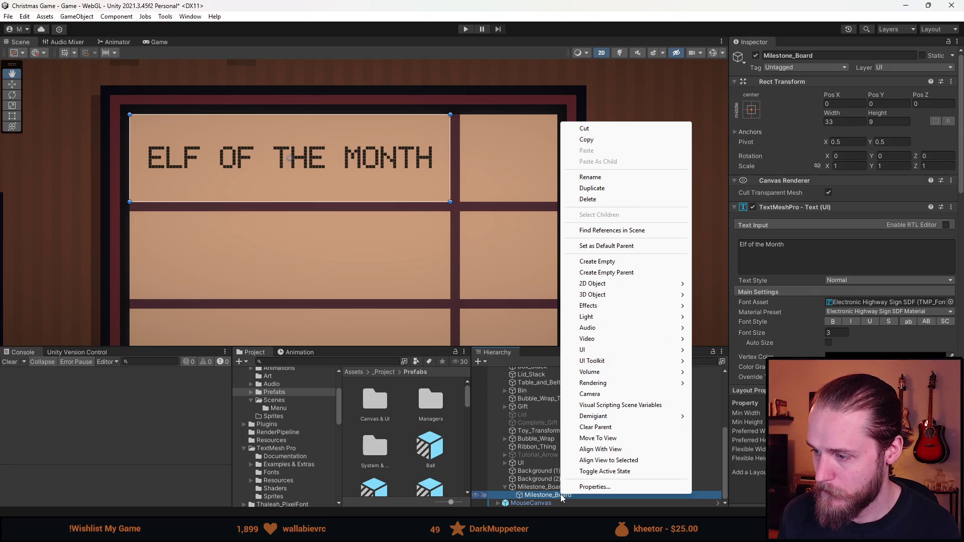
pyautogui.click(607, 273)
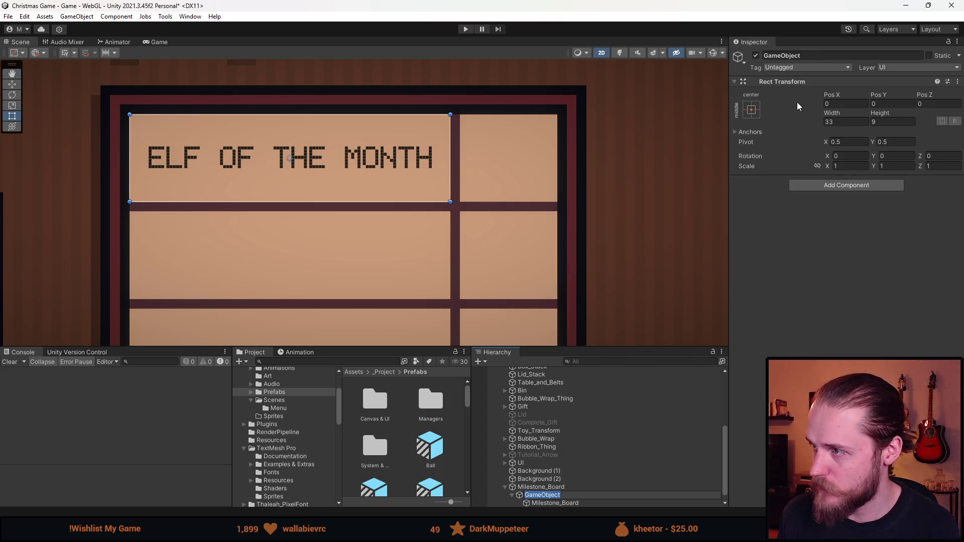
pyautogui.click(812, 56)
pyautogui.hotkey('ctrl', 'a')
pyautogui.write('E')
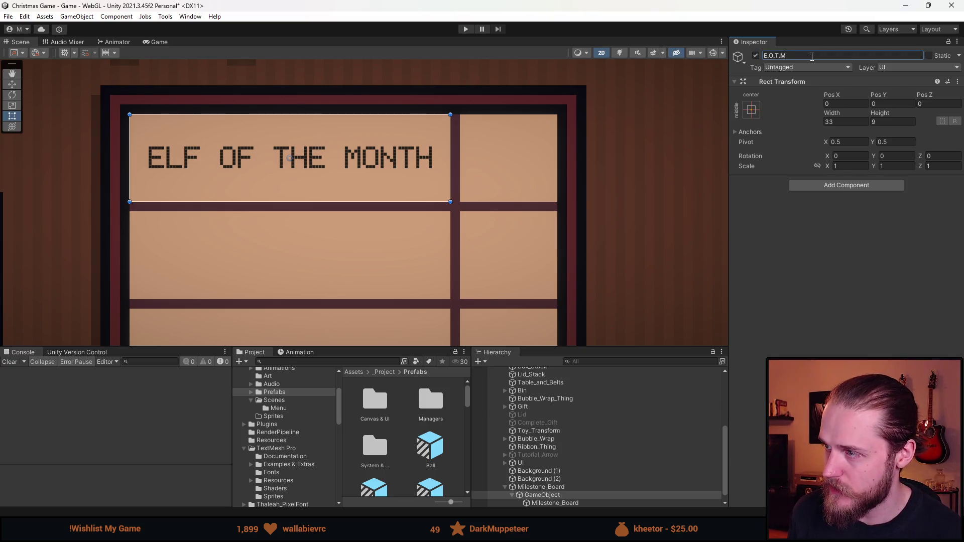
pyautogui.click(576, 501)
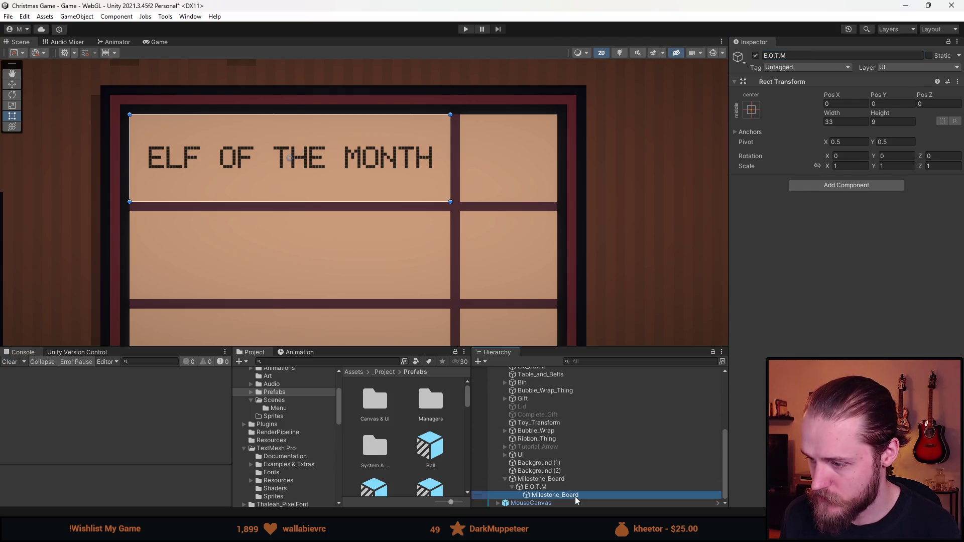
# Rename the title text object to Text
pyautogui.click(819, 56)
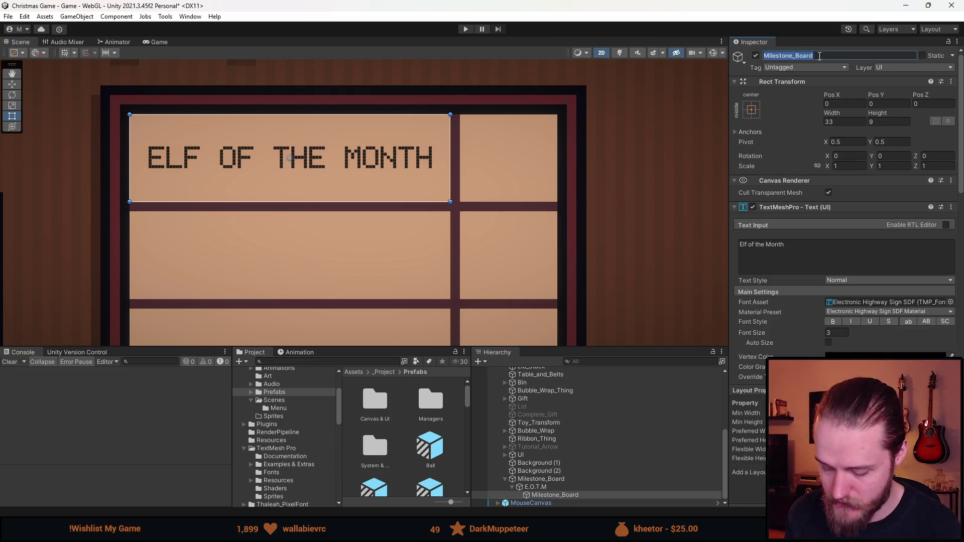
pyautogui.write('Text')
pyautogui.press('Return')
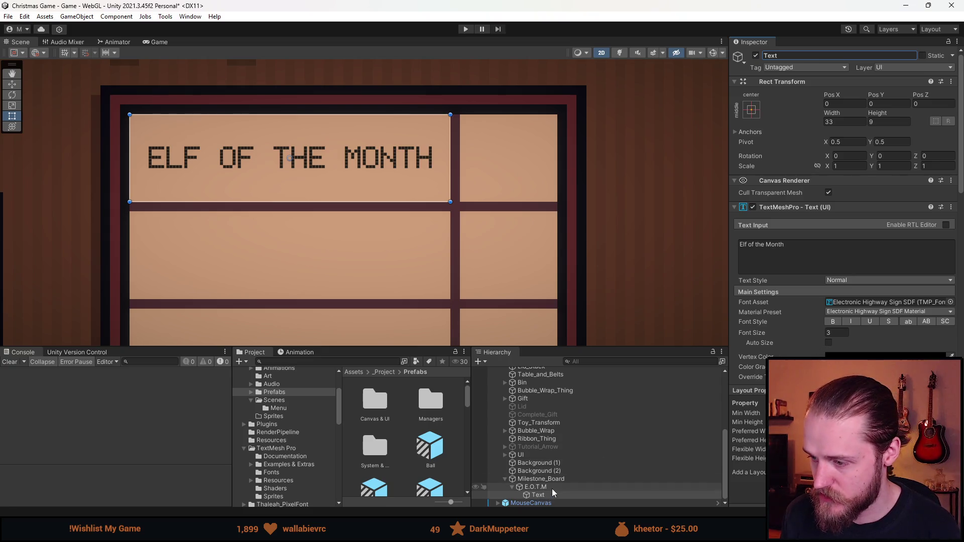
# Add a new UI Image under E.O.T.M
pyautogui.rightClick(553, 488)
pyautogui.moveTo(602, 344)
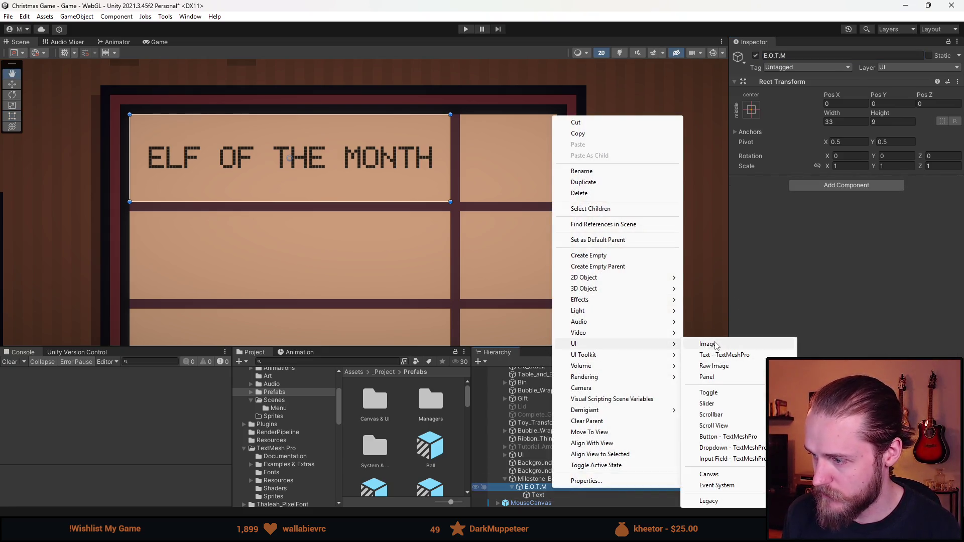
pyautogui.click(715, 344)
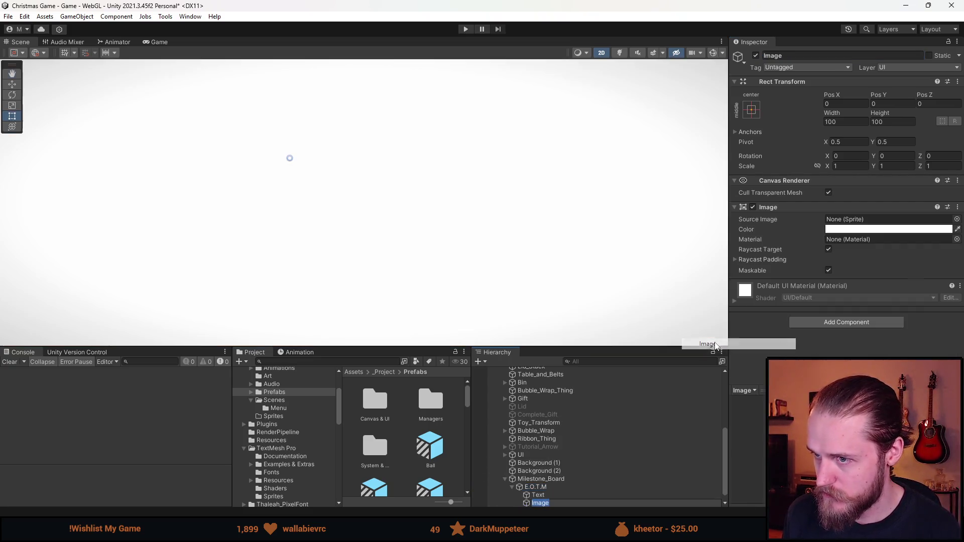
# Find the Spritesheet asset with a 'sprite' search and open it in the Sprite Editor
pyautogui.click(386, 361)
pyautogui.write('sprite')
pyautogui.click(430, 452)
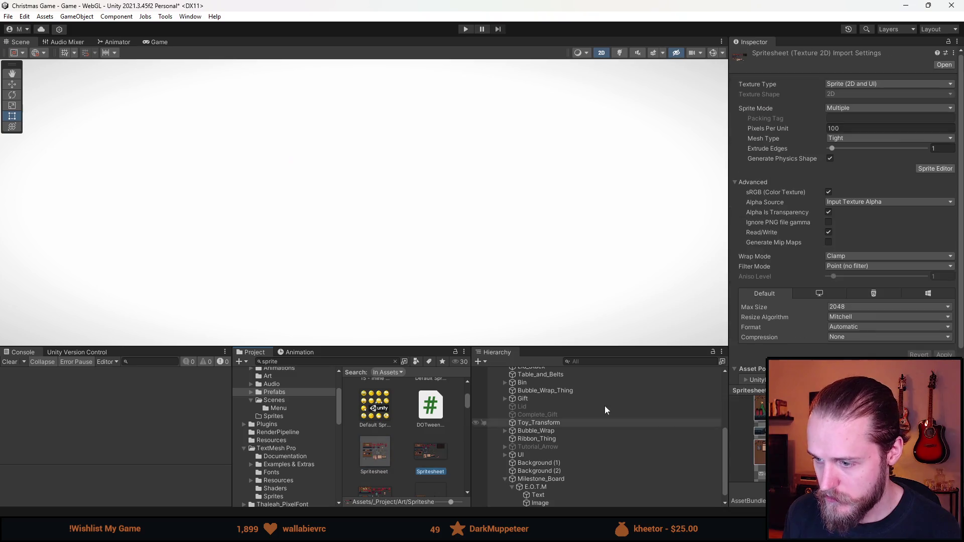
pyautogui.click(934, 168)
pyautogui.scroll(5, 502, 321)
pyautogui.scroll(-3, 390, 266)
pyautogui.scroll(10, 353, 215)
# Trim the checkmark sprite's bounds in the Sprite Editor and apply the change
pyautogui.moveTo(324, 149)
pyautogui.mouseDown()
pyautogui.moveTo(427, 254)
pyautogui.moveTo(417, 268)
pyautogui.mouseUp()
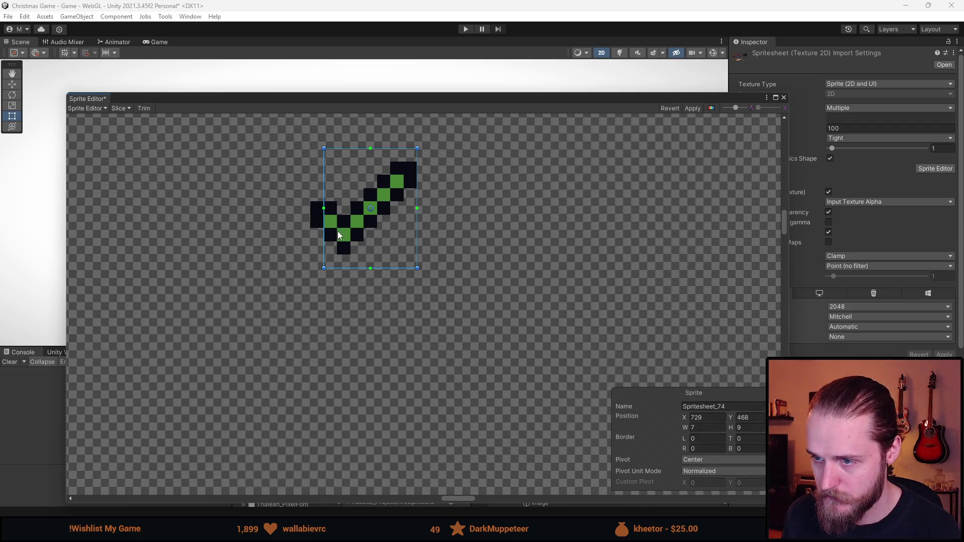
pyautogui.click(316, 191)
pyautogui.click(334, 181)
pyautogui.moveTo(324, 185); pyautogui.dragTo(308, 189)
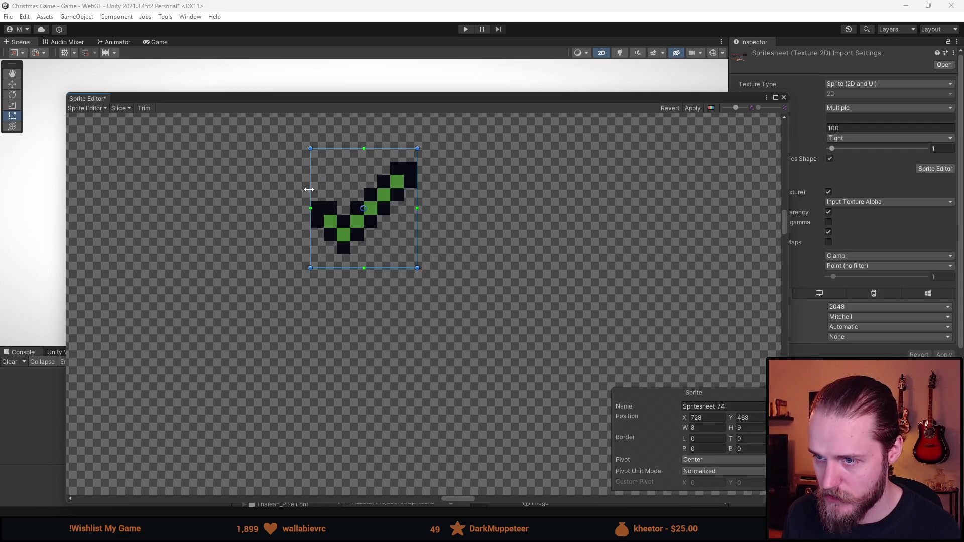
pyautogui.moveTo(382, 268); pyautogui.dragTo(384, 259)
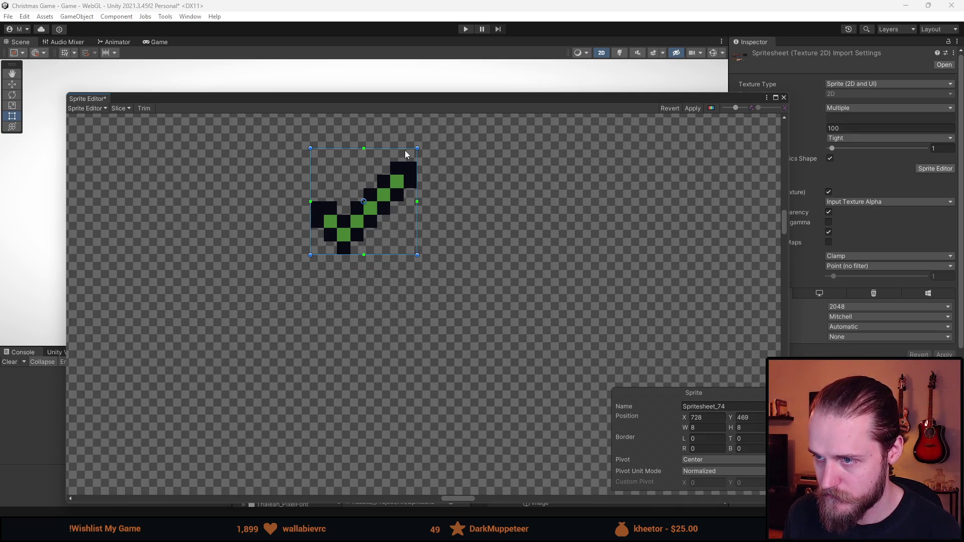
pyautogui.moveTo(405, 151); pyautogui.dragTo(405, 162)
pyautogui.click(690, 109)
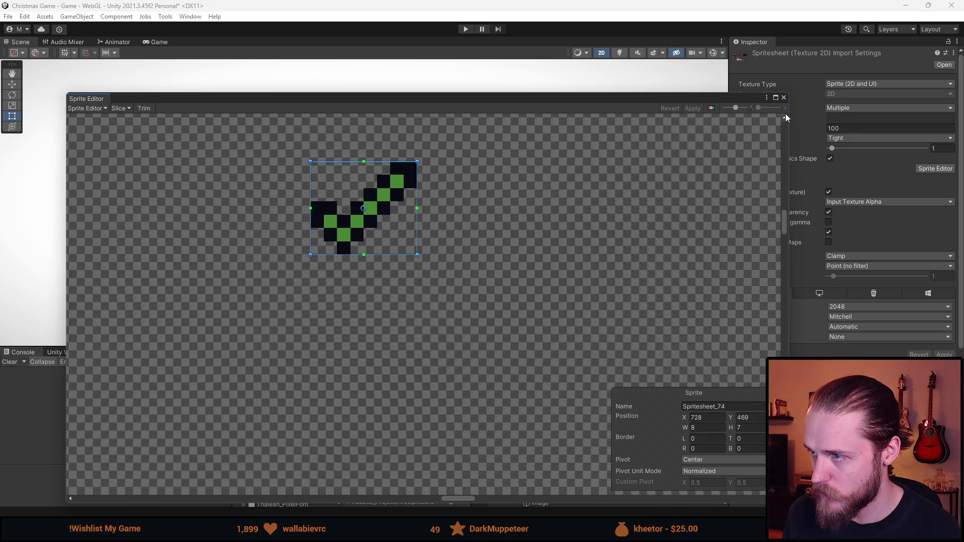
pyautogui.click(783, 98)
# Set the Image's source to the Spritesheet_74 checkmark at its native 8×7 size
pyautogui.click(553, 500)
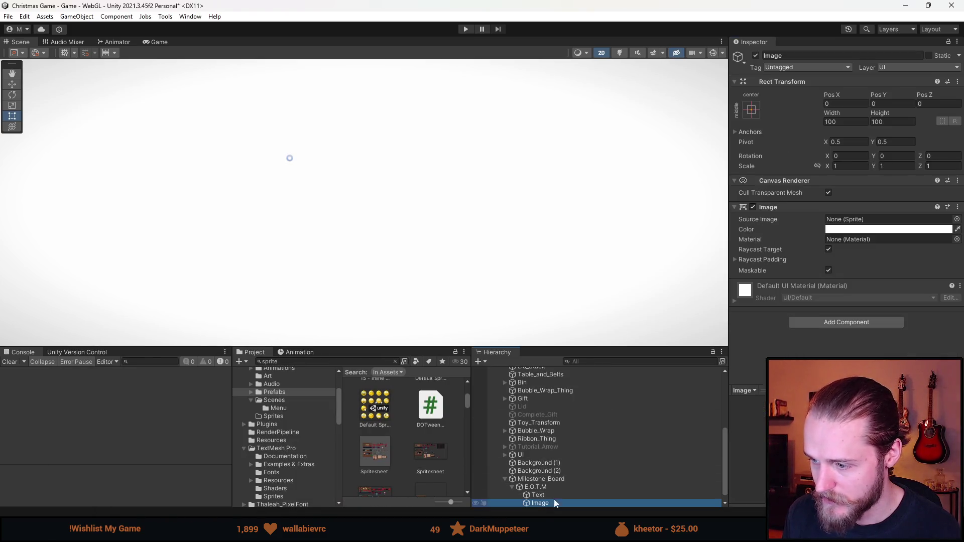
pyautogui.click(952, 224)
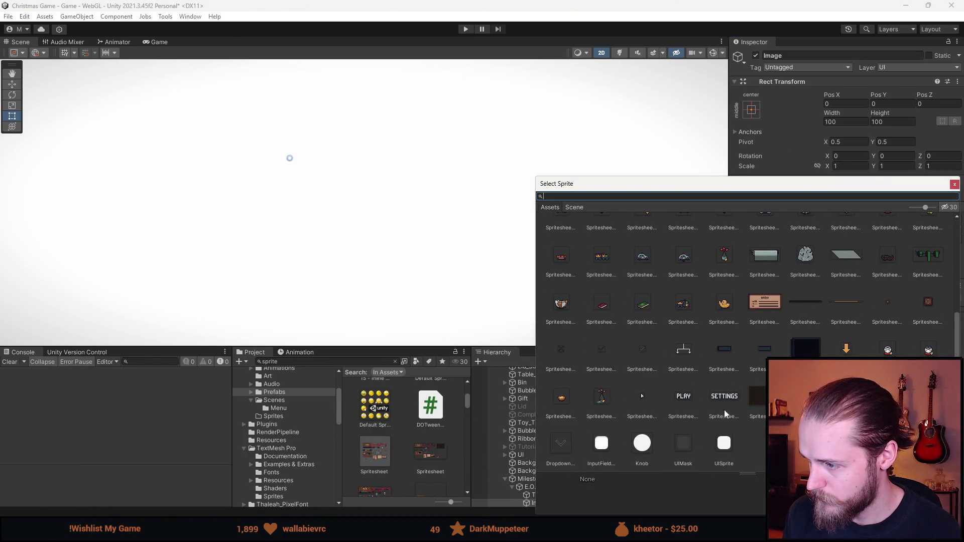
pyautogui.click(642, 351)
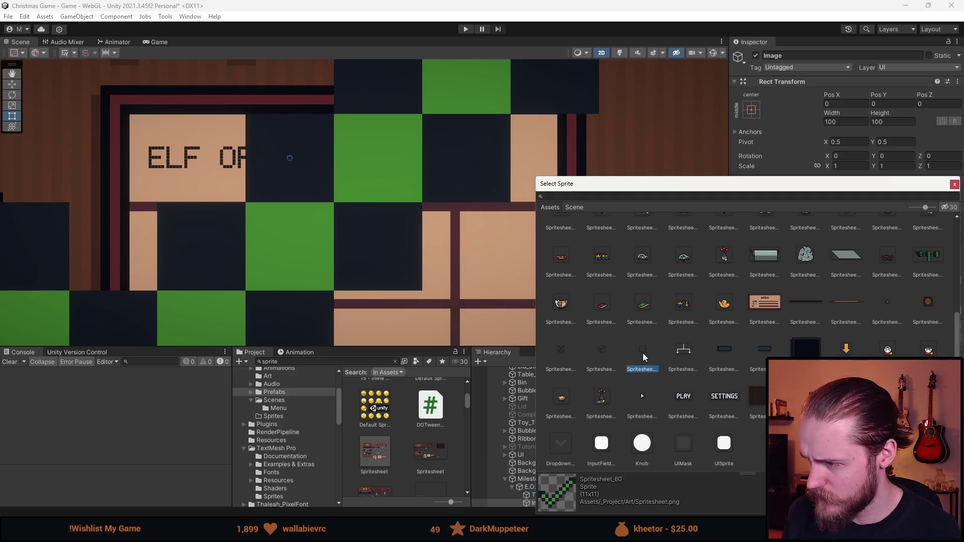
pyautogui.doubleClick(643, 354)
pyautogui.click(904, 308)
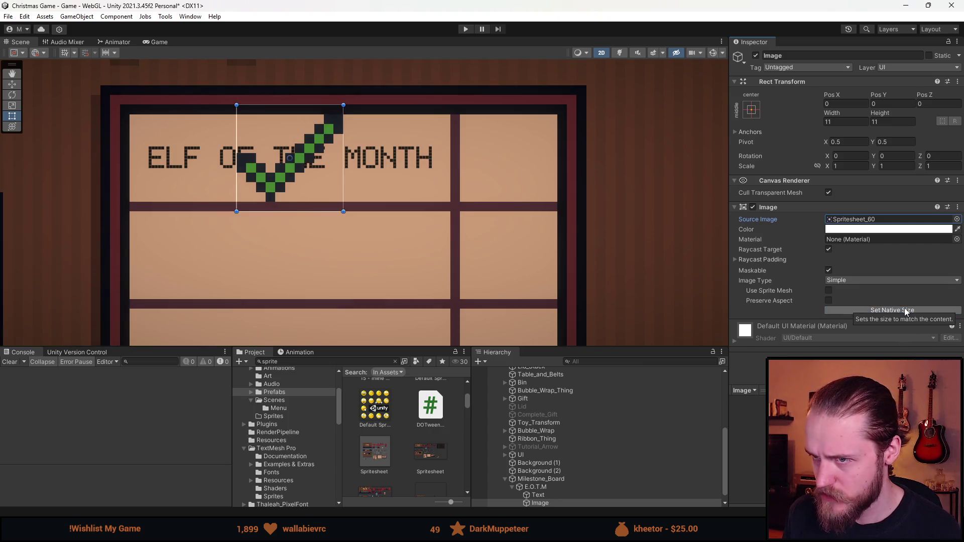
pyautogui.click(957, 219)
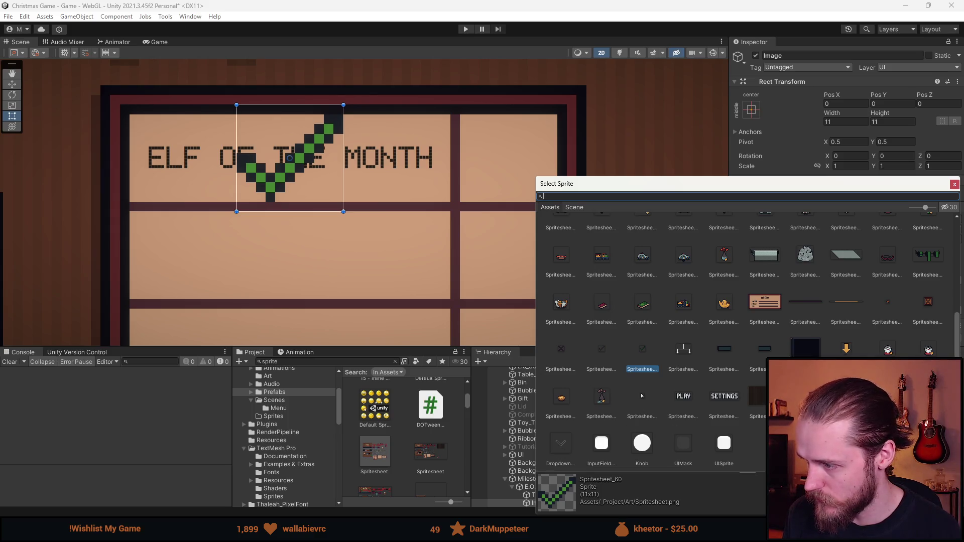
pyautogui.doubleClick(601, 348)
pyautogui.click(892, 310)
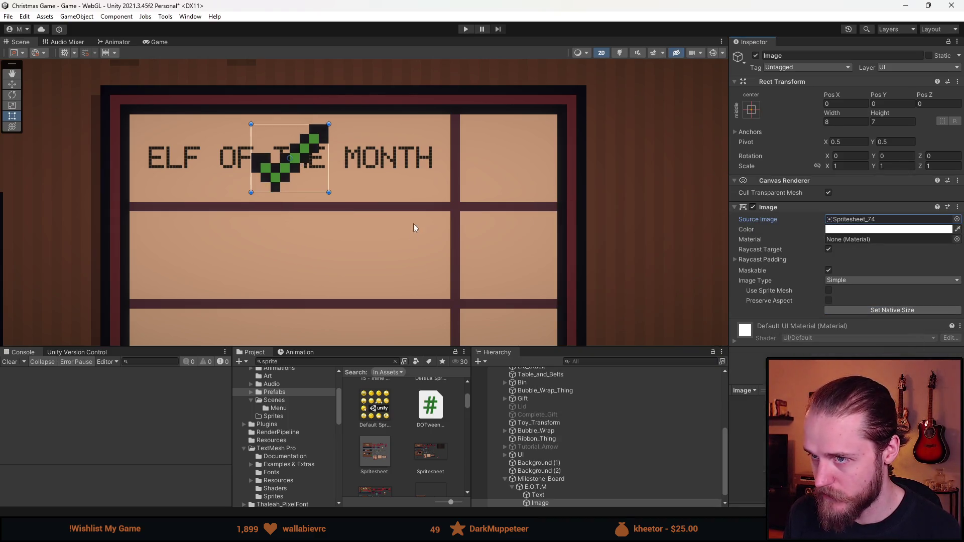
# Move the checkmark into the right-hand cell beside the title
pyautogui.press('w')
pyautogui.moveTo(328, 158); pyautogui.dragTo(547, 159)
pyautogui.click(836, 104)
pyautogui.scroll(-6, 502, 230)
pyautogui.click(643, 273)
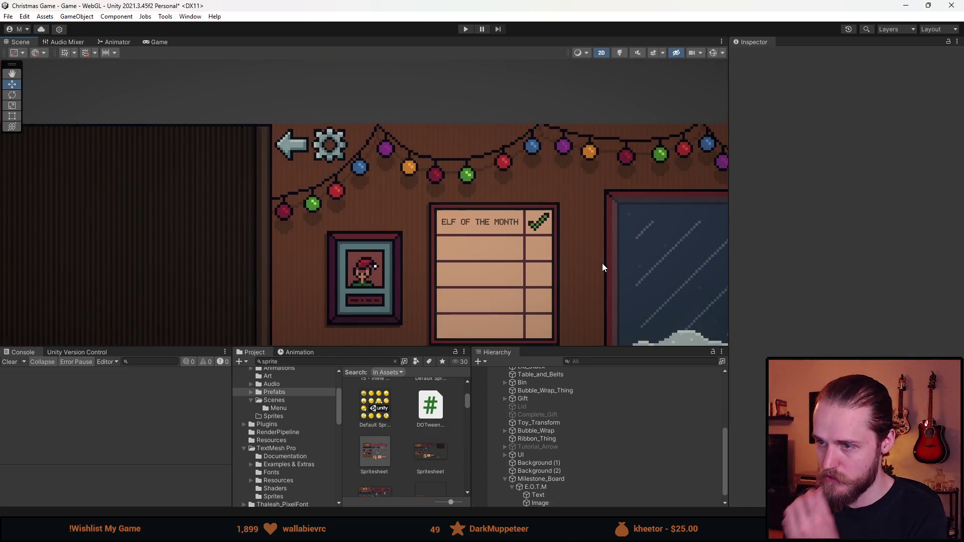
# Switch to the Rect tool and select the Text object under E.O.T.M
pyautogui.click(543, 487)
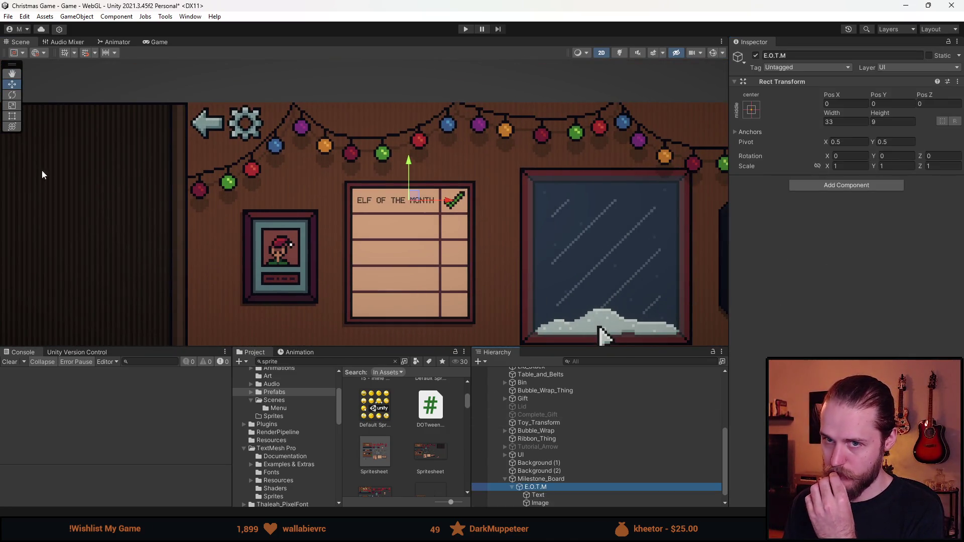
pyautogui.click(12, 117)
pyautogui.scroll(2, 375, 209)
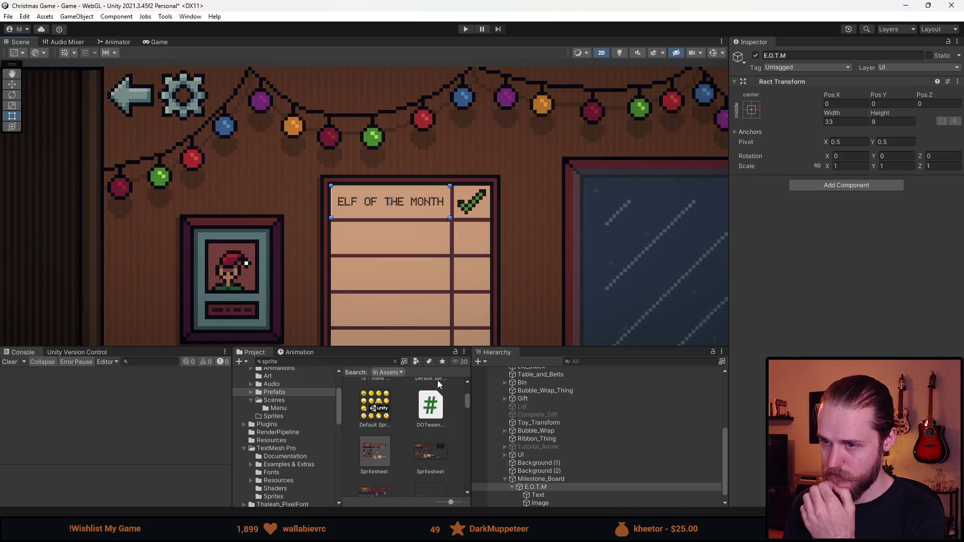
pyautogui.scroll(-3, 408, 223)
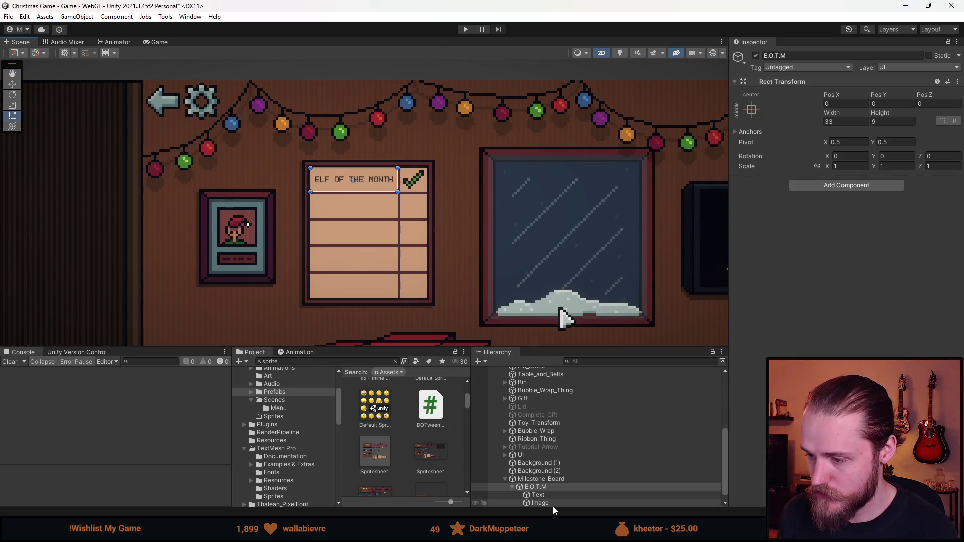
pyautogui.click(553, 503)
pyautogui.scroll(2, 354, 180)
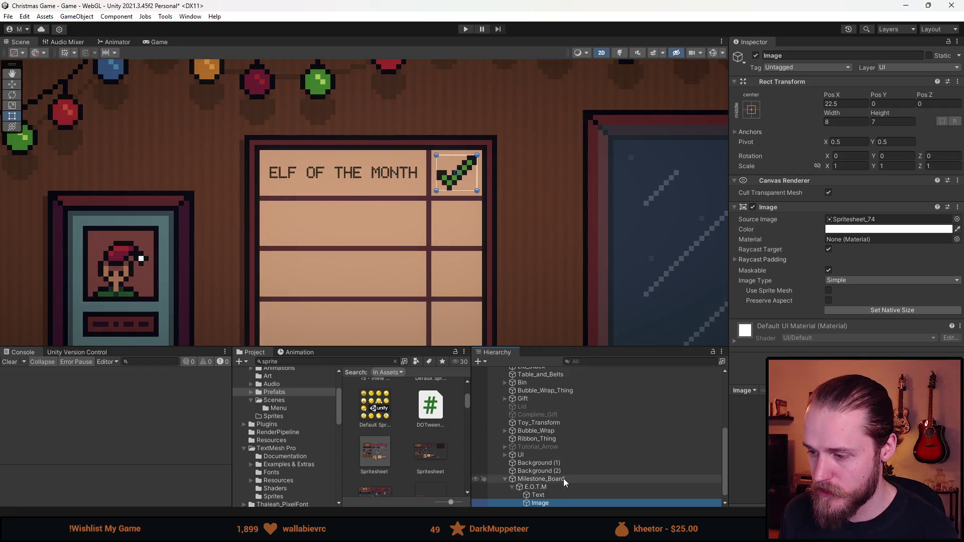
pyautogui.click(556, 493)
# Add a second line '69' to the title and set its vertical alignment to top
pyautogui.click(836, 251)
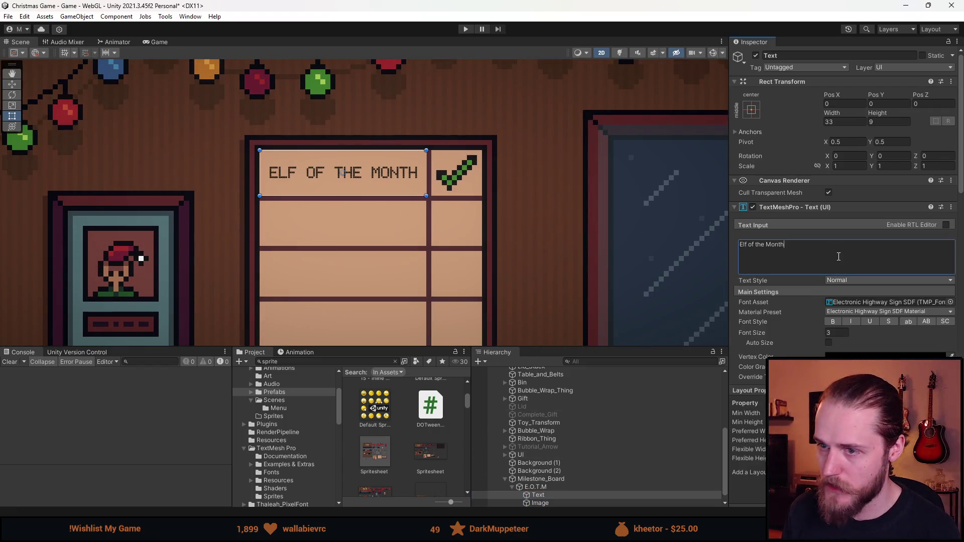
pyautogui.write('69')
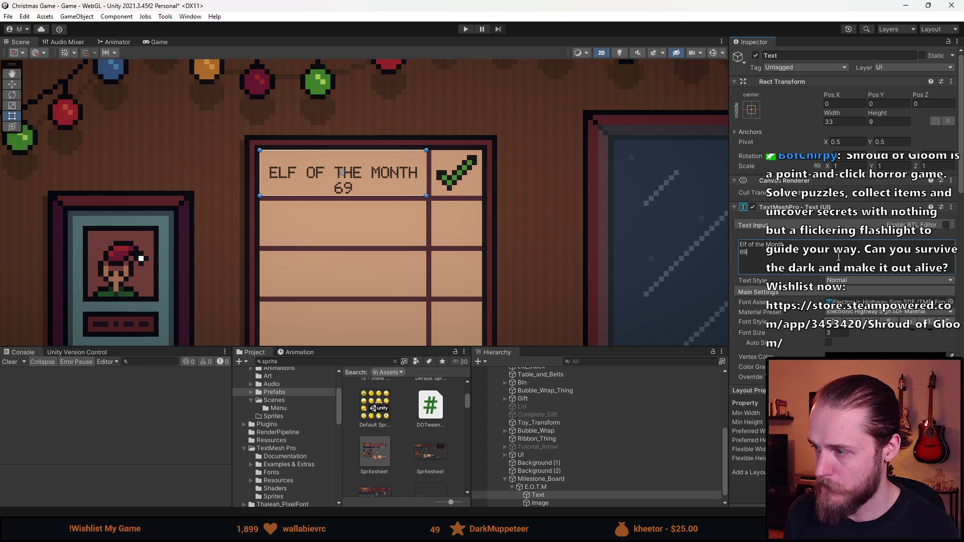
pyautogui.scroll(-5, 843, 271)
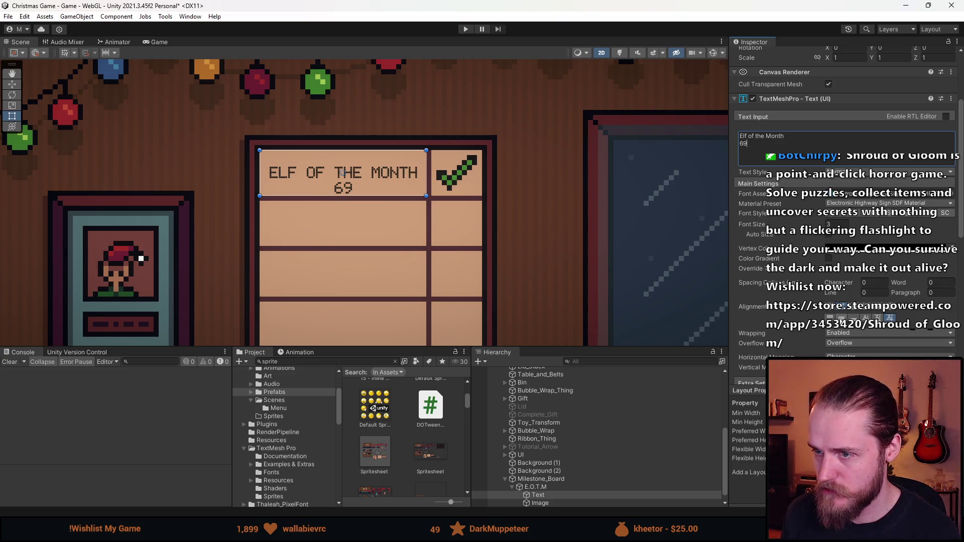
pyautogui.click(841, 317)
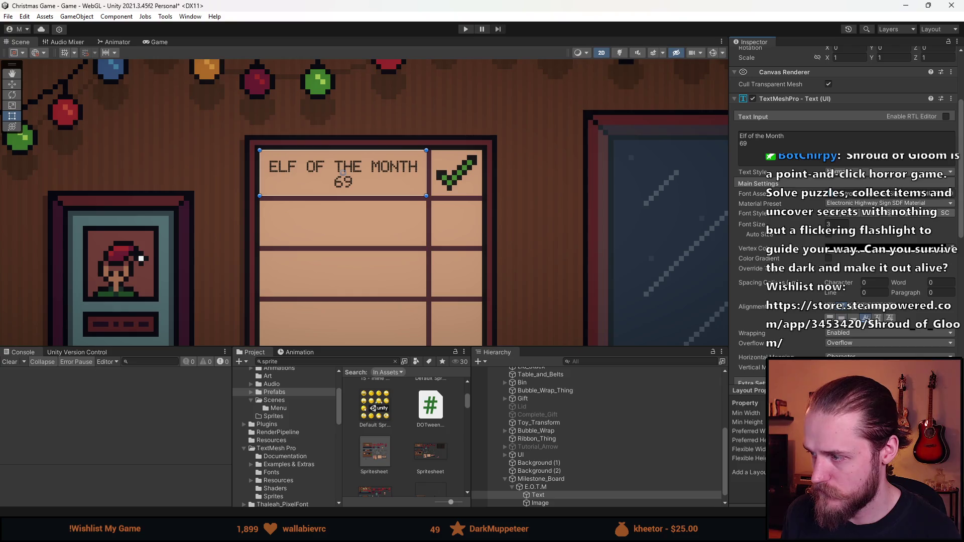
pyautogui.click(889, 318)
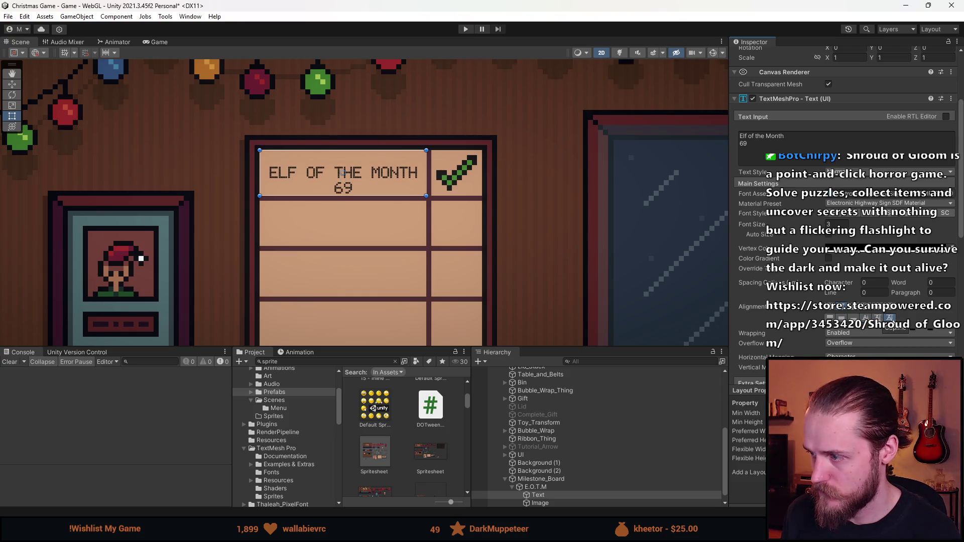
pyautogui.click(877, 318)
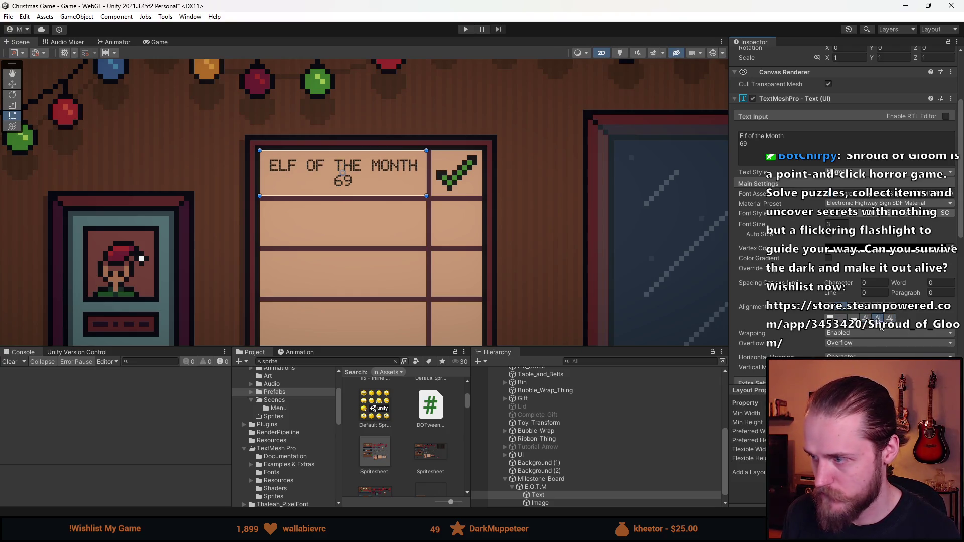
pyautogui.click(865, 318)
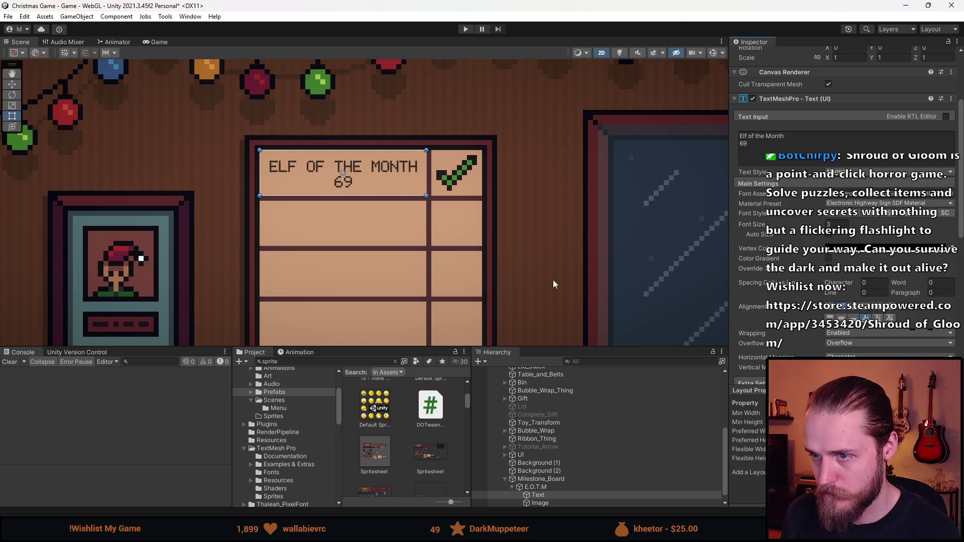
# Place the caret after 69 in the Text Input, then reselect E.O.T.M
pyautogui.click(775, 151)
pyautogui.click(787, 141)
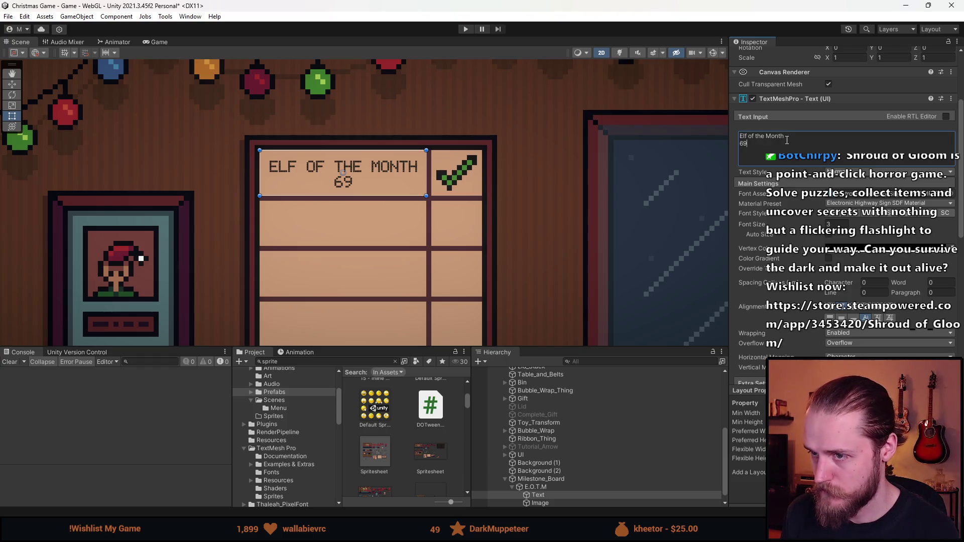
pyautogui.click(537, 486)
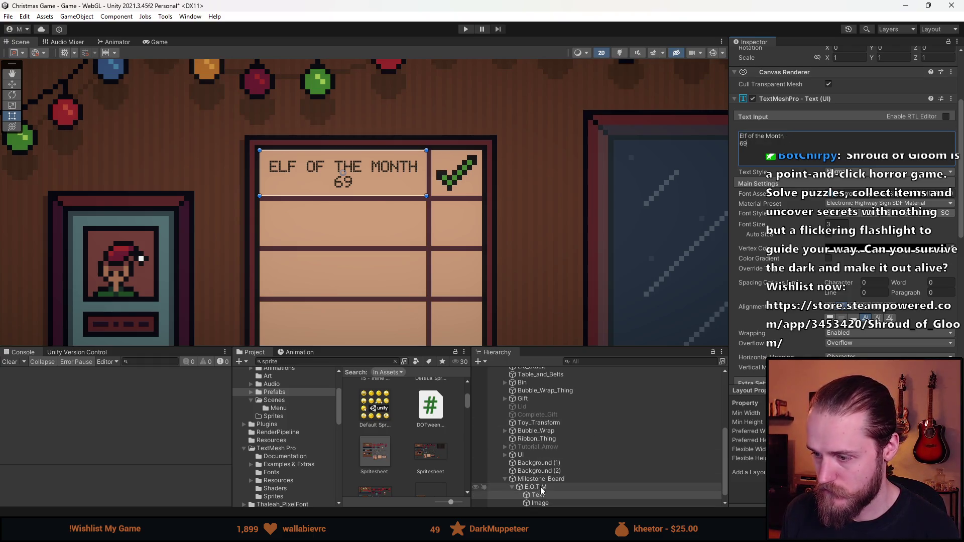
# Duplicate E.O.T.M and set the copy's Pos Y to -10
pyautogui.hotkey('ctrl', 'd')
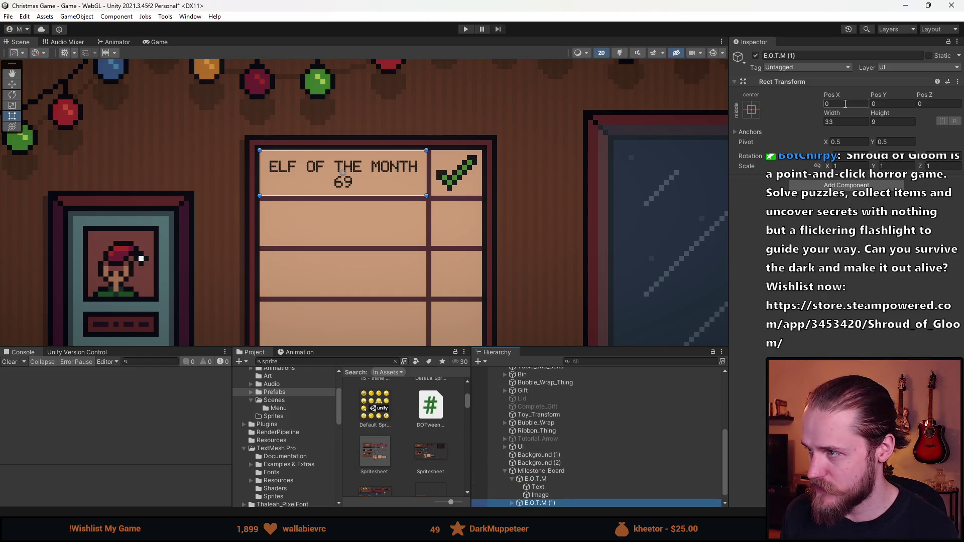
pyautogui.moveTo(443, 229); pyautogui.dragTo(463, 189)
pyautogui.click(833, 104)
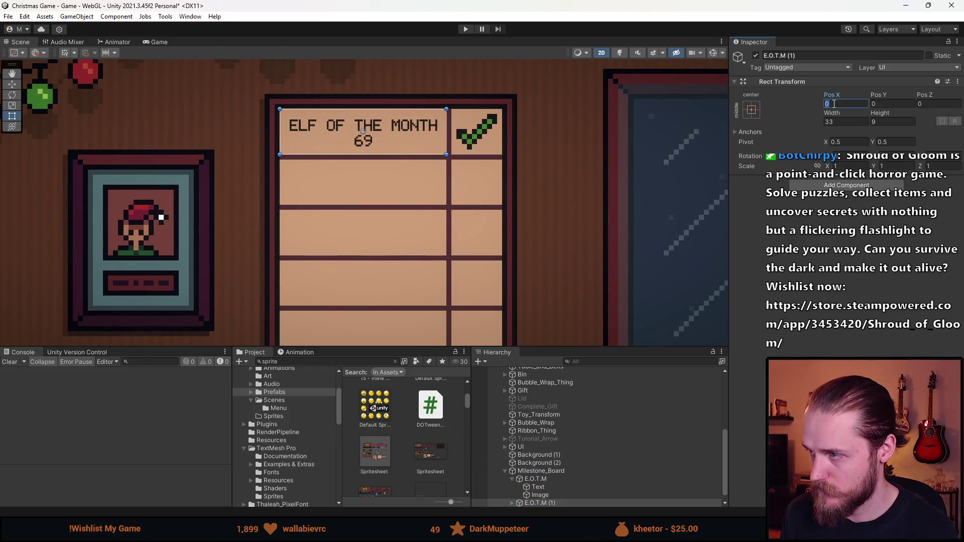
pyautogui.write('-12')
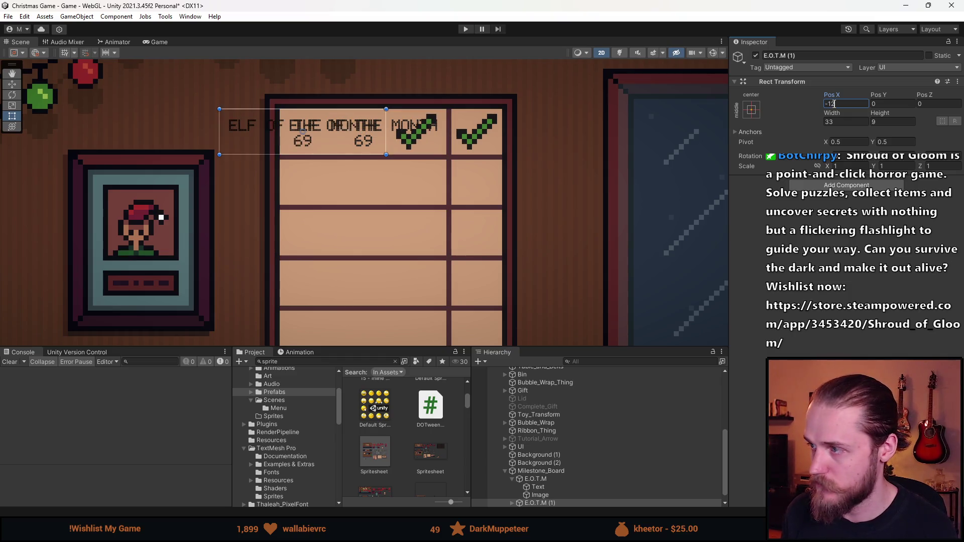
pyautogui.press('Escape')
pyautogui.click(911, 104)
pyautogui.write('-')
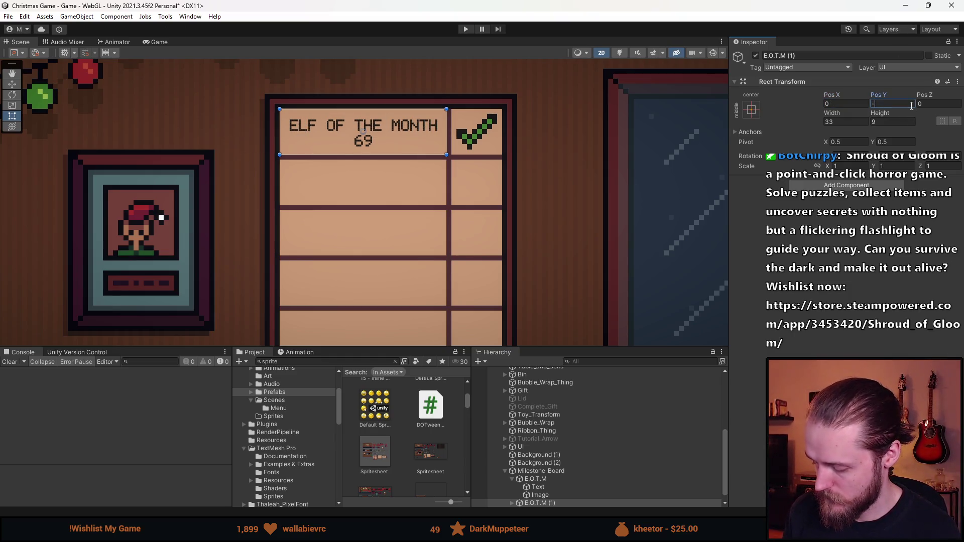
pyautogui.write('10')
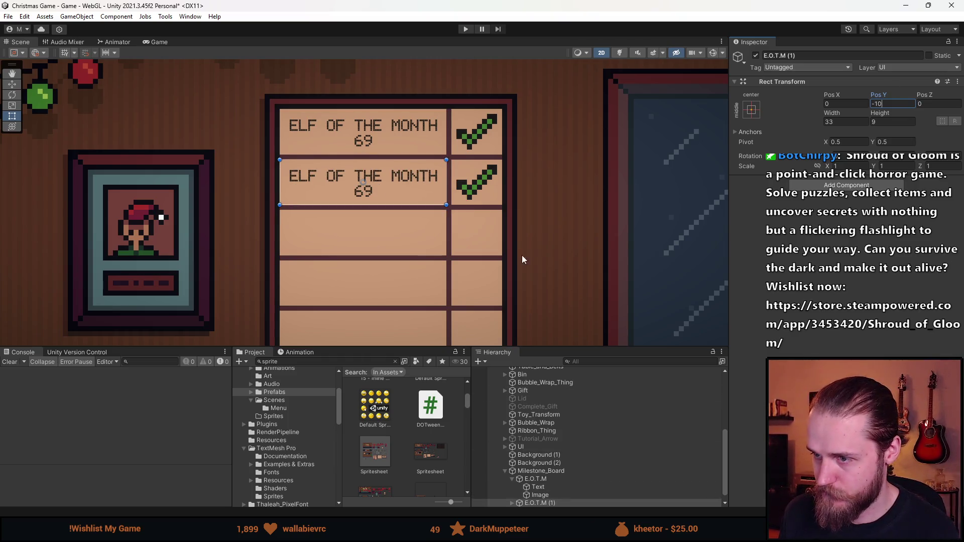
pyautogui.scroll(-2, 522, 258)
pyautogui.moveTo(522, 258); pyautogui.dragTo(460, 232)
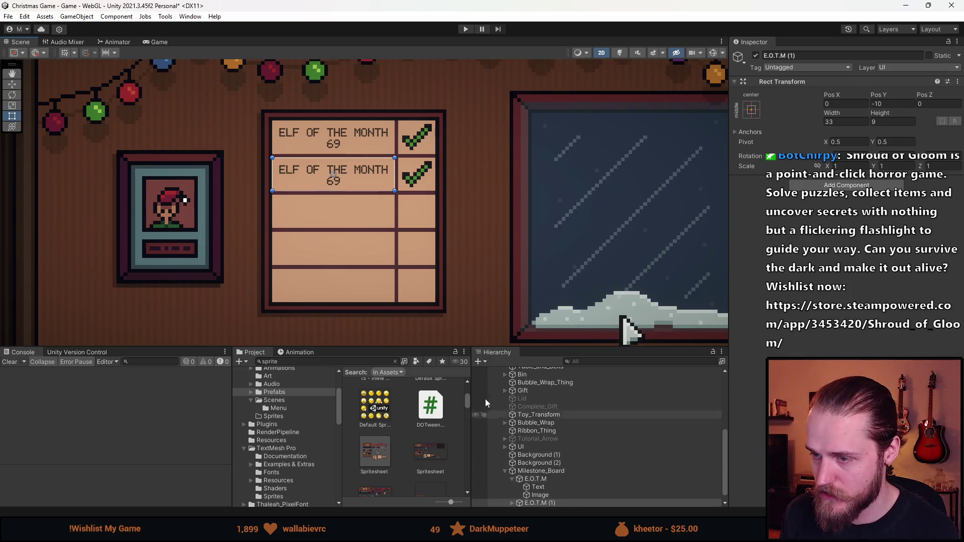
# Make three more successive copies at Pos Y -20, -30 and -40
pyautogui.click(545, 502)
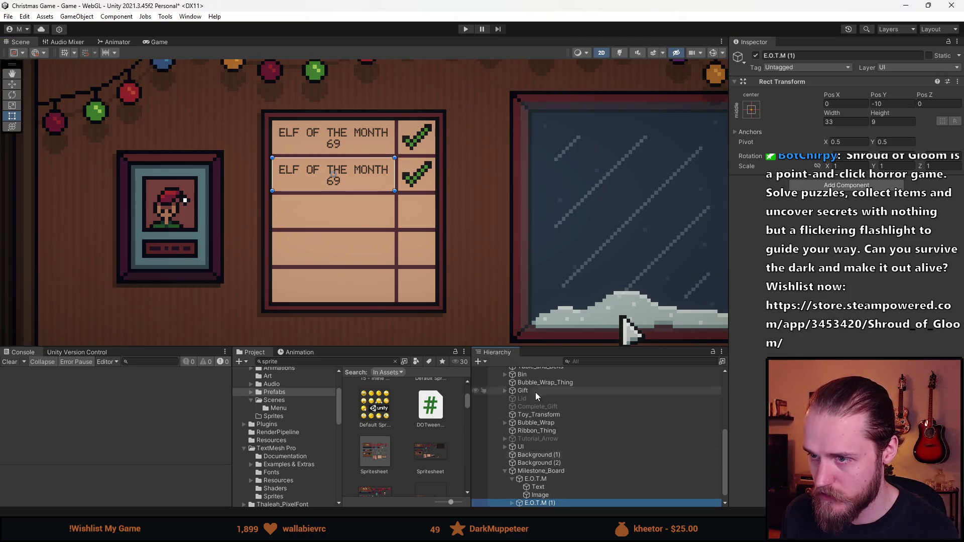
pyautogui.hotkey('ctrl', 'd')
pyautogui.click(878, 104)
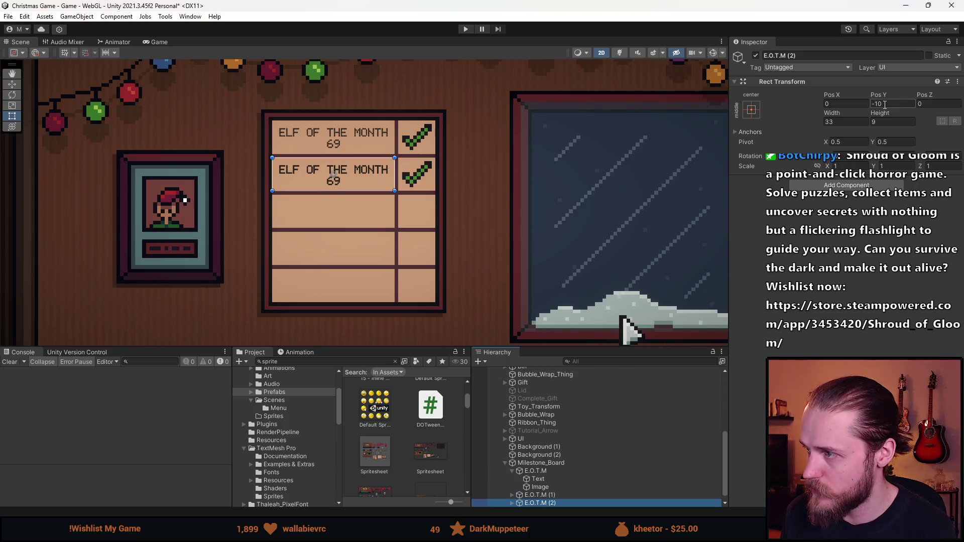
pyautogui.write('-20')
pyautogui.press('Return')
pyautogui.click(564, 505)
pyautogui.hotkey('ctrl', 'd')
pyautogui.click(878, 104)
pyautogui.write('-30')
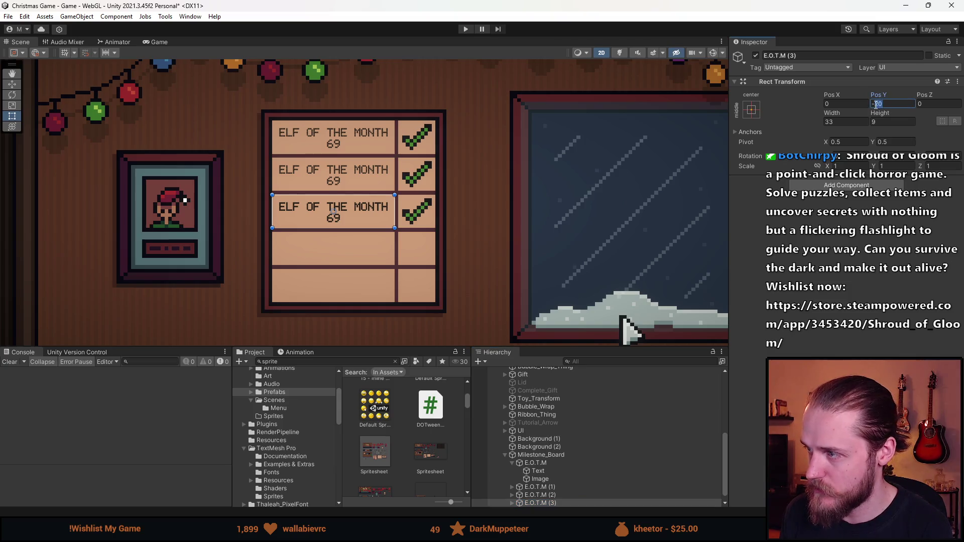
pyautogui.click(653, 503)
pyautogui.hotkey('ctrl', 'd')
pyautogui.click(888, 104)
pyautogui.press('BackSpace')
pyautogui.press('BackSpace')
pyautogui.write('40')
pyautogui.scroll(-1, 571, 478)
# Expand E.O.T.M (4) and select its Text label for editing
pyautogui.click(512, 495)
pyautogui.click(538, 503)
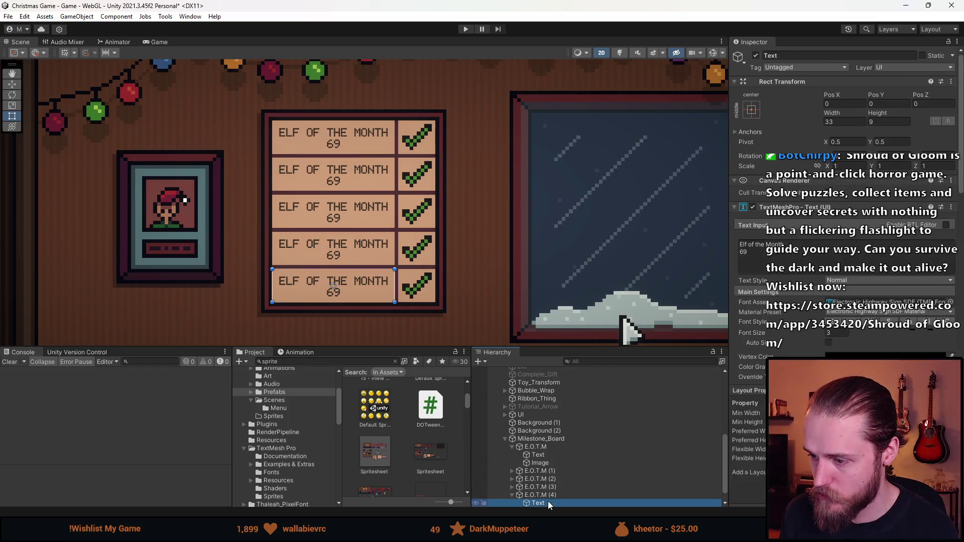
pyautogui.click(780, 255)
# Replace 'Elf of the Month' with 'Intern elf' in the bottom entry's text
pyautogui.moveTo(786, 245); pyautogui.dragTo(739, 245)
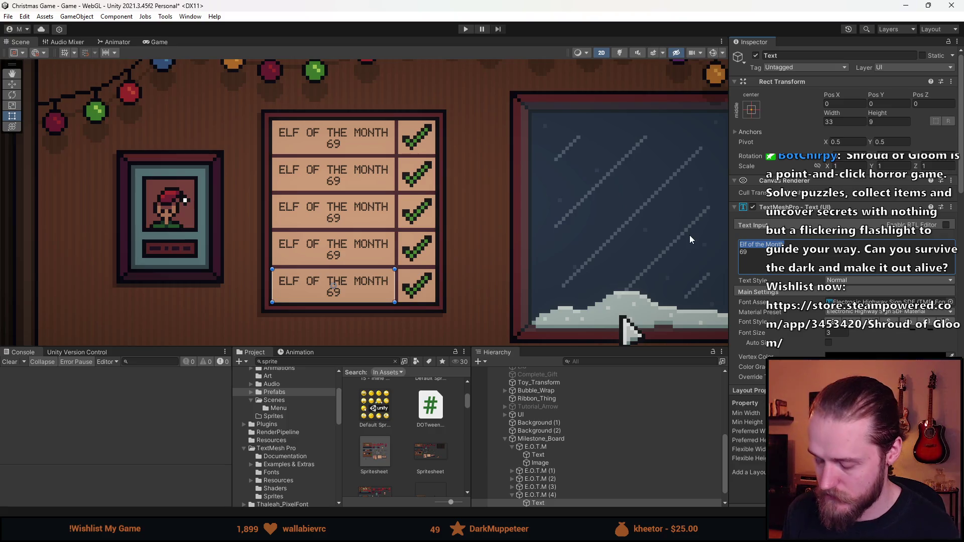
pyautogui.write('Intern elf')
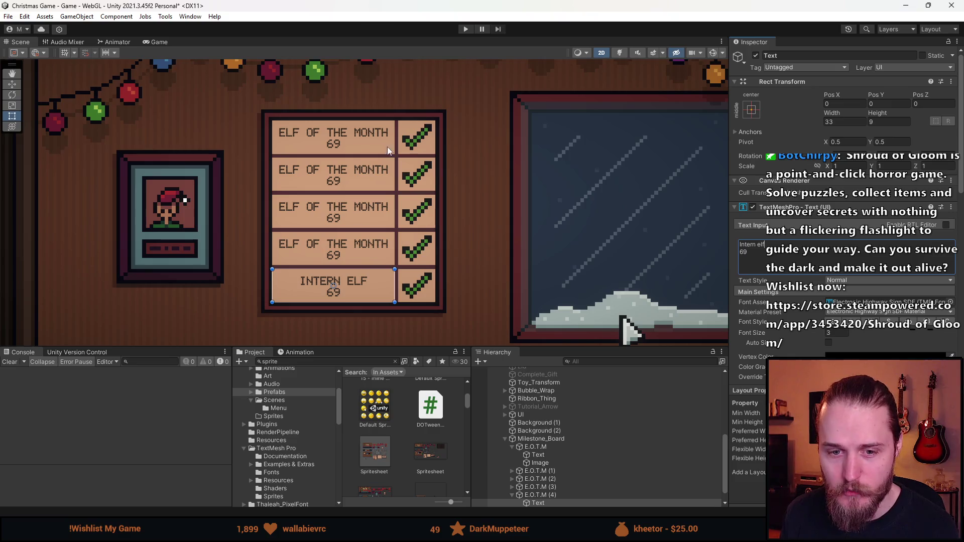
pyautogui.scroll(-3, 346, 201)
pyautogui.scroll(3, 359, 222)
pyautogui.scroll(-2, 371, 237)
pyautogui.scroll(2, 371, 246)
# Change the bottom entry's score from 69 to 10
pyautogui.press('Down')
pyautogui.hotkey('shift', 'Home')
pyautogui.scroll(-2, 388, 233)
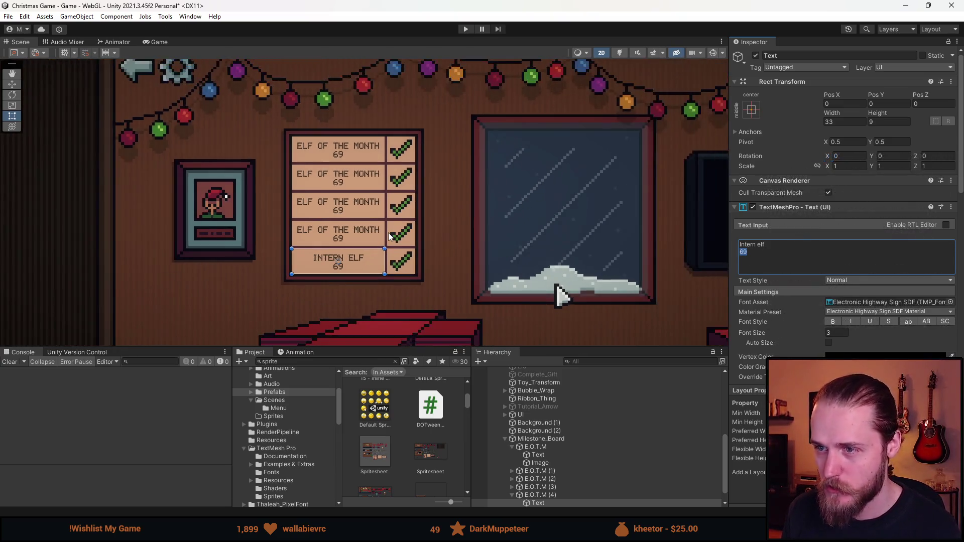
pyautogui.scroll(2, 383, 251)
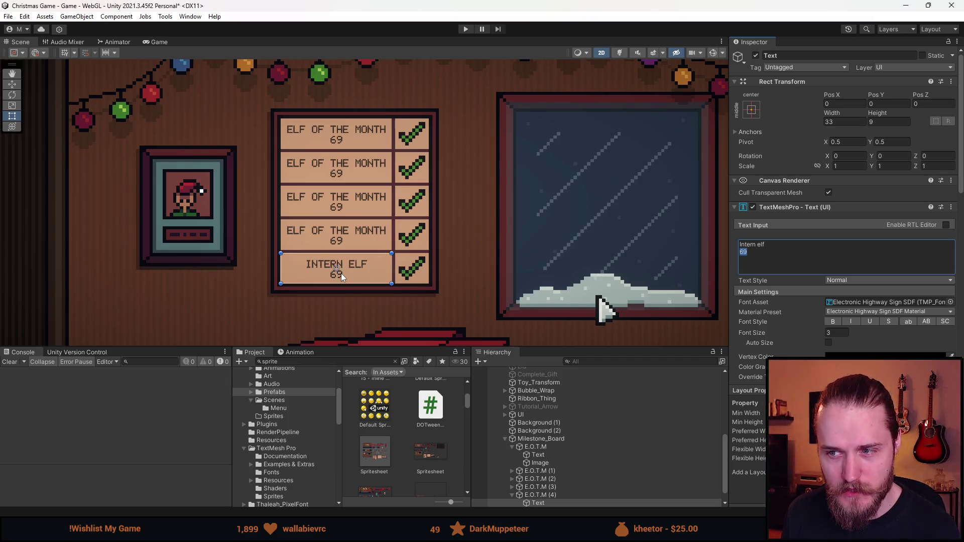
pyautogui.doubleClick(742, 252)
pyautogui.write('10')
pyautogui.scroll(-3, 541, 258)
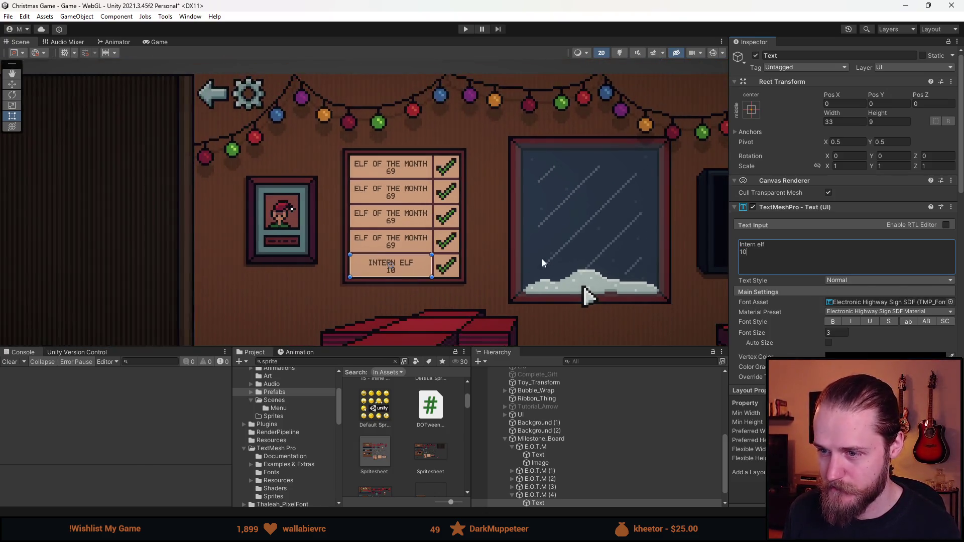
pyautogui.scroll(3, 541, 260)
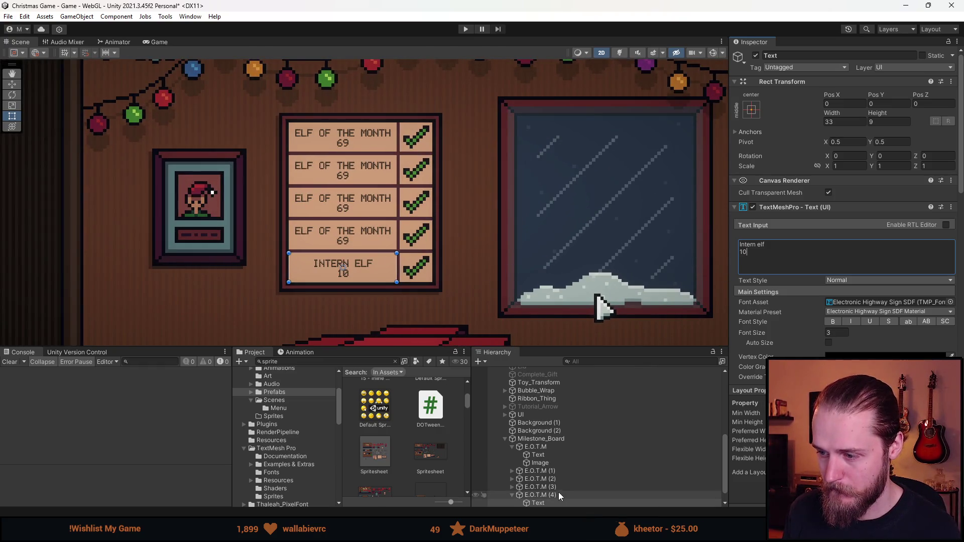
# Rename all five E.O.T.M board entries to 'Thing' at once
pyautogui.click(512, 495)
pyautogui.click(512, 447)
pyautogui.click(535, 462)
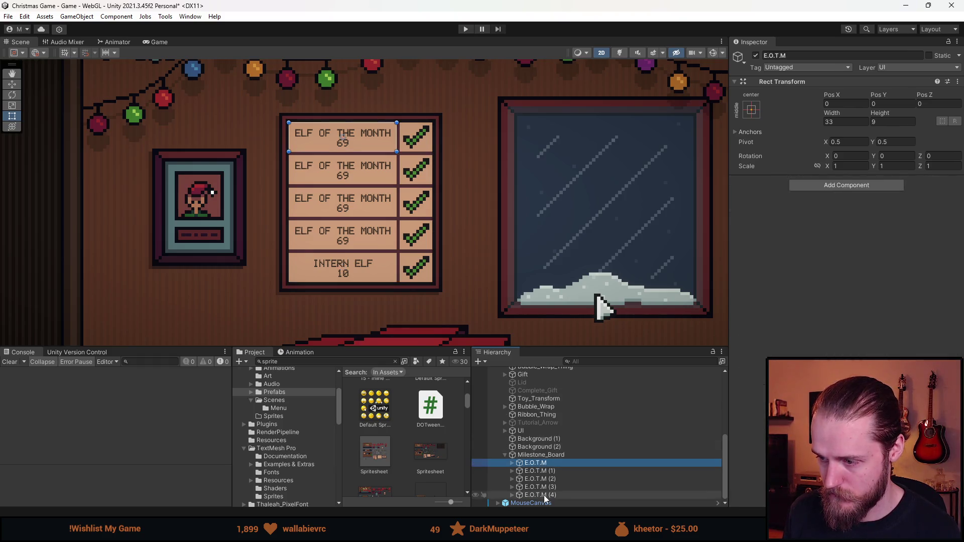
pyautogui.keyDown('shift'); pyautogui.click(540, 494); pyautogui.keyUp('shift')
pyautogui.click(802, 55)
pyautogui.write('Thing')
pyautogui.press('Return')
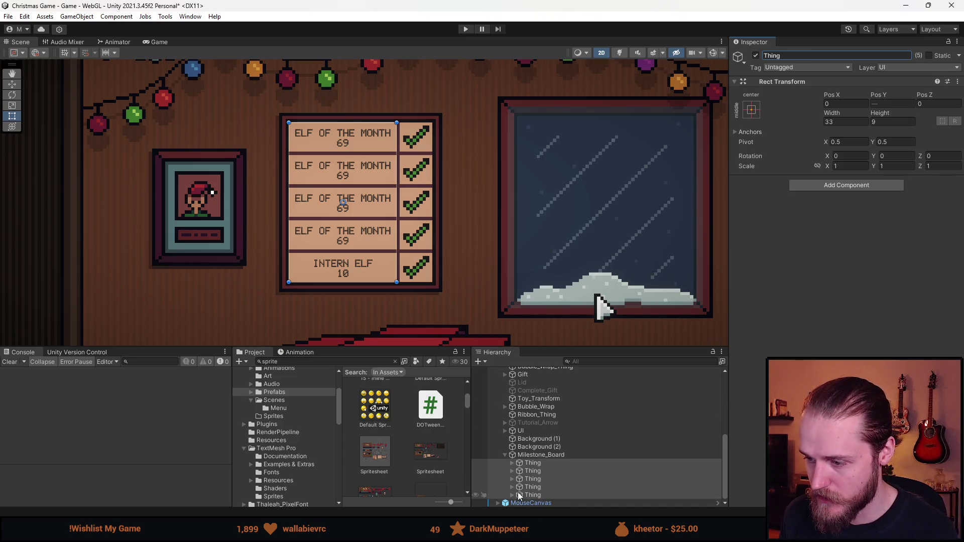
# Change the bottom entry's label text to 'Elf intern'
pyautogui.click(513, 495)
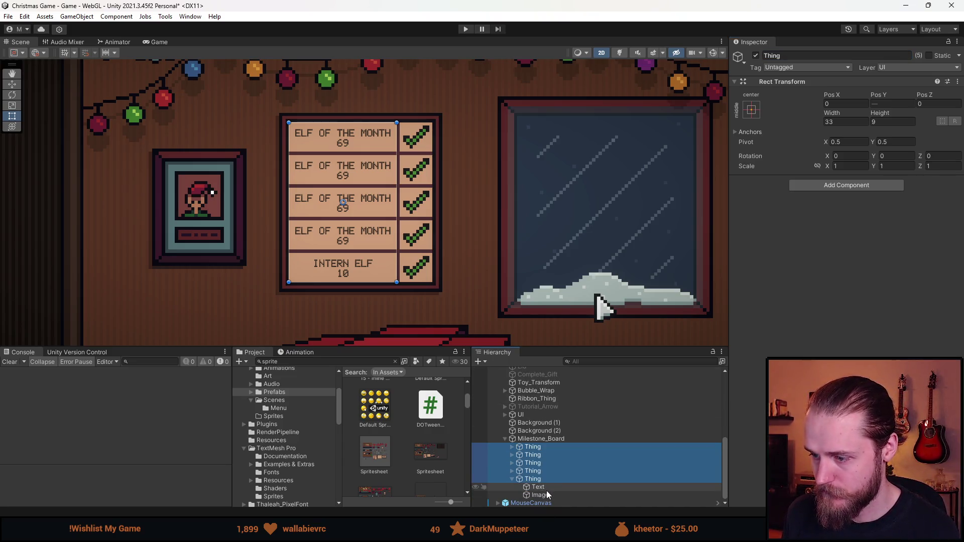
pyautogui.click(512, 470)
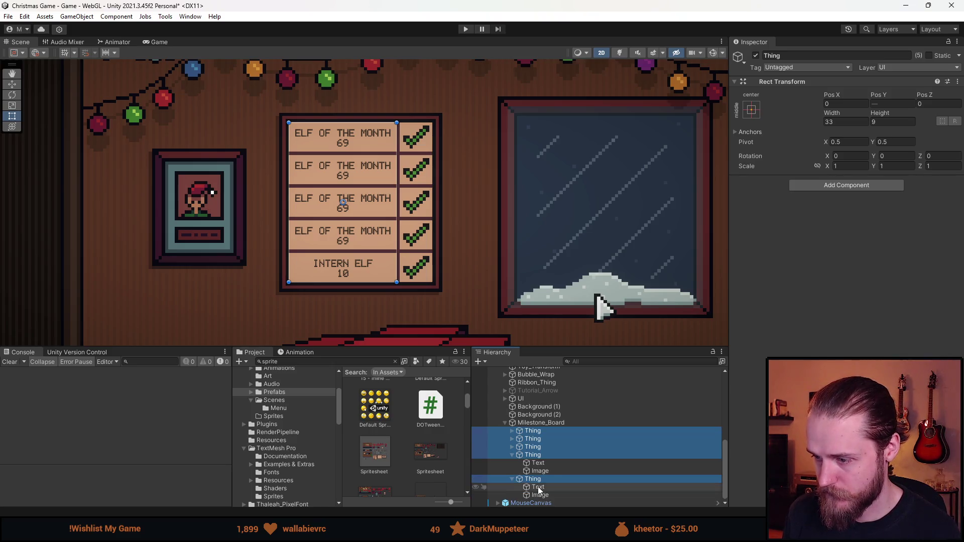
pyautogui.click(553, 464)
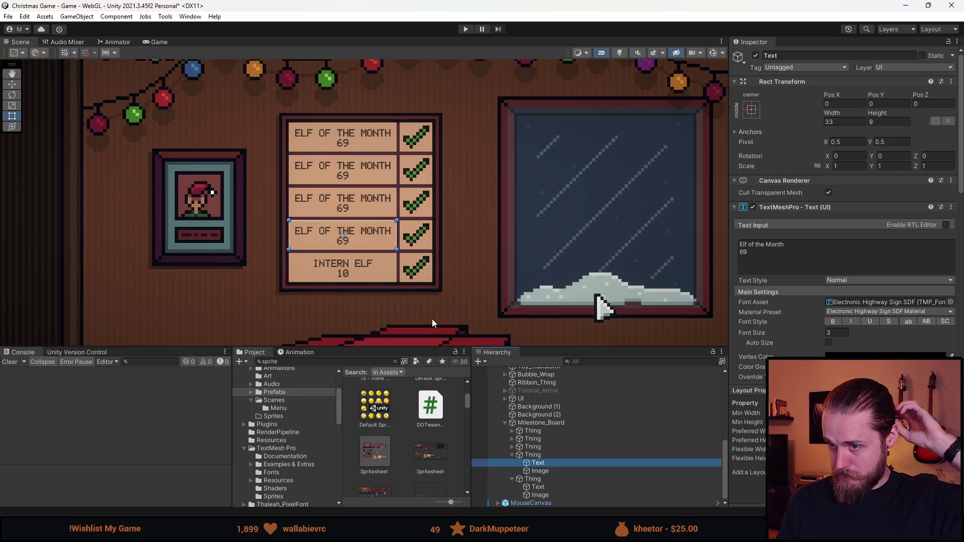
pyautogui.click(540, 495)
pyautogui.click(538, 486)
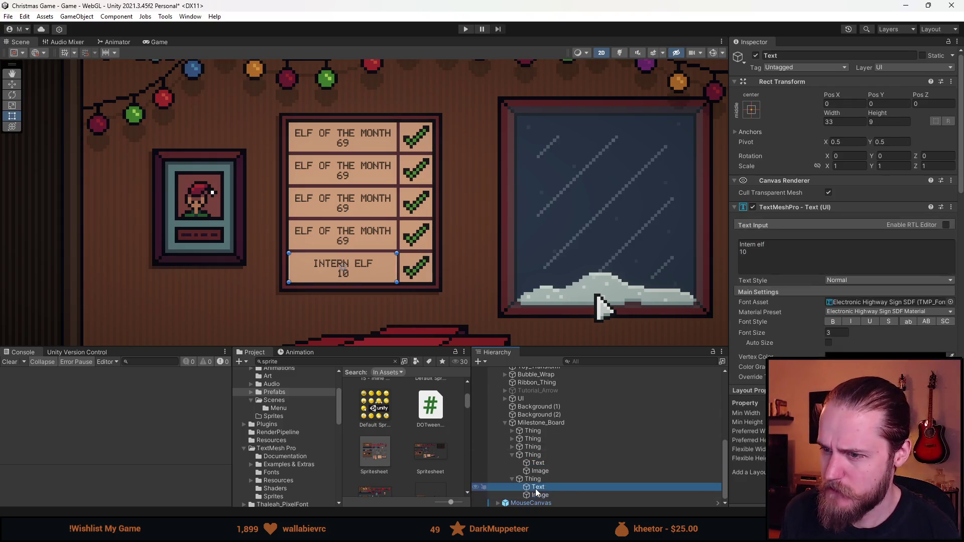
pyautogui.write('Elf intern')
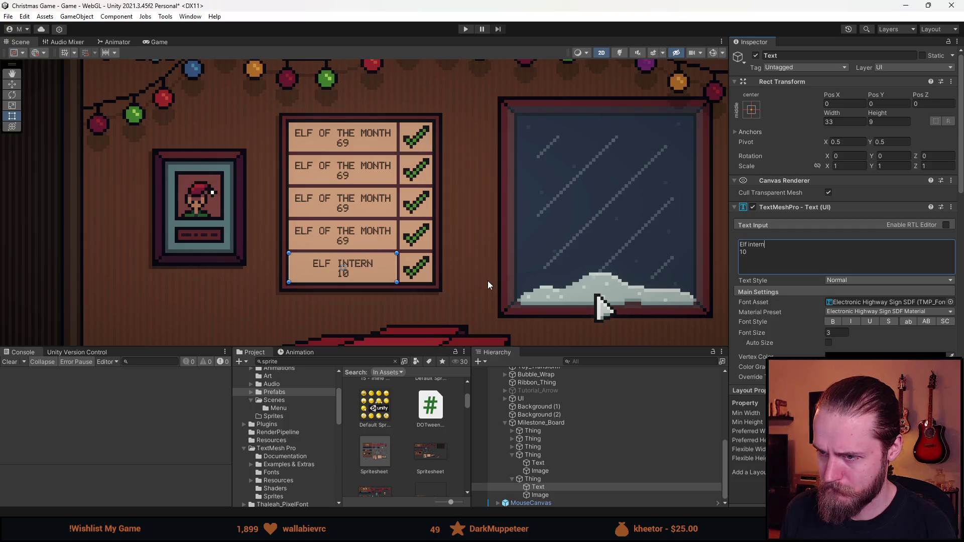
pyautogui.click(543, 464)
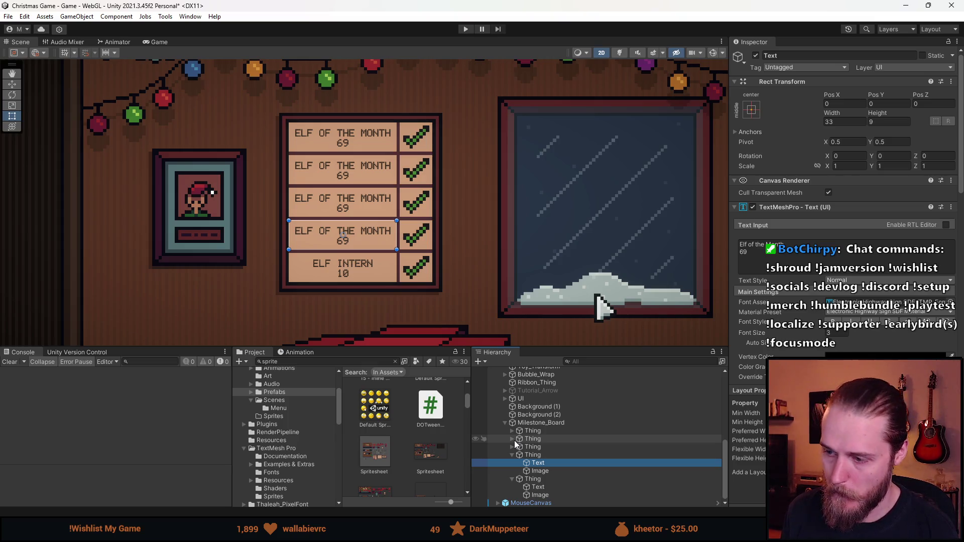
pyautogui.scroll(-3, 438, 260)
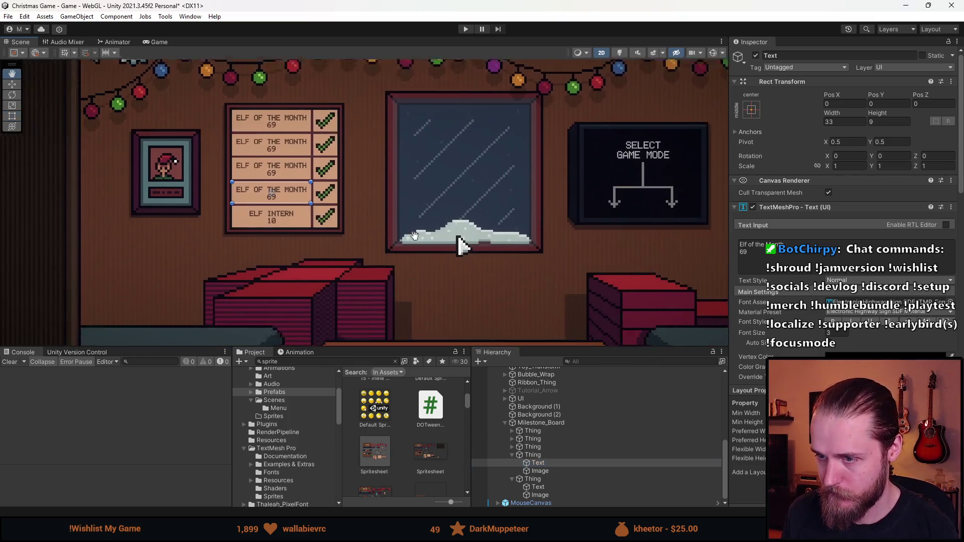
pyautogui.scroll(3, 263, 271)
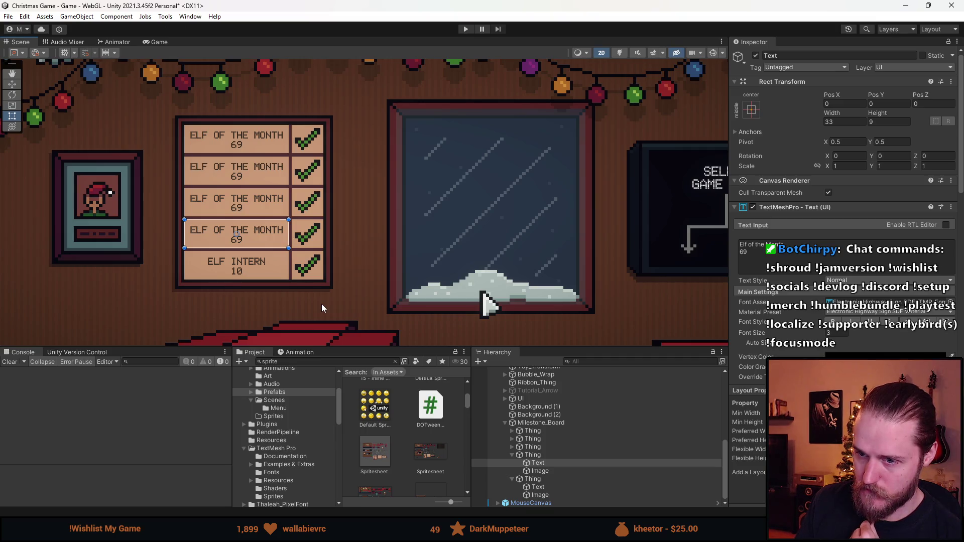
pyautogui.click(539, 496)
pyautogui.click(537, 487)
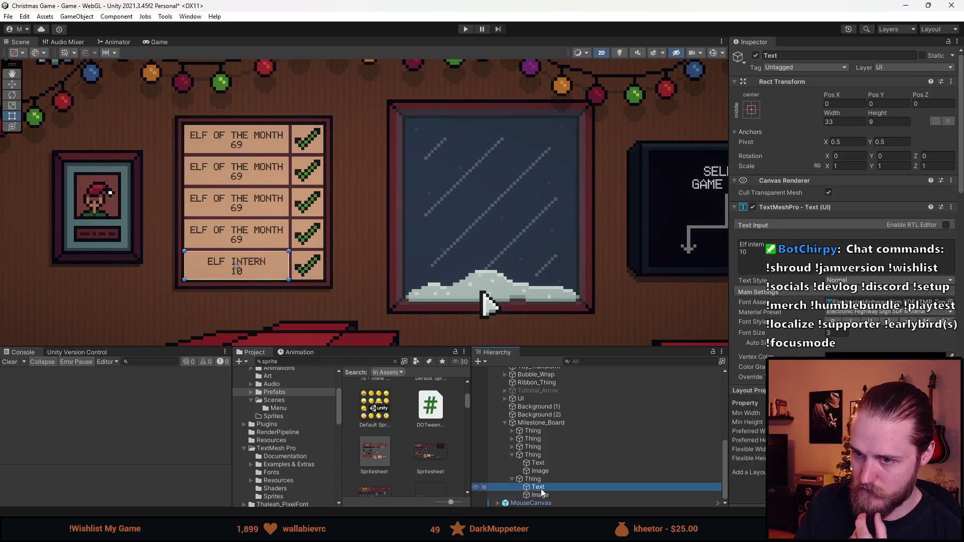
pyautogui.click(751, 255)
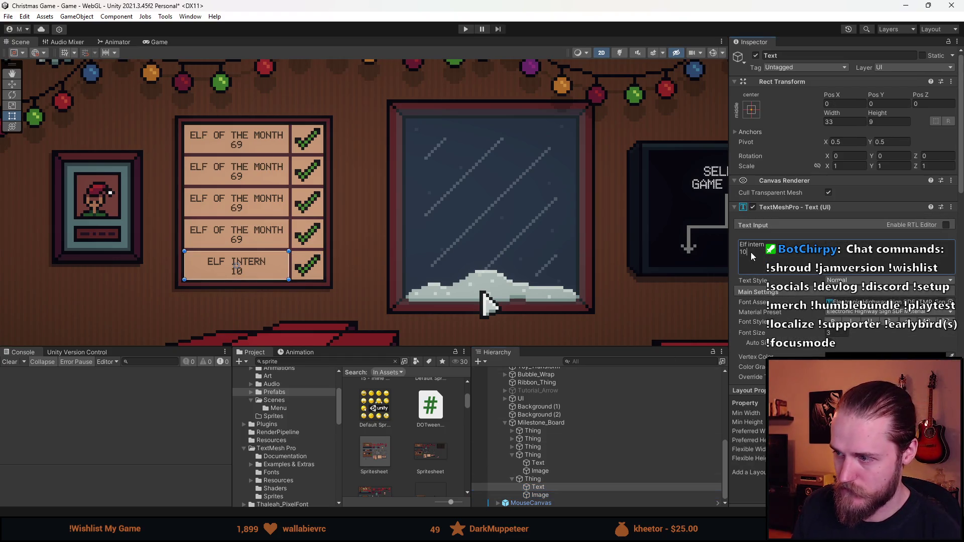
pyautogui.moveTo(748, 251); pyautogui.dragTo(734, 255)
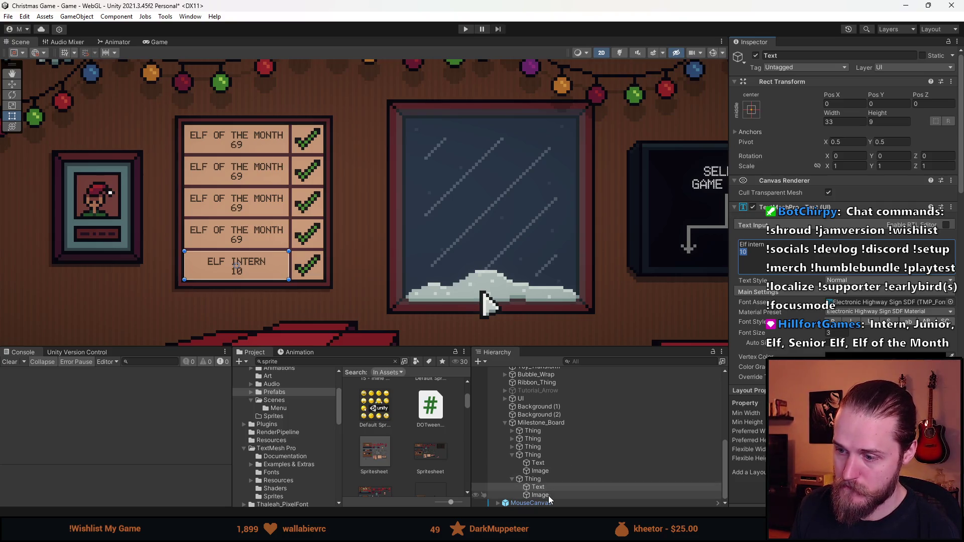
pyautogui.click(551, 461)
# Replace the fourth rank's 'Elf of the Month' title with 'Junior elf'
pyautogui.moveTo(783, 245); pyautogui.dragTo(715, 236)
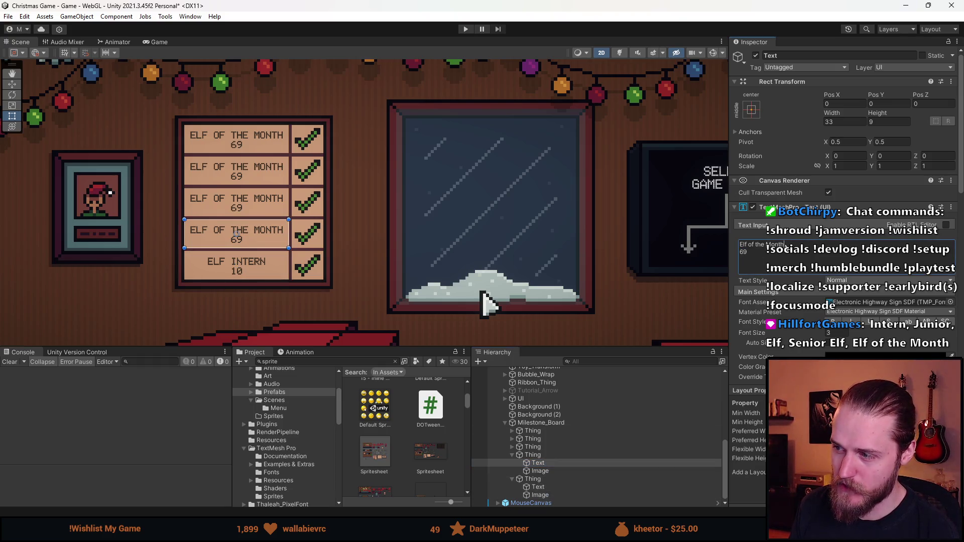
pyautogui.write('E')
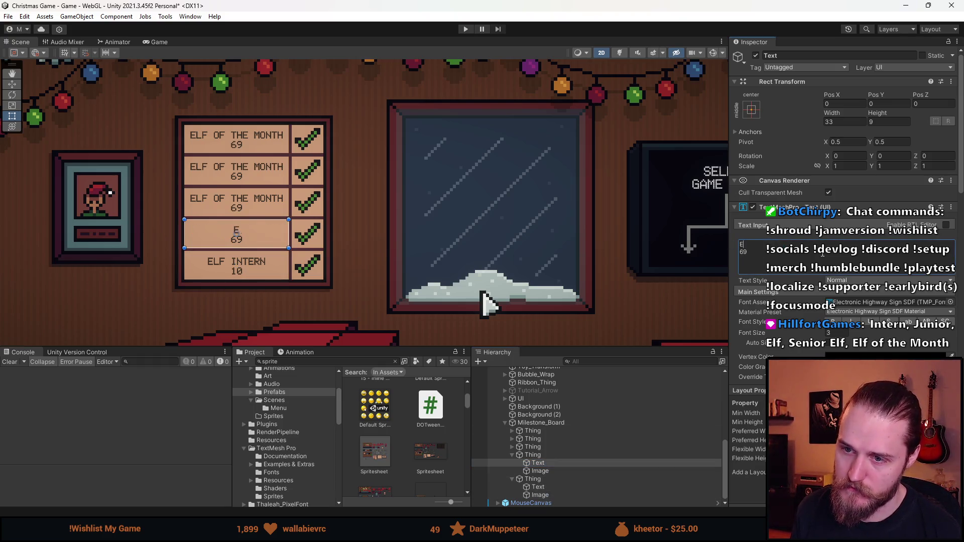
pyautogui.write('lf Jun')
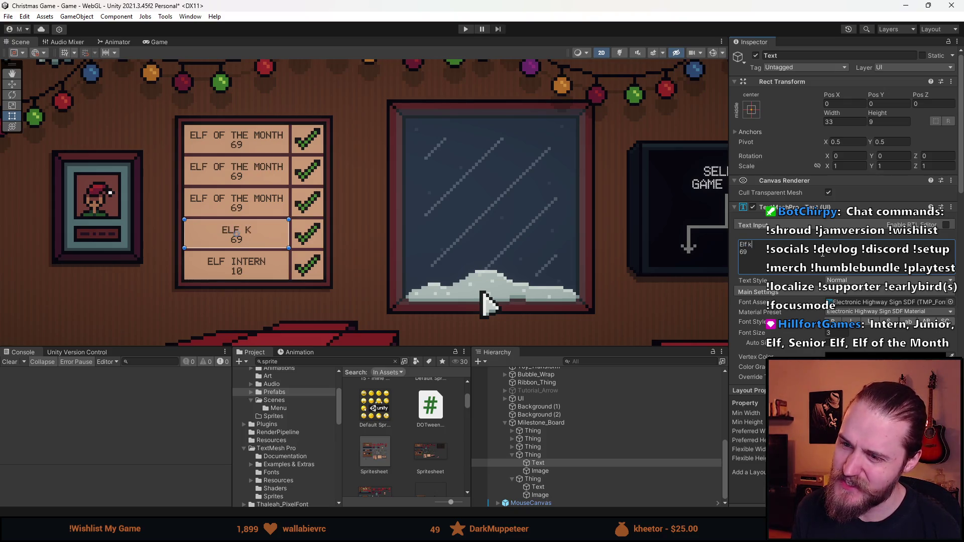
pyautogui.press('BackSpace')
pyautogui.press('BackSpace')
pyautogui.write('unior')
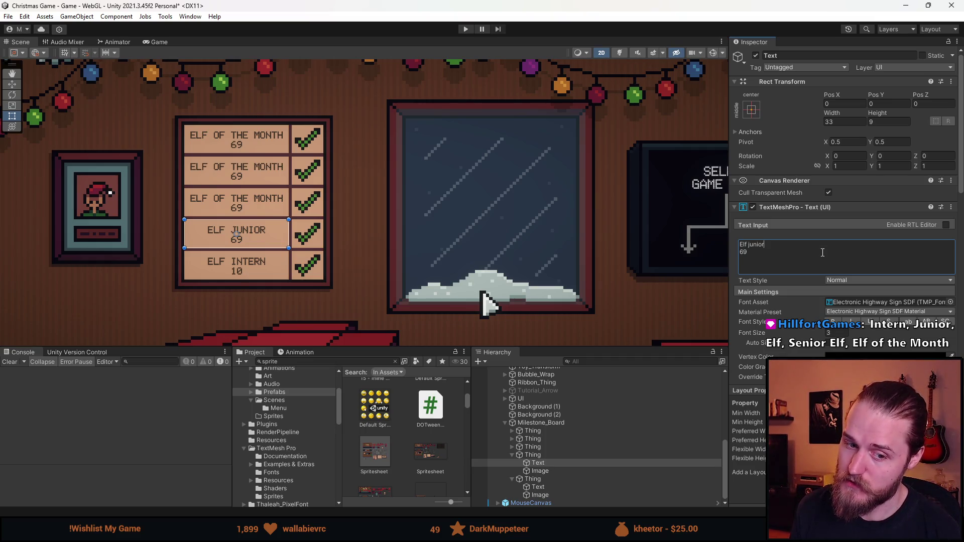
pyautogui.hotkey('ctrl', 'BackSpace')
pyautogui.hotkey('ctrl', 'BackSpace')
pyautogui.write('Junior elf')
# Reword the bottom label from 'Elf intern' to 'intern elf'
pyautogui.click(547, 487)
pyautogui.click(774, 242)
pyautogui.click(773, 242)
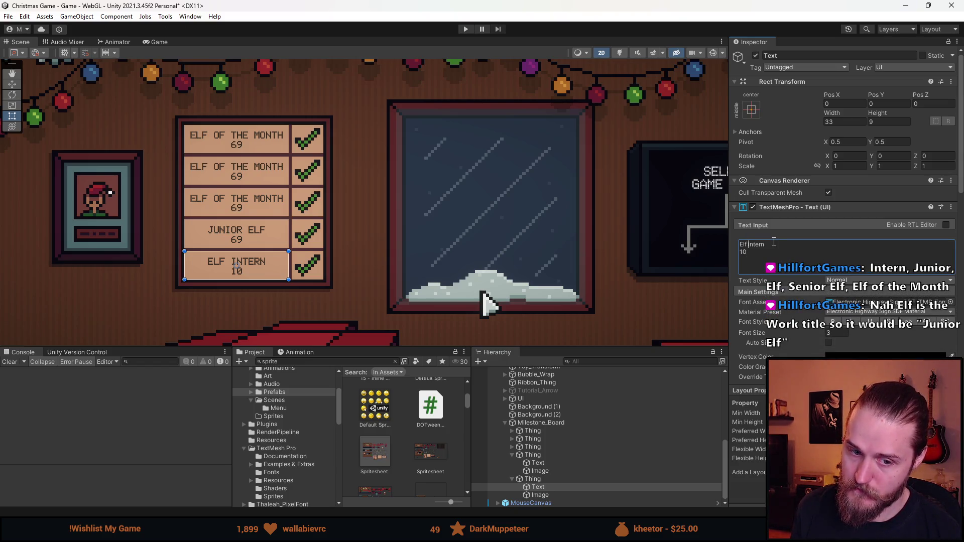
pyautogui.press('BackSpace')
pyautogui.press('BackSpace')
pyautogui.press('BackSpace')
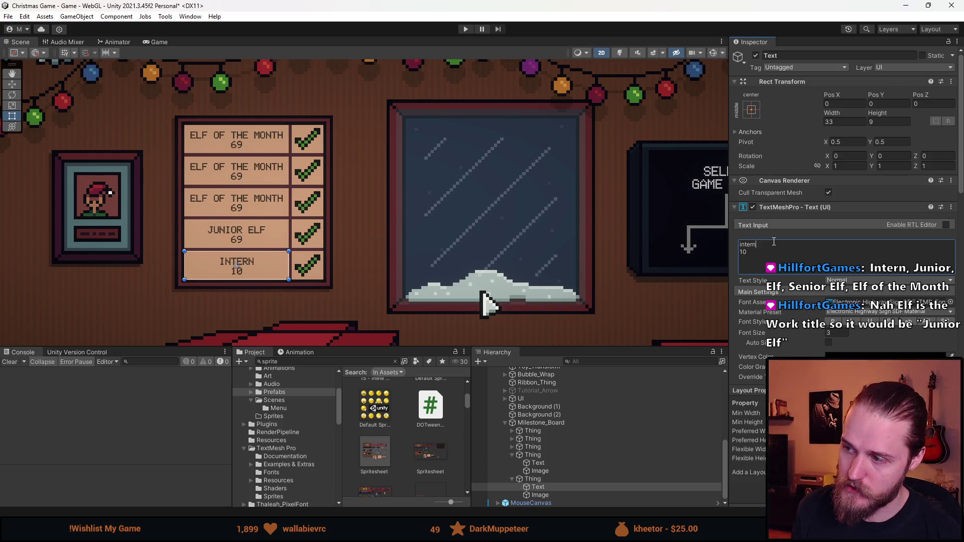
pyautogui.write(' elf')
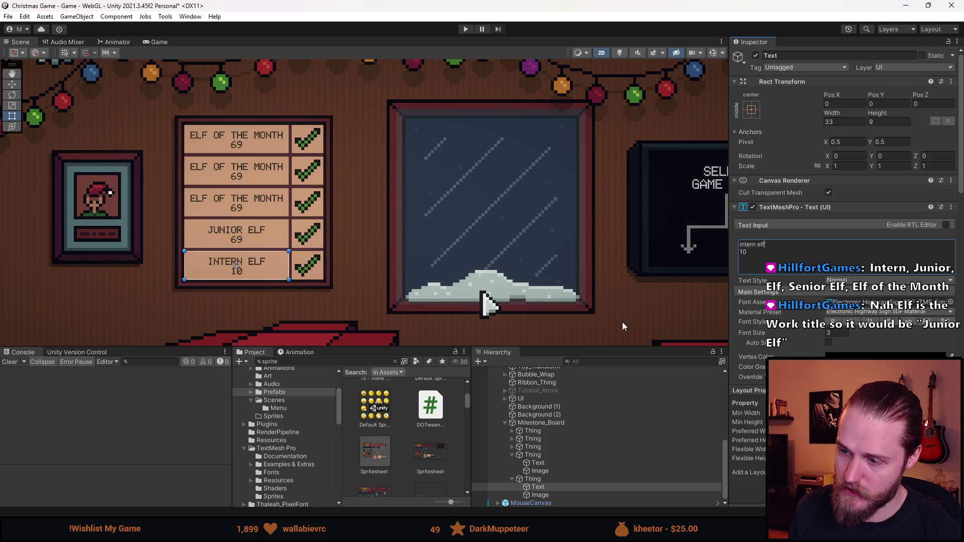
# Select the third rank's 'Elf of the Month' line for editing
pyautogui.click(511, 439)
pyautogui.click(511, 463)
pyautogui.click(542, 471)
pyautogui.click(766, 246)
pyautogui.click(770, 242)
pyautogui.tripleClick(792, 241)
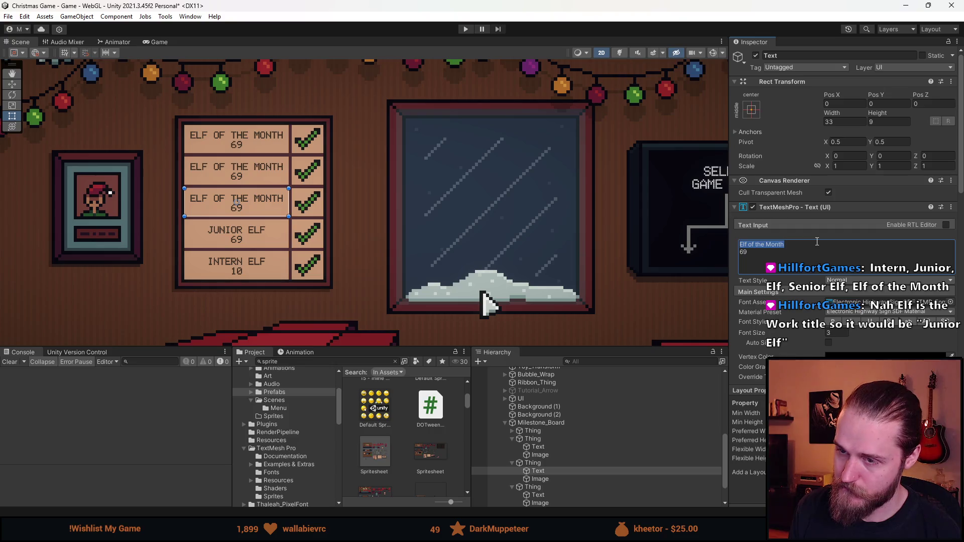
# Replace the third rank's title line with 'senior elf'
pyautogui.write('elf')
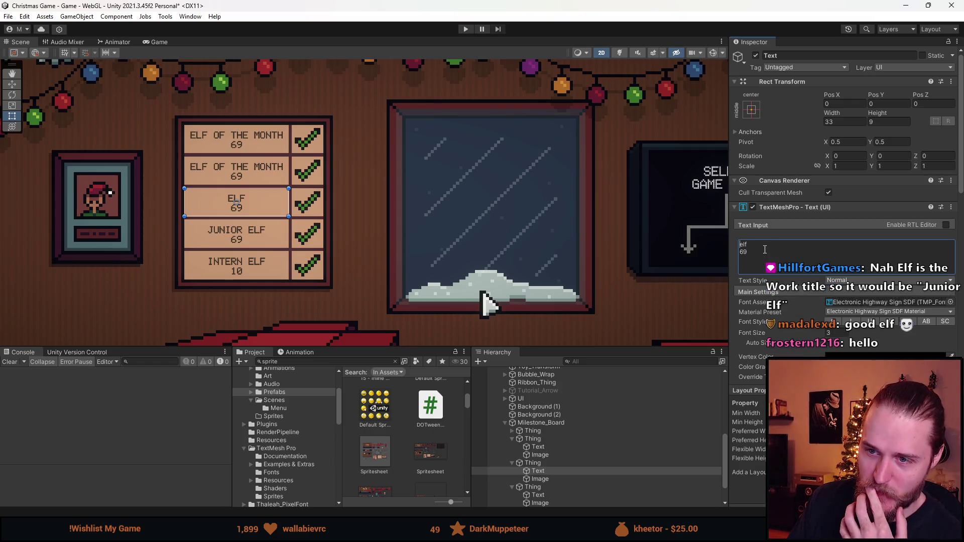
pyautogui.write('senior')
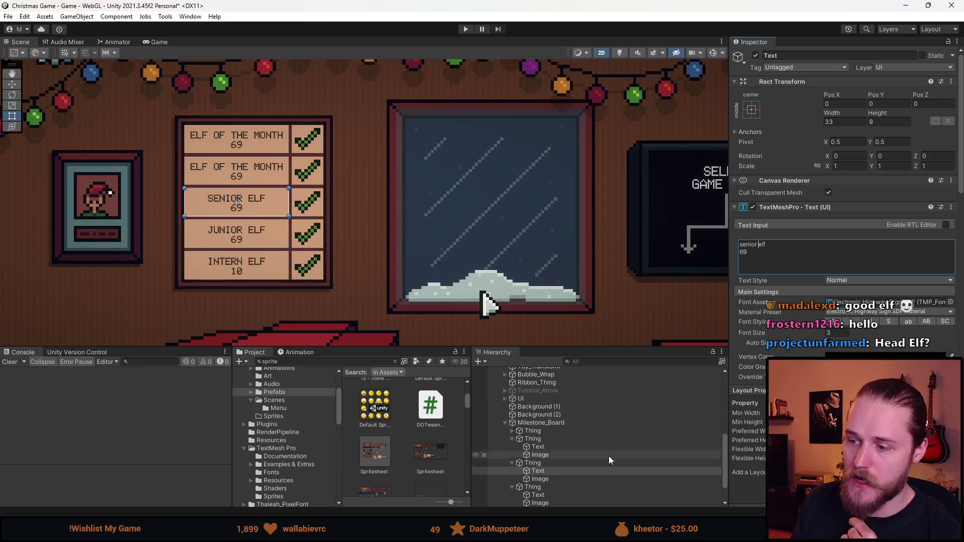
pyautogui.scroll(-3, 554, 474)
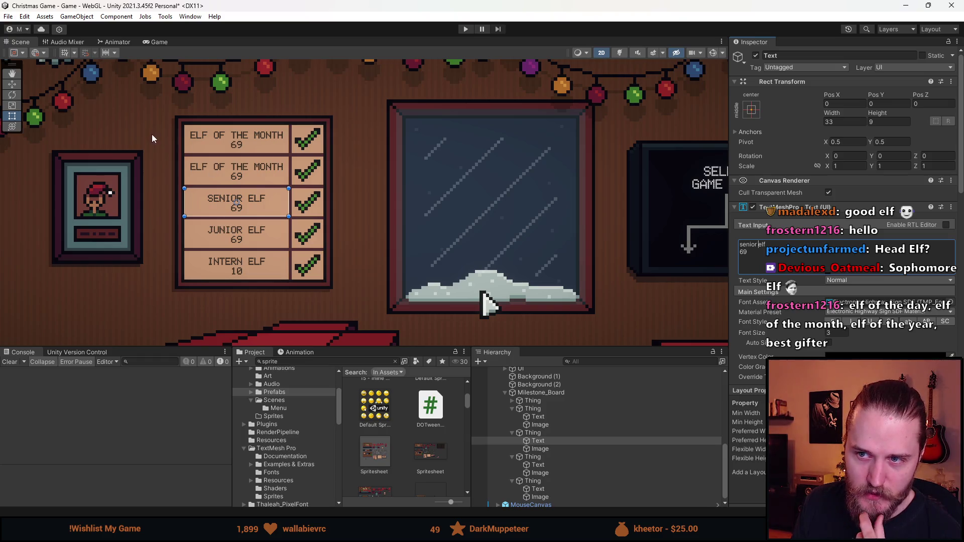
# Change 'Month' to 'Day' in the second rank's label
pyautogui.click(548, 419)
pyautogui.doubleClick(775, 245)
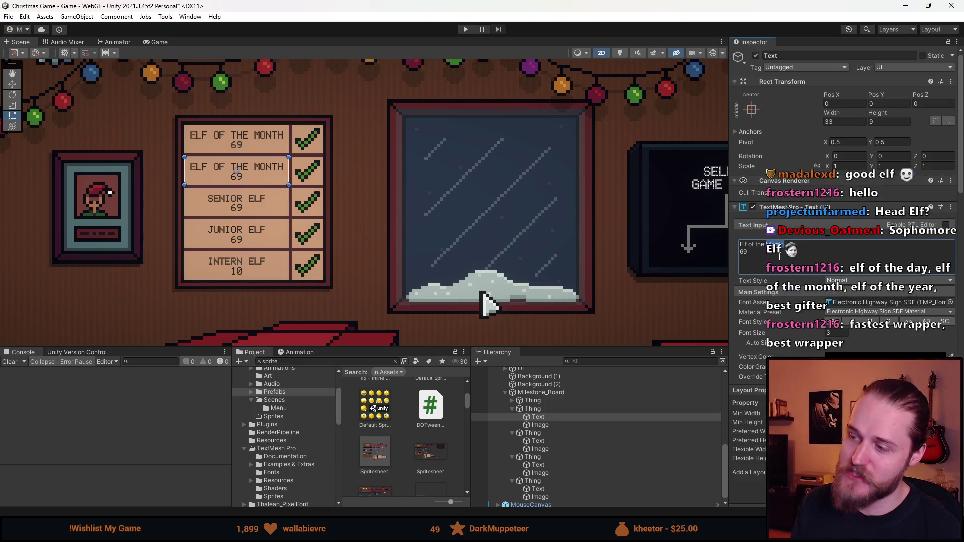
pyautogui.write('Day')
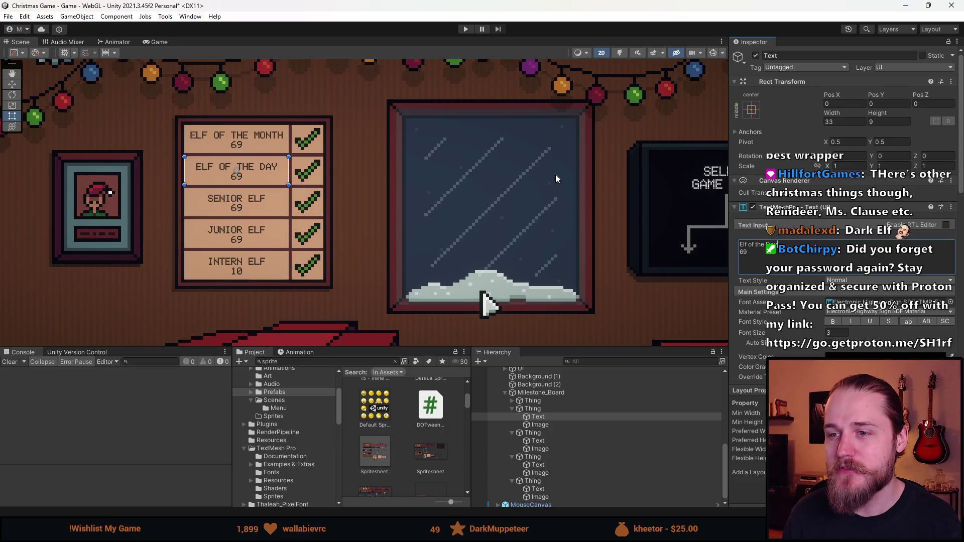
# Zoom the Scene view to review the five ranks, then select the Intern Elf label
pyautogui.scroll(-2, 555, 174)
pyautogui.click(390, 225)
pyautogui.scroll(3, 304, 234)
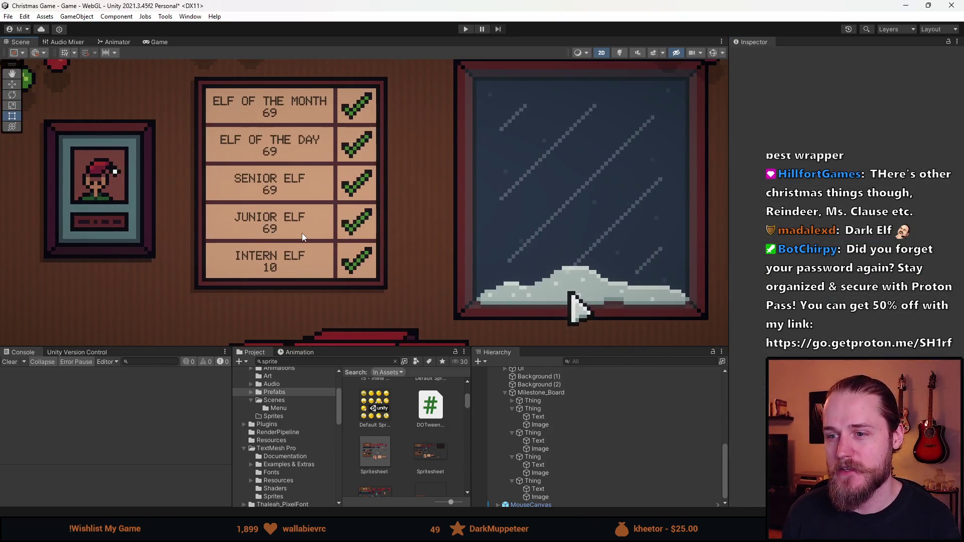
pyautogui.scroll(-3, 302, 234)
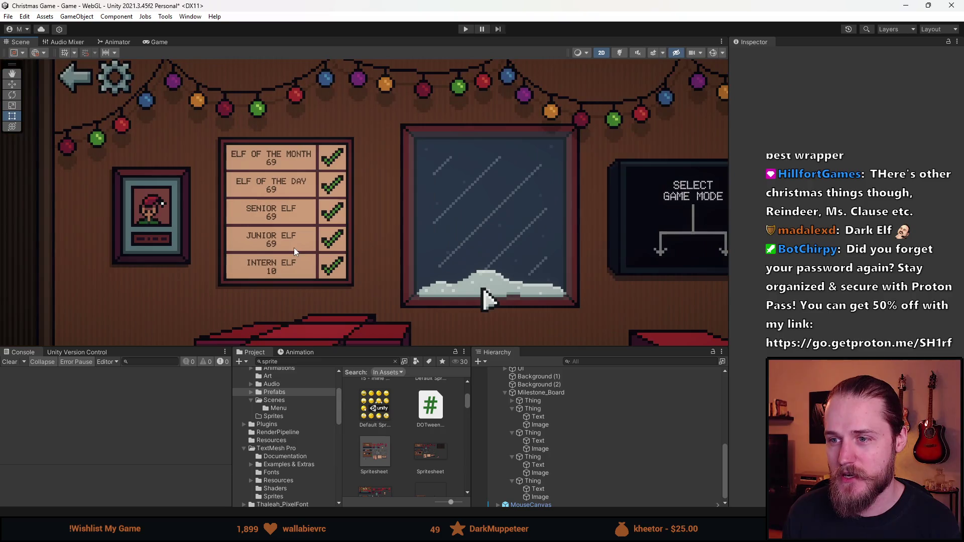
pyautogui.scroll(2, 276, 166)
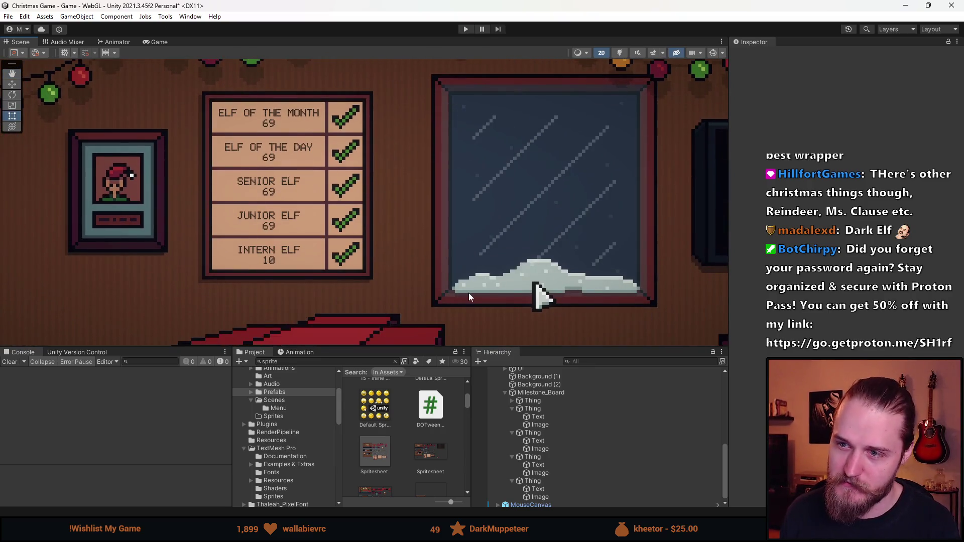
pyautogui.click(557, 491)
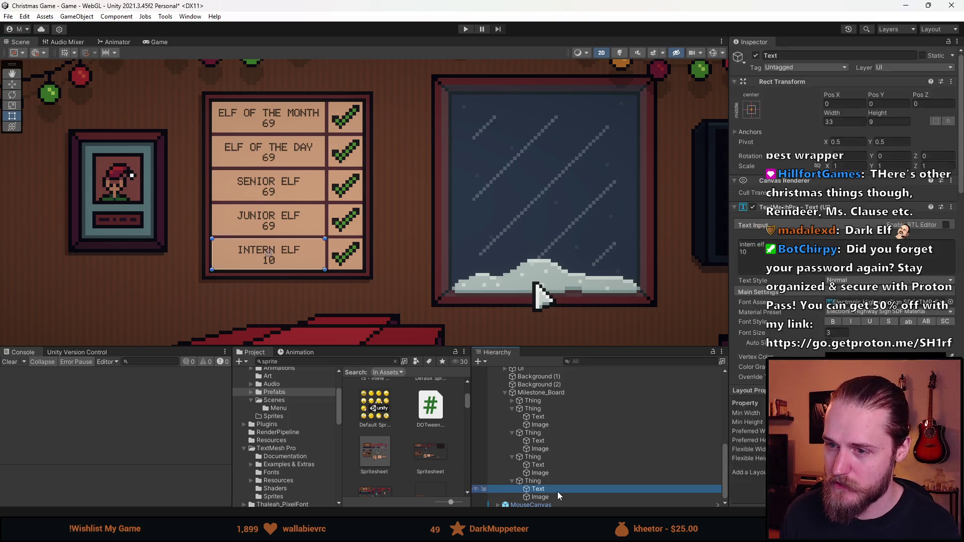
# Delete the '69' score line from the Junior Elf label text
pyautogui.click(559, 464)
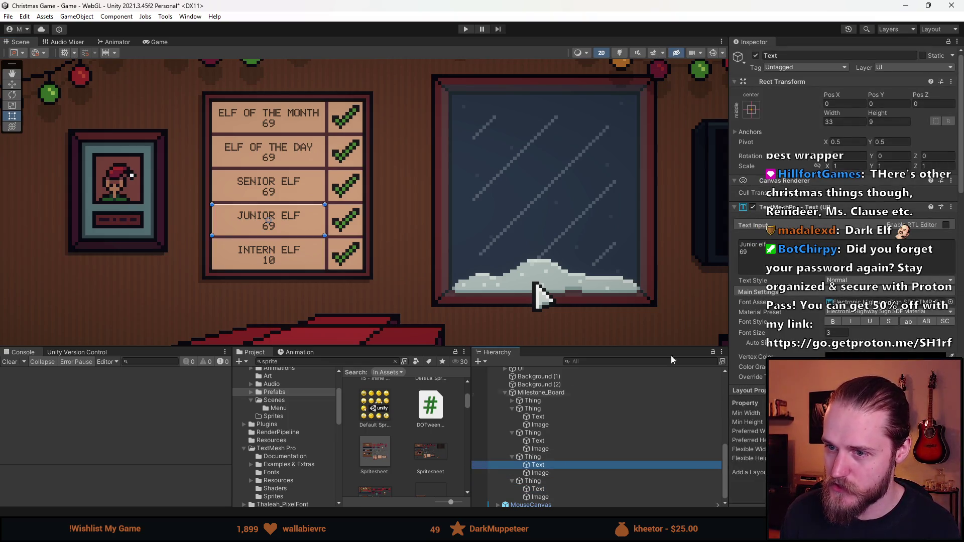
pyautogui.click(769, 255)
pyautogui.press('BackSpace')
pyautogui.press('BackSpace')
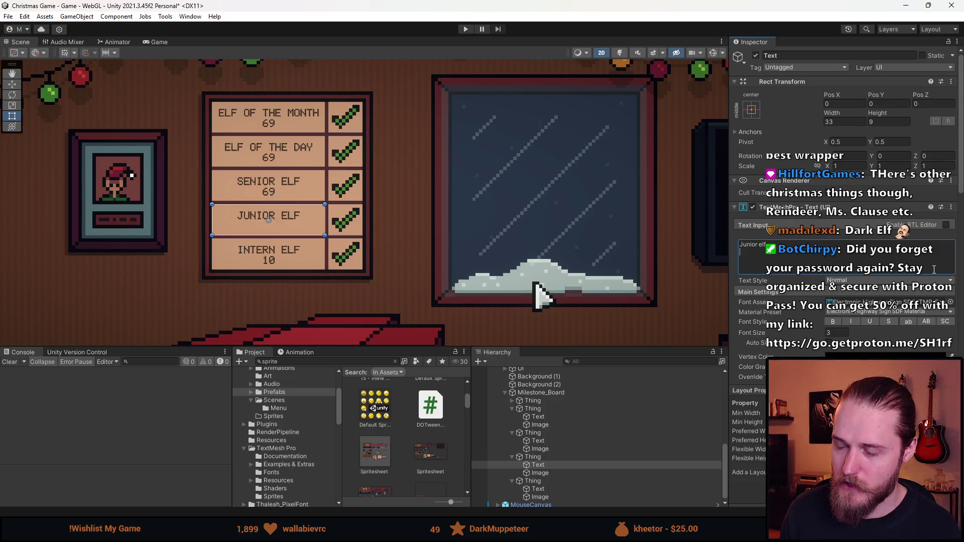
pyautogui.scroll(-2, 268, 128)
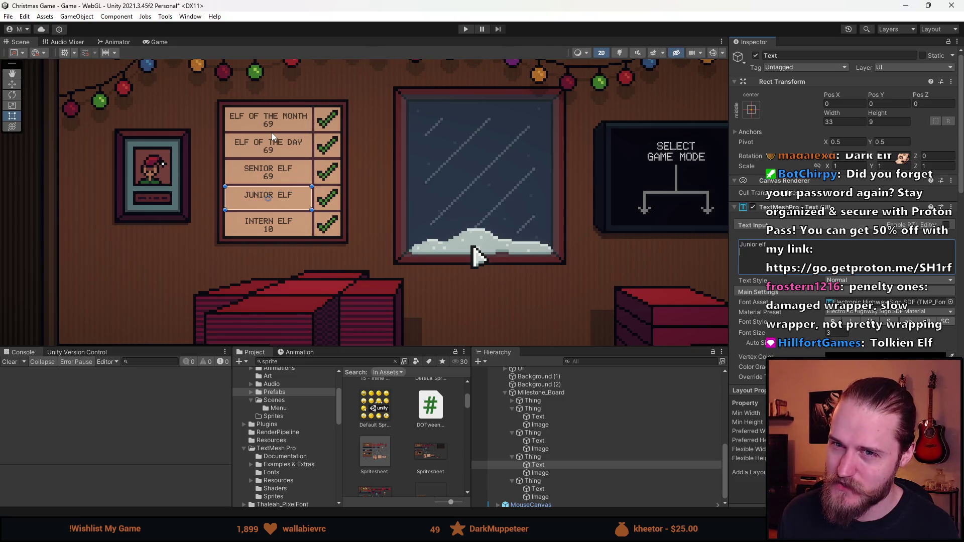
# Switch to the game's itch.io page and look at its audio settings panel
pyautogui.moveTo(360, 531)
pyautogui.moveTo(395, 477)
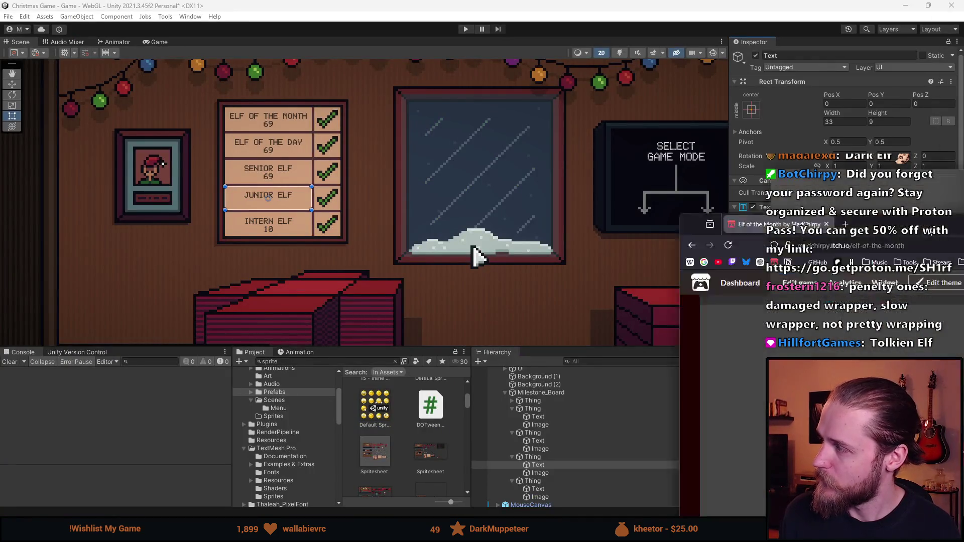
pyautogui.hotkey('alt', 'Tab')
pyautogui.scroll(-5, 323, 263)
pyautogui.scroll(5, 301, 281)
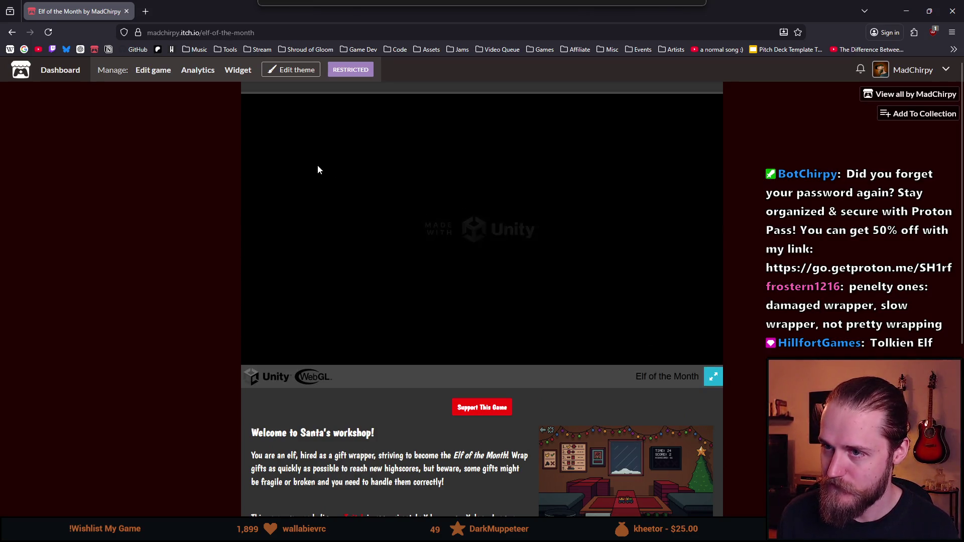
pyautogui.click(446, 266)
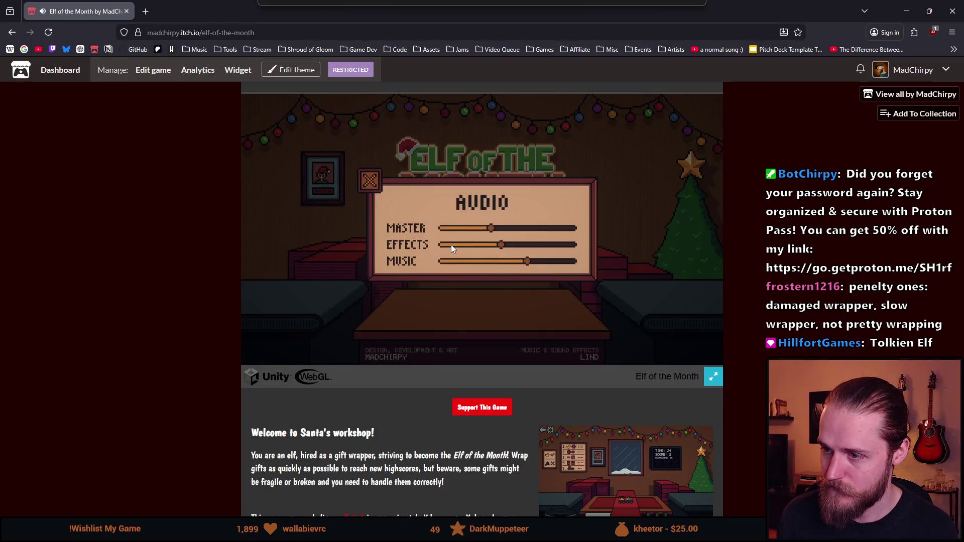
pyautogui.click(378, 190)
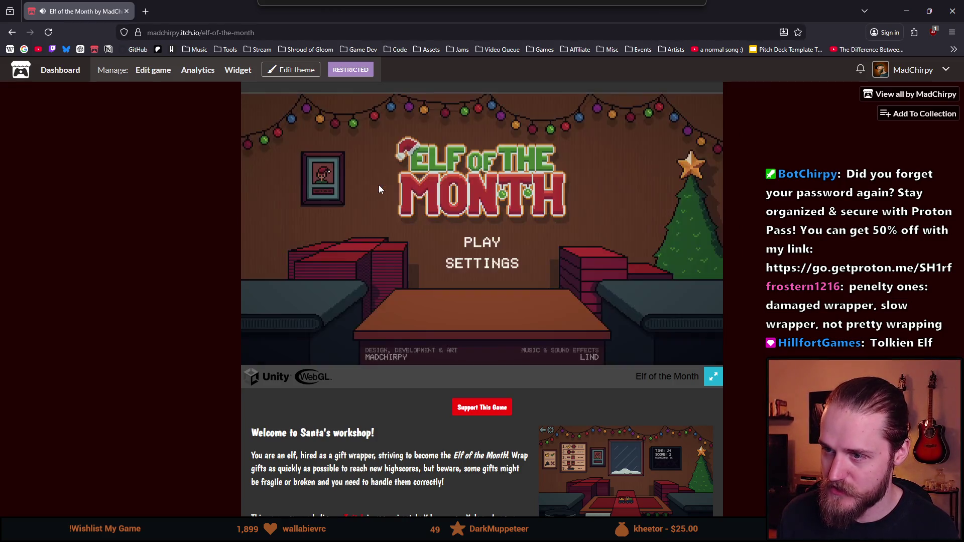
# Start Elf of the Month full screen and choose a normal round
pyautogui.click(484, 246)
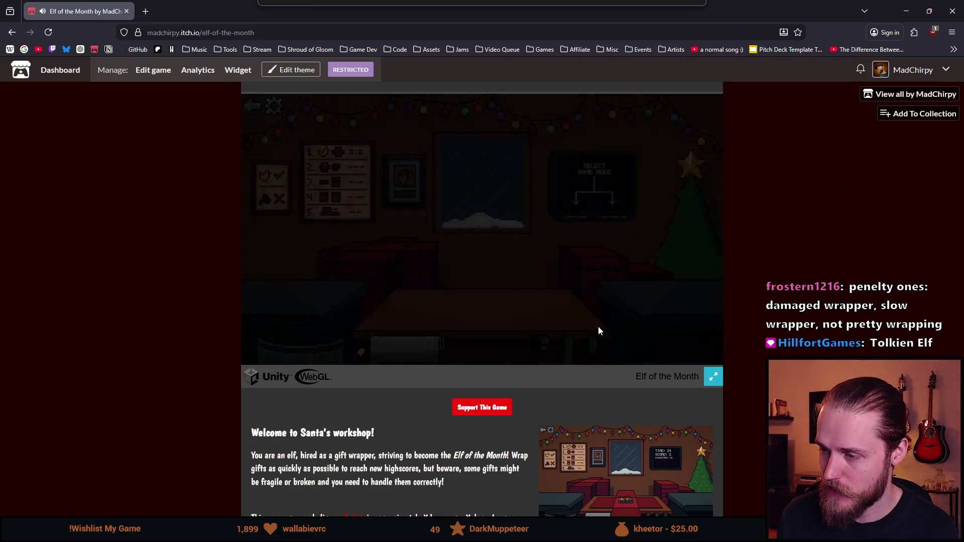
pyautogui.click(710, 375)
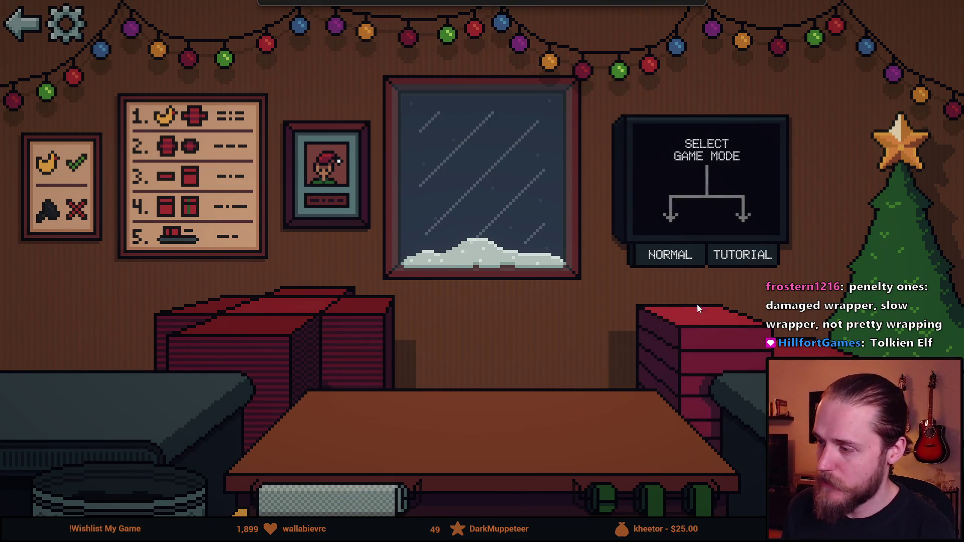
pyautogui.click(661, 256)
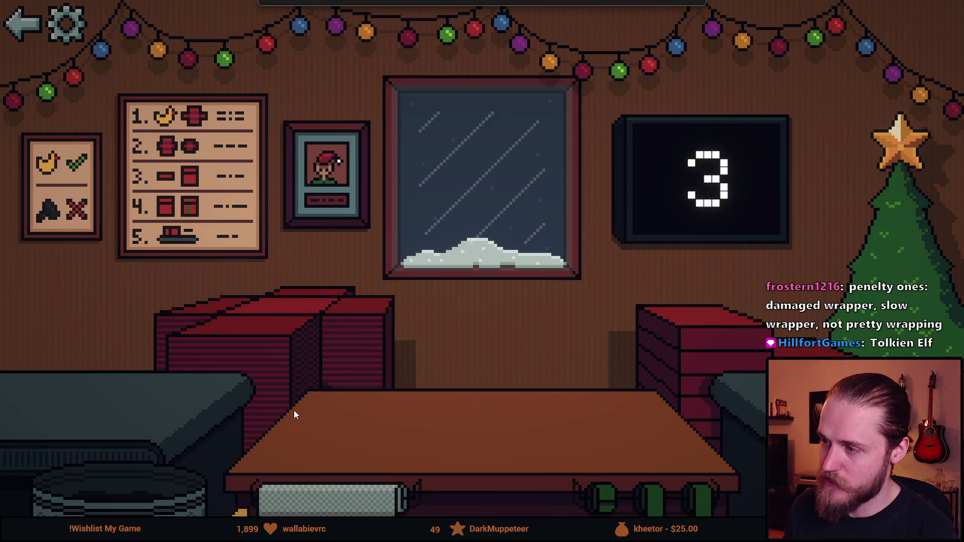
# Wrap and ship the toy train, binning the teddy bear, snowman, police car and blue car
pyautogui.click(288, 330)
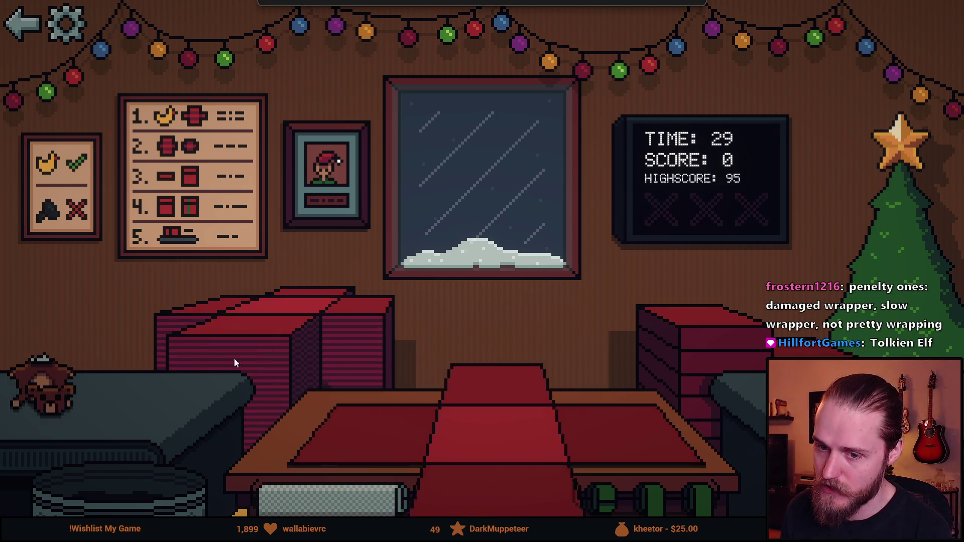
pyautogui.click(83, 498)
pyautogui.click(90, 402)
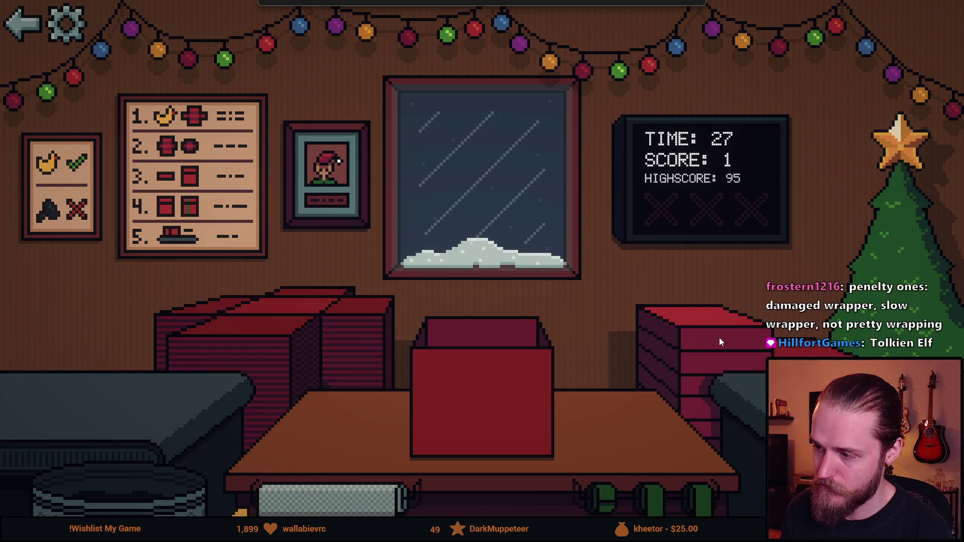
pyautogui.moveTo(468, 401); pyautogui.dragTo(59, 375)
pyautogui.click(504, 493)
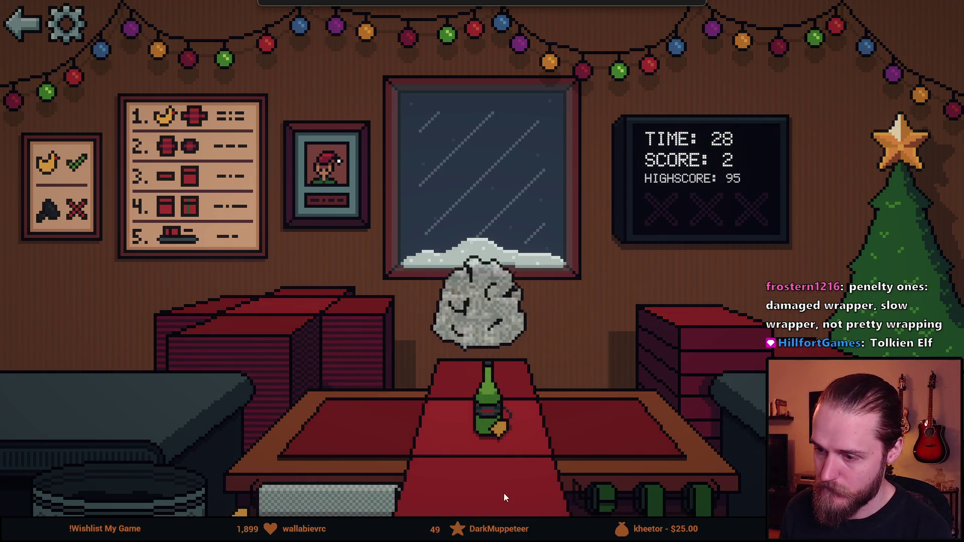
pyautogui.moveTo(481, 392); pyautogui.dragTo(302, 327)
pyautogui.moveTo(80, 397); pyautogui.dragTo(122, 493)
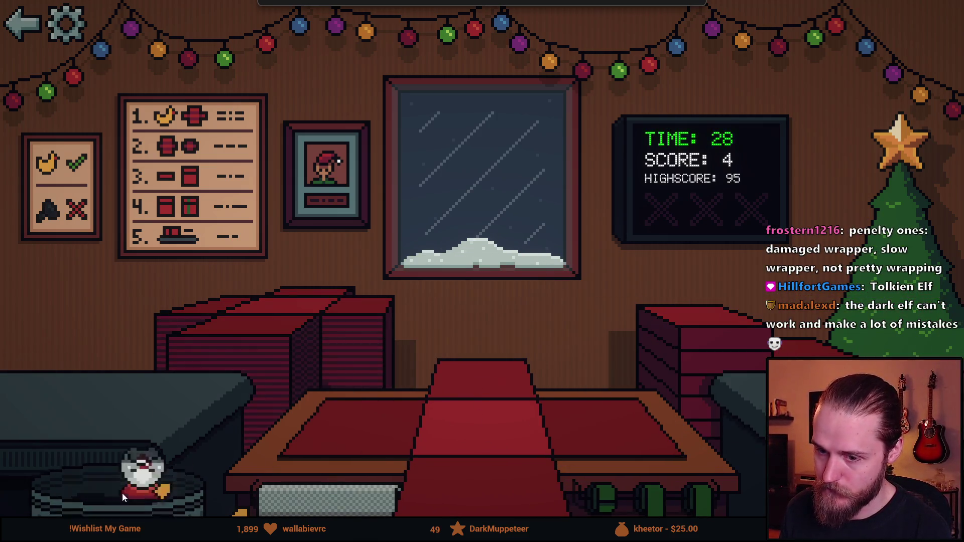
pyautogui.click(116, 448)
pyautogui.click(119, 459)
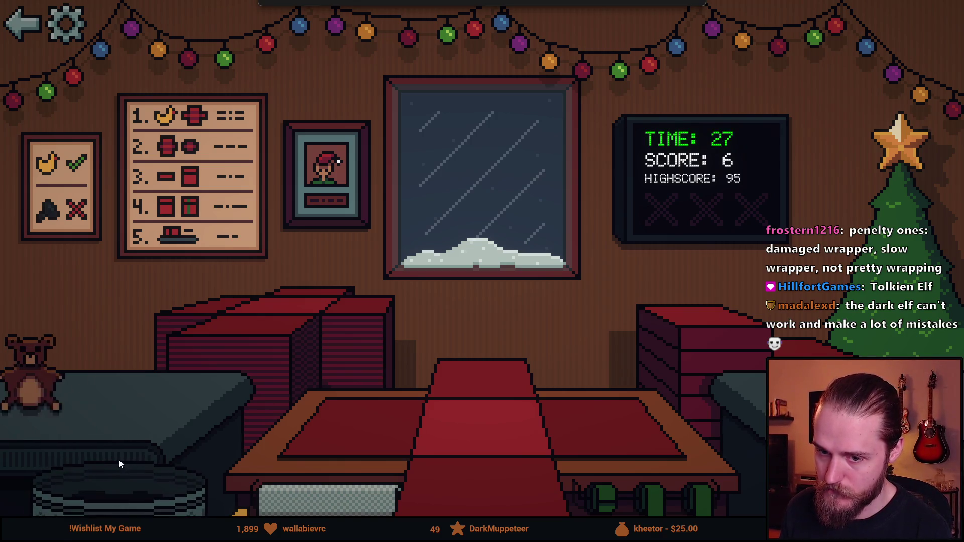
# Gift-wrap the teddy, ring stack, white item and grey car; bin the red car, duck and black-and-white toy
pyautogui.click(655, 330)
pyautogui.click(449, 355)
pyautogui.moveTo(449, 354); pyautogui.dragTo(108, 392)
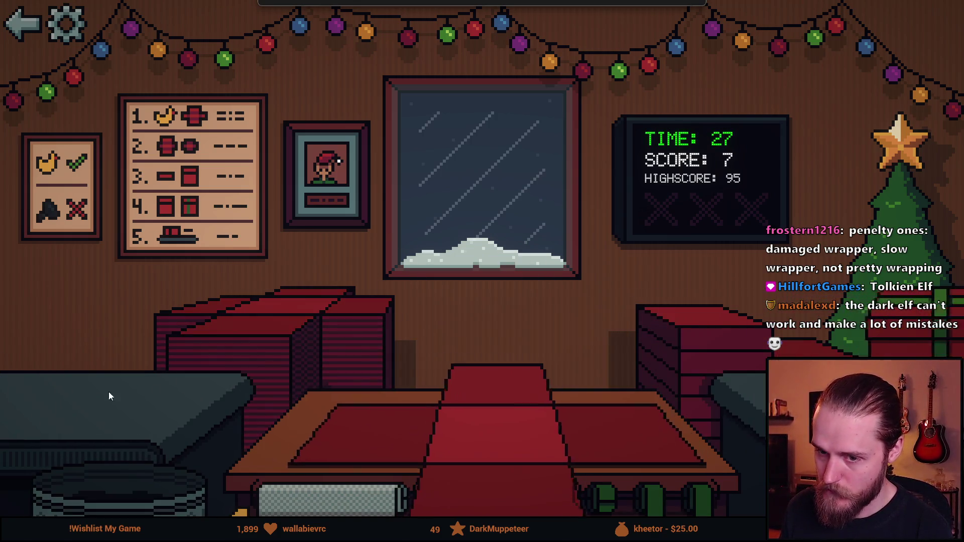
pyautogui.click(631, 406)
pyautogui.click(505, 392)
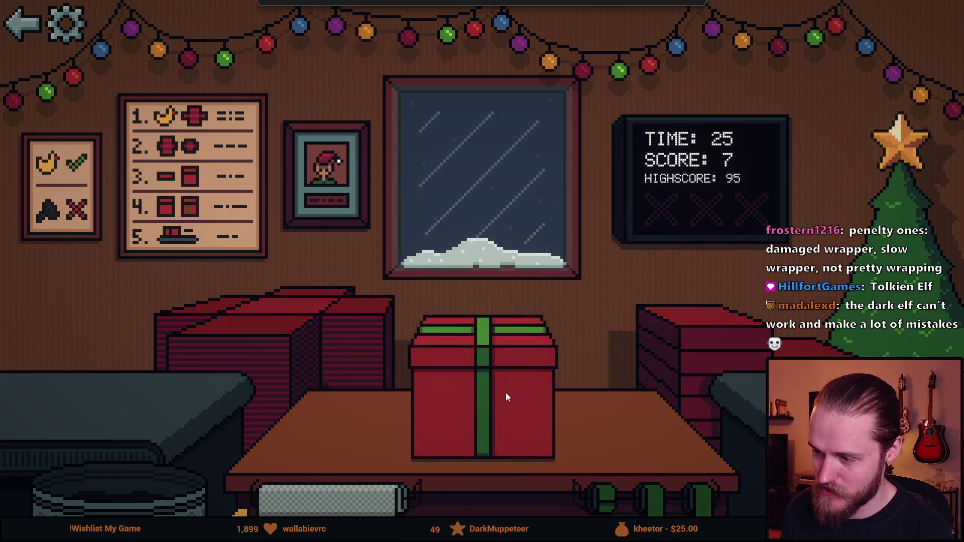
pyautogui.moveTo(505, 392); pyautogui.dragTo(281, 327)
pyautogui.click(105, 502)
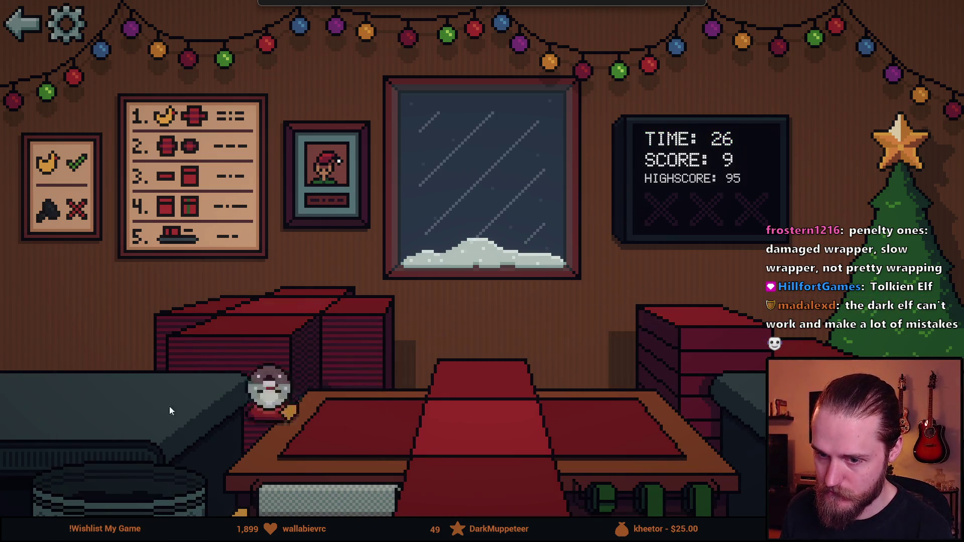
pyautogui.click(656, 408)
pyautogui.click(481, 391)
pyautogui.moveTo(482, 391)
pyautogui.mouseDown()
pyautogui.moveTo(288, 341)
pyautogui.moveTo(76, 405)
pyautogui.mouseUp()
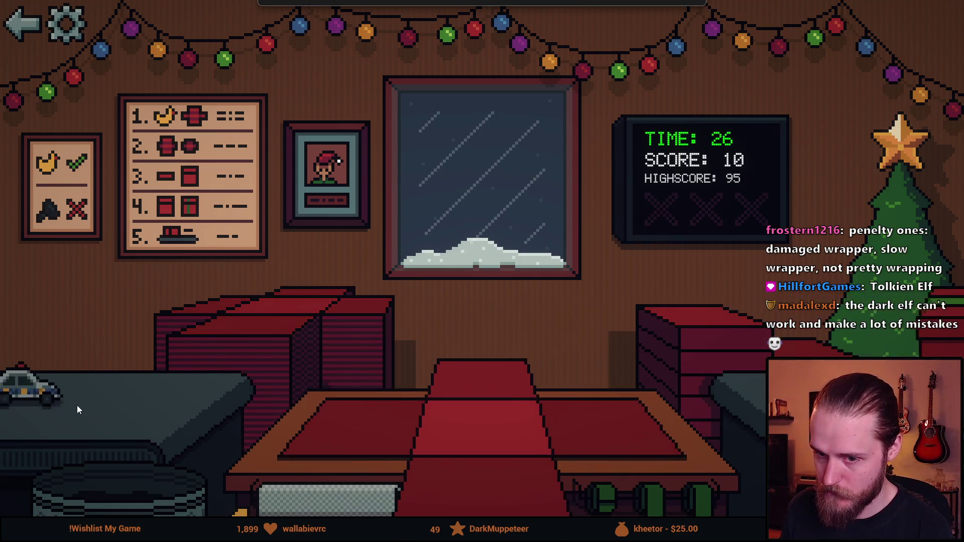
pyautogui.click(540, 477)
pyautogui.moveTo(482, 402)
pyautogui.mouseDown()
pyautogui.moveTo(269, 349)
pyautogui.moveTo(192, 398)
pyautogui.mouseUp()
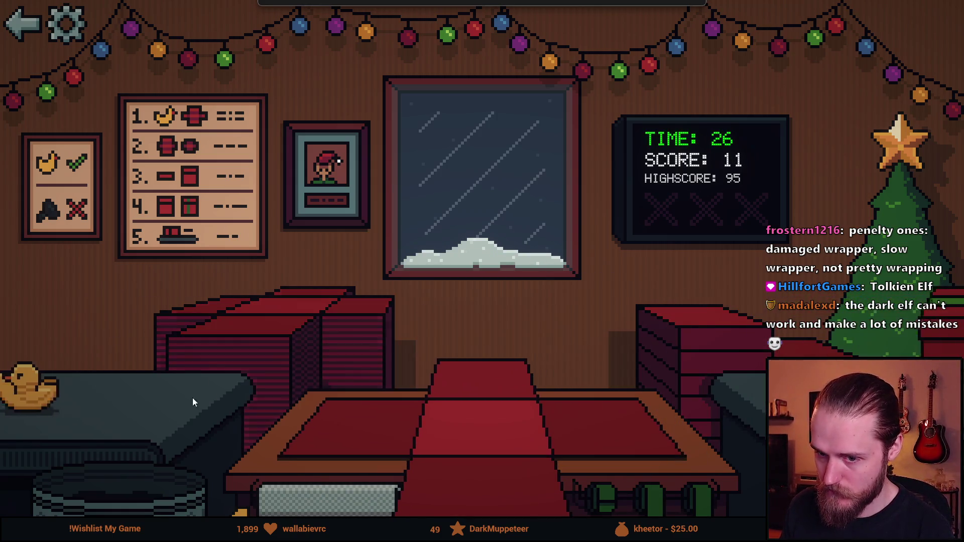
pyautogui.click(166, 508)
pyautogui.click(104, 499)
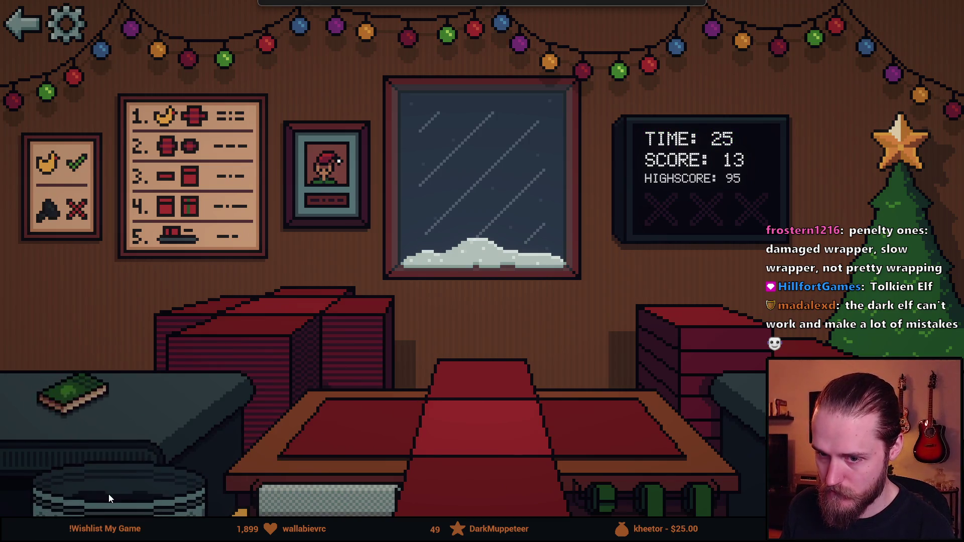
# Wrap and ship the book, sunglasses and balls, binning the dead-flower vase, reaching score 23
pyautogui.click(689, 336)
pyautogui.click(482, 402)
pyautogui.moveTo(482, 402); pyautogui.dragTo(111, 415)
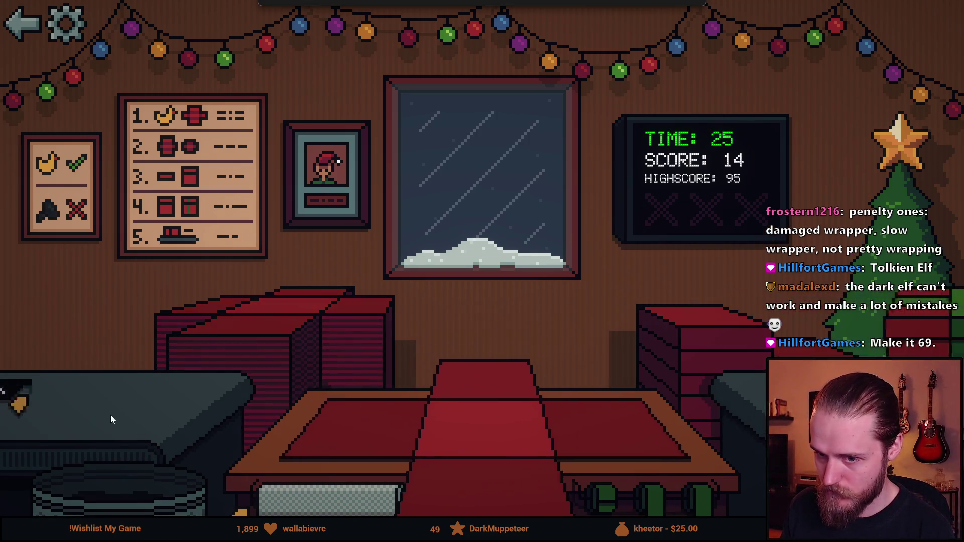
pyautogui.click(323, 492)
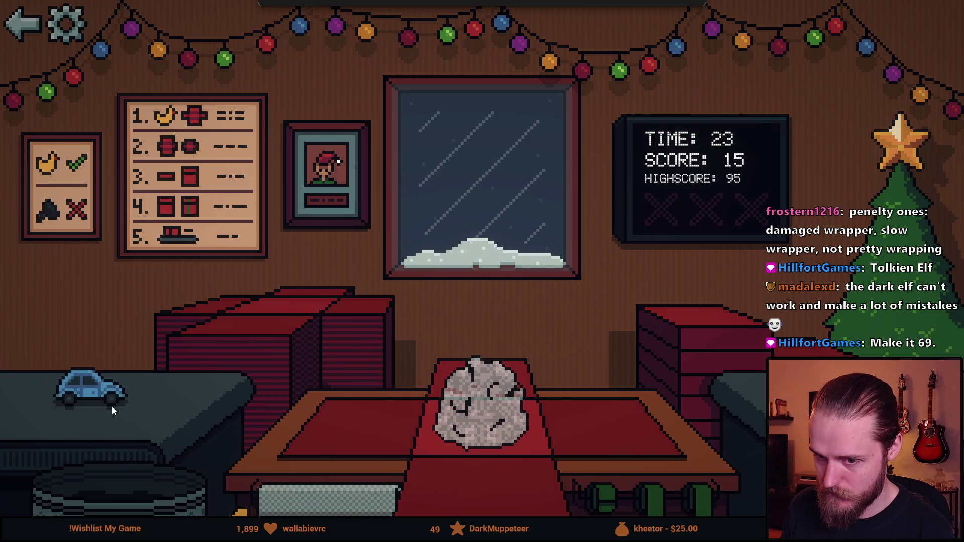
pyautogui.click(652, 351)
pyautogui.moveTo(482, 402)
pyautogui.mouseDown()
pyautogui.moveTo(278, 336)
pyautogui.moveTo(115, 384)
pyautogui.mouseUp()
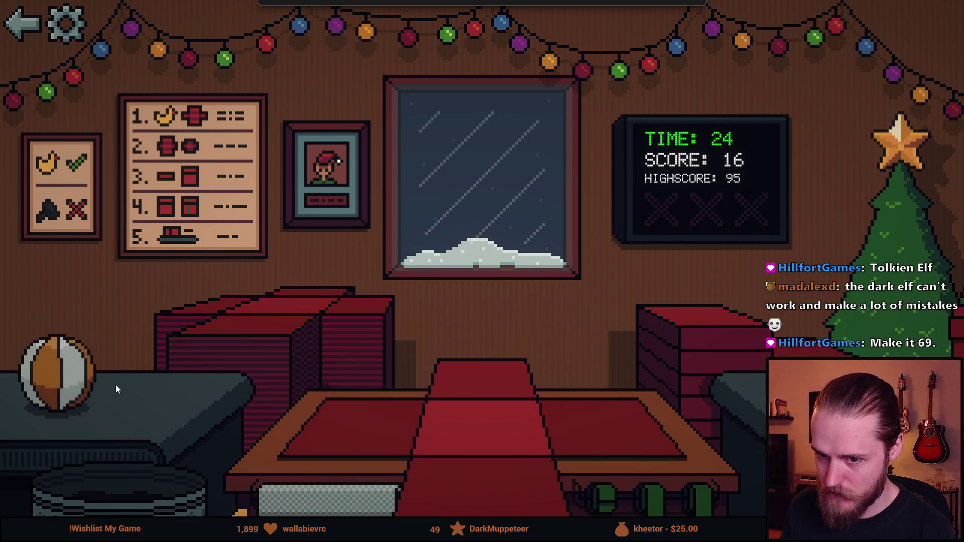
pyautogui.click(651, 357)
pyautogui.click(489, 393)
pyautogui.moveTo(489, 393)
pyautogui.mouseDown()
pyautogui.moveTo(235, 366)
pyautogui.moveTo(93, 384)
pyautogui.moveTo(127, 496)
pyautogui.mouseUp()
pyautogui.click(652, 352)
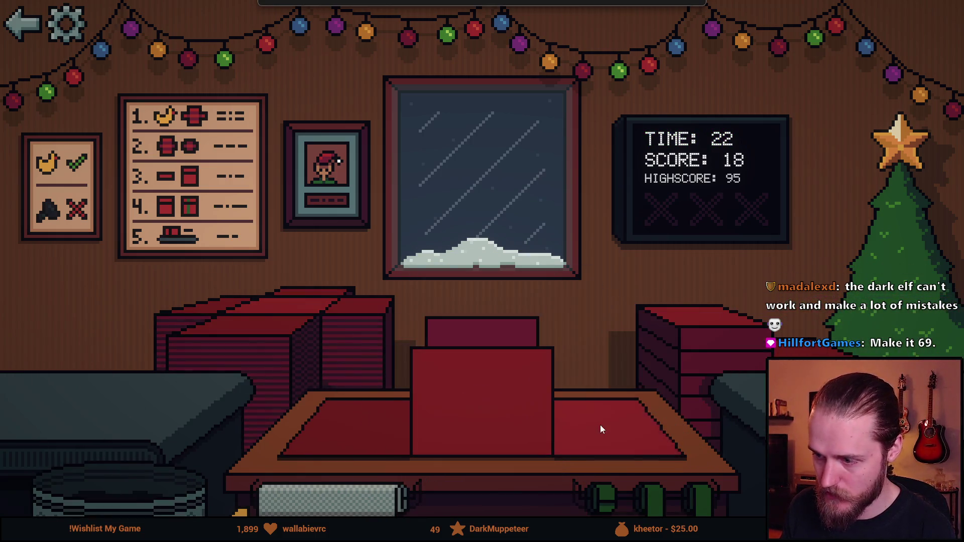
pyautogui.click(582, 484)
pyautogui.moveTo(482, 401)
pyautogui.mouseDown()
pyautogui.moveTo(275, 350)
pyautogui.moveTo(80, 402)
pyautogui.mouseUp()
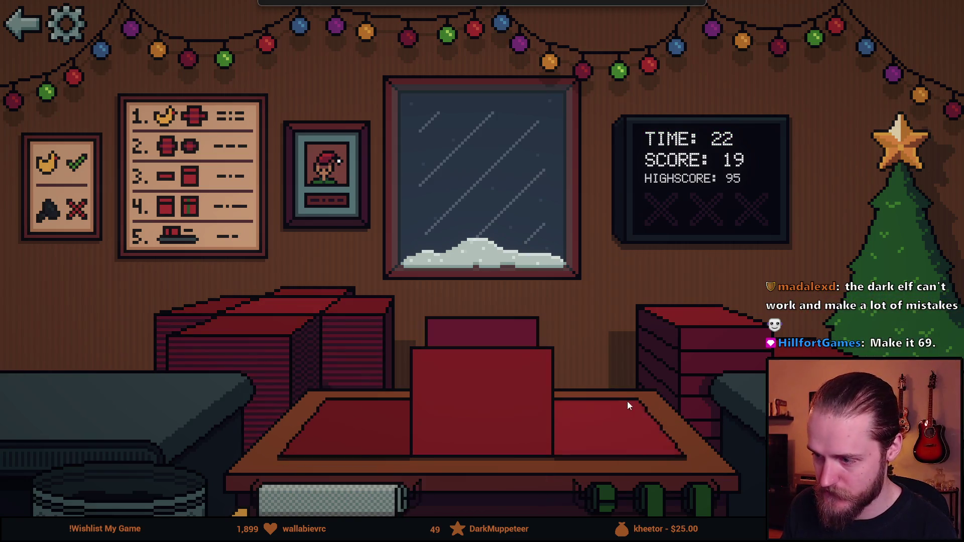
pyautogui.click(665, 497)
pyautogui.moveTo(482, 401)
pyautogui.mouseDown()
pyautogui.moveTo(306, 343)
pyautogui.moveTo(192, 378)
pyautogui.mouseUp()
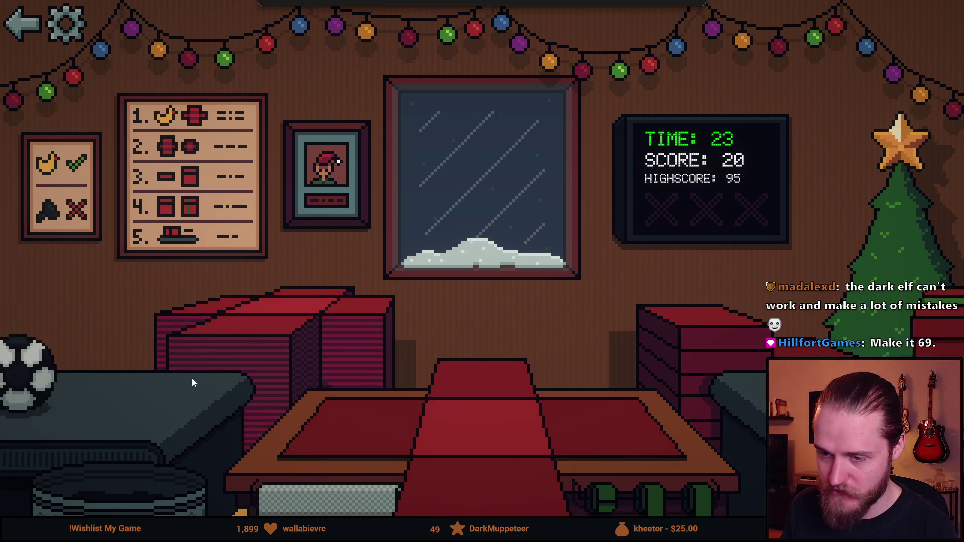
pyautogui.click(681, 306)
pyautogui.click(702, 497)
pyautogui.moveTo(545, 414); pyautogui.dragTo(291, 361)
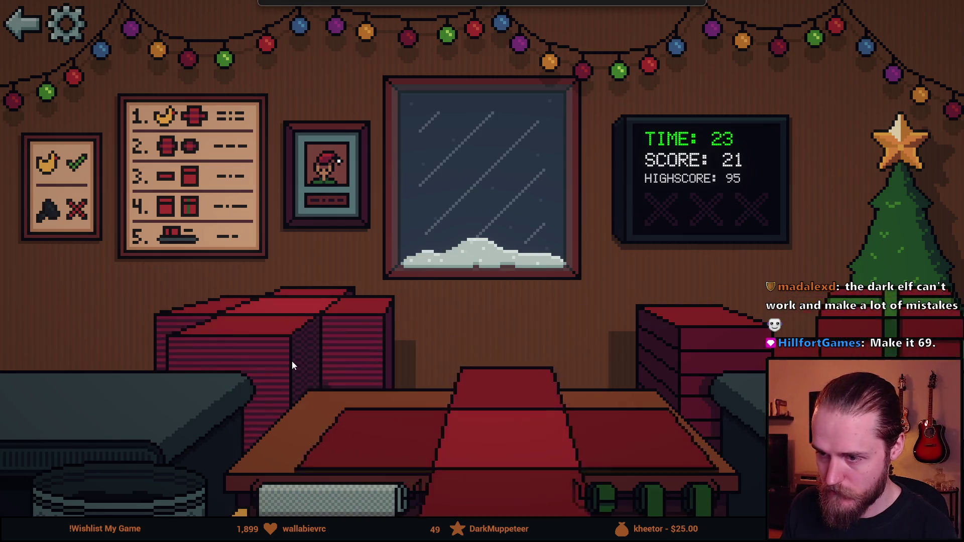
pyautogui.click(541, 485)
pyautogui.click(675, 396)
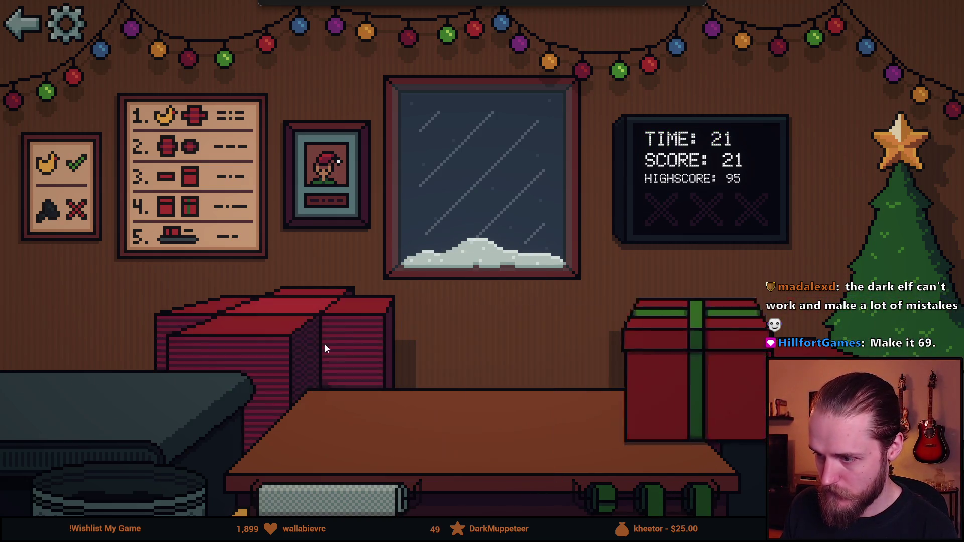
pyautogui.click(153, 504)
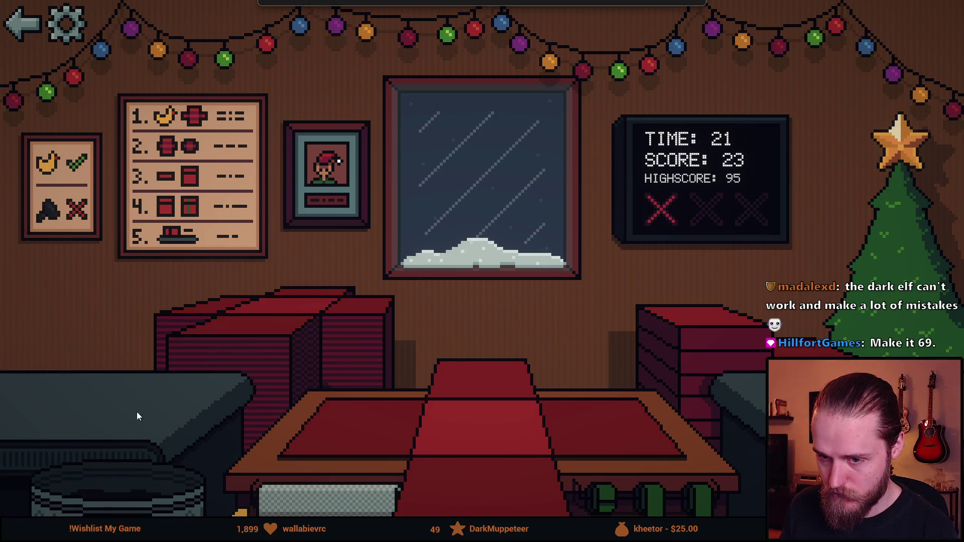
# Box and ribbon the cookie, flower vase and toy car, and bin the helmet
pyautogui.moveTo(97, 386)
pyautogui.mouseDown()
pyautogui.moveTo(502, 416)
pyautogui.moveTo(318, 322)
pyautogui.mouseUp()
pyautogui.click(652, 499)
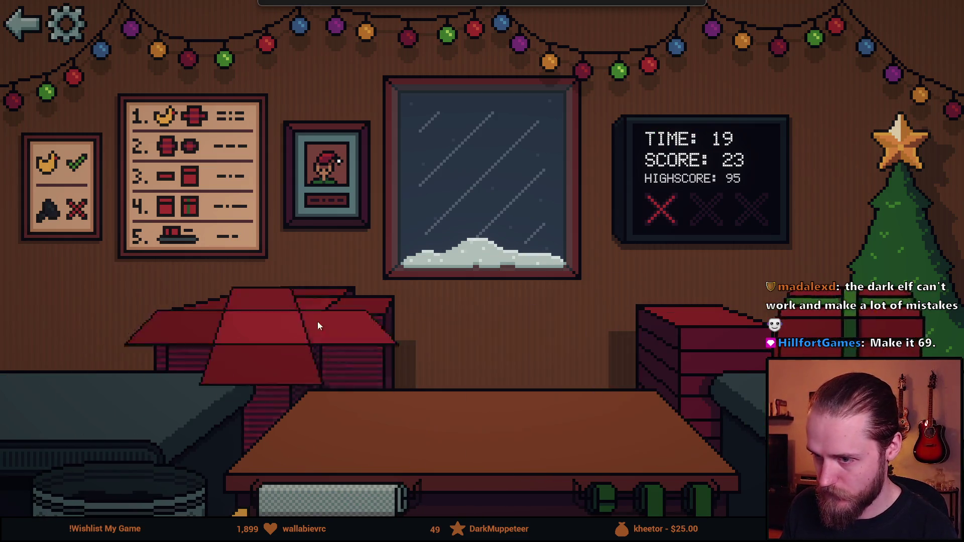
pyautogui.click(326, 499)
pyautogui.moveTo(129, 425)
pyautogui.mouseDown()
pyautogui.moveTo(481, 391)
pyautogui.moveTo(261, 335)
pyautogui.mouseUp()
pyautogui.click(646, 483)
pyautogui.moveTo(75, 387)
pyautogui.mouseDown()
pyautogui.moveTo(482, 401)
pyautogui.moveTo(281, 320)
pyautogui.mouseUp()
pyautogui.click(326, 499)
pyautogui.click(652, 497)
pyautogui.click(327, 499)
pyautogui.moveTo(102, 405)
pyautogui.mouseDown()
pyautogui.moveTo(482, 401)
pyautogui.moveTo(205, 349)
pyautogui.mouseUp()
pyautogui.click(653, 497)
pyautogui.moveTo(77, 388); pyautogui.dragTo(118, 459)
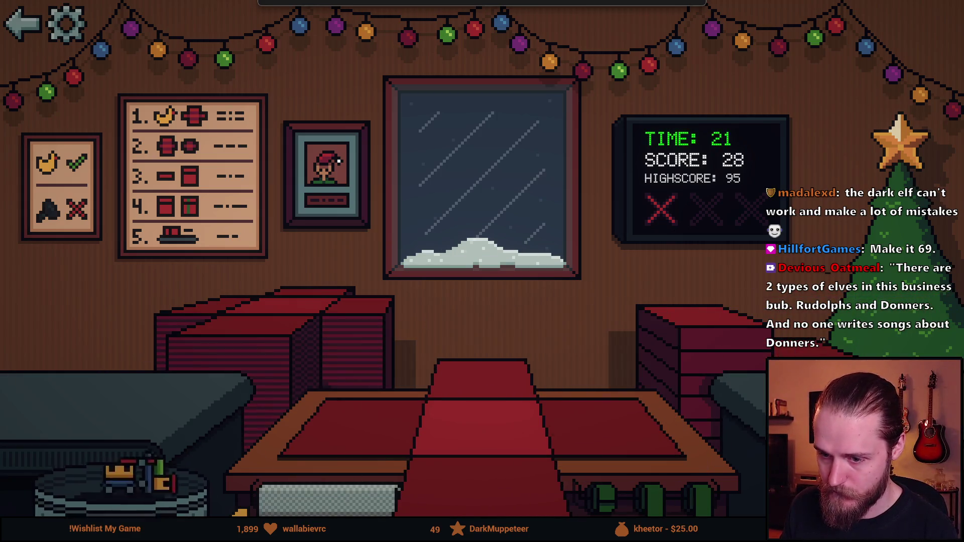
pyautogui.moveTo(76, 387); pyautogui.dragTo(124, 473)
# Wrap the sunglasses, duck and Rubik's cube, binning junk and the horned helmet, reaching score 37
pyautogui.moveTo(66, 394)
pyautogui.mouseDown()
pyautogui.moveTo(482, 416)
pyautogui.moveTo(307, 338)
pyautogui.mouseUp()
pyautogui.click(326, 499)
pyautogui.click(634, 490)
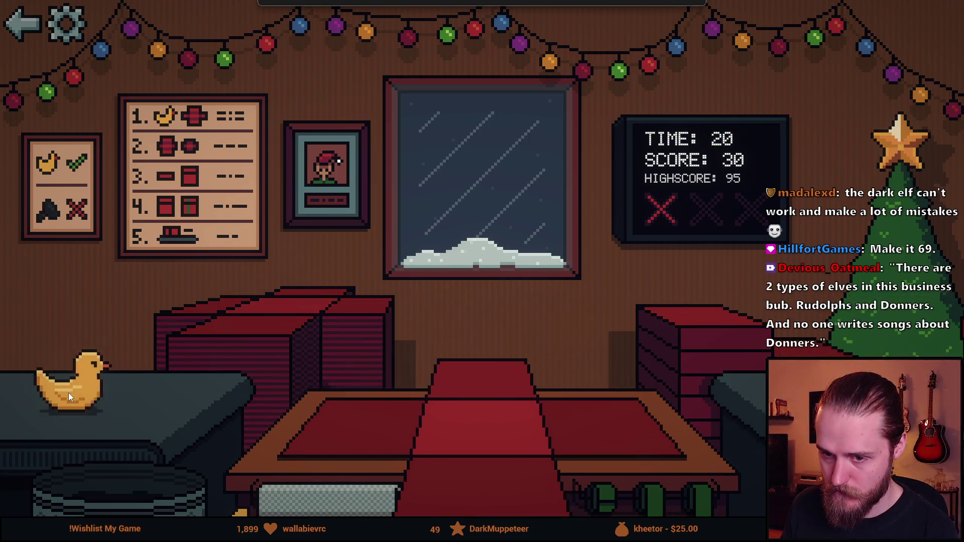
pyautogui.moveTo(69, 392); pyautogui.dragTo(481, 416)
pyautogui.moveTo(240, 339); pyautogui.dragTo(123, 393)
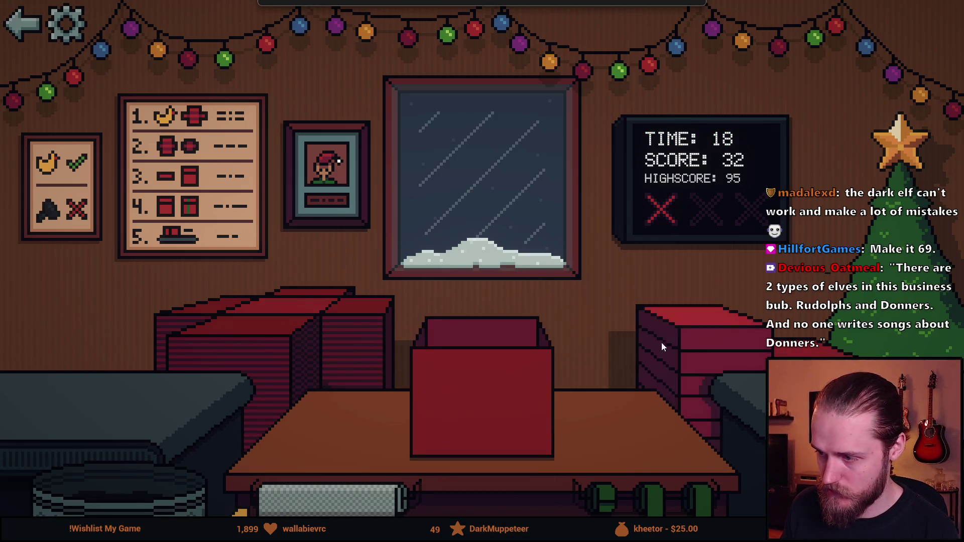
pyautogui.moveTo(466, 376); pyautogui.dragTo(275, 359)
pyautogui.moveTo(237, 426)
pyautogui.mouseDown()
pyautogui.moveTo(481, 402)
pyautogui.moveTo(320, 347)
pyautogui.mouseUp()
pyautogui.click(649, 495)
pyautogui.moveTo(50, 397); pyautogui.dragTo(120, 487)
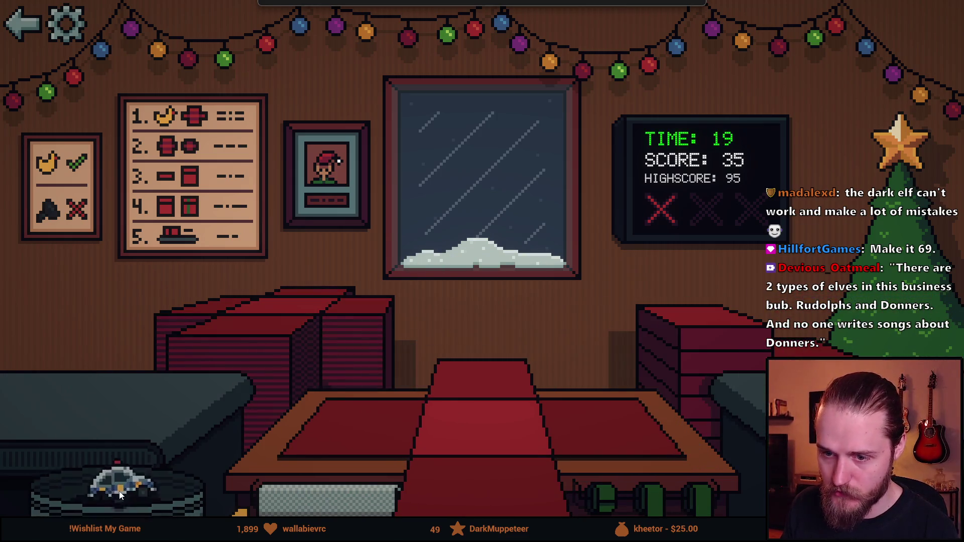
pyautogui.moveTo(88, 389); pyautogui.dragTo(125, 489)
pyautogui.moveTo(89, 399)
pyautogui.mouseDown()
pyautogui.moveTo(482, 401)
pyautogui.moveTo(303, 356)
pyautogui.mouseUp()
pyautogui.click(626, 478)
pyautogui.moveTo(111, 401); pyautogui.dragTo(120, 487)
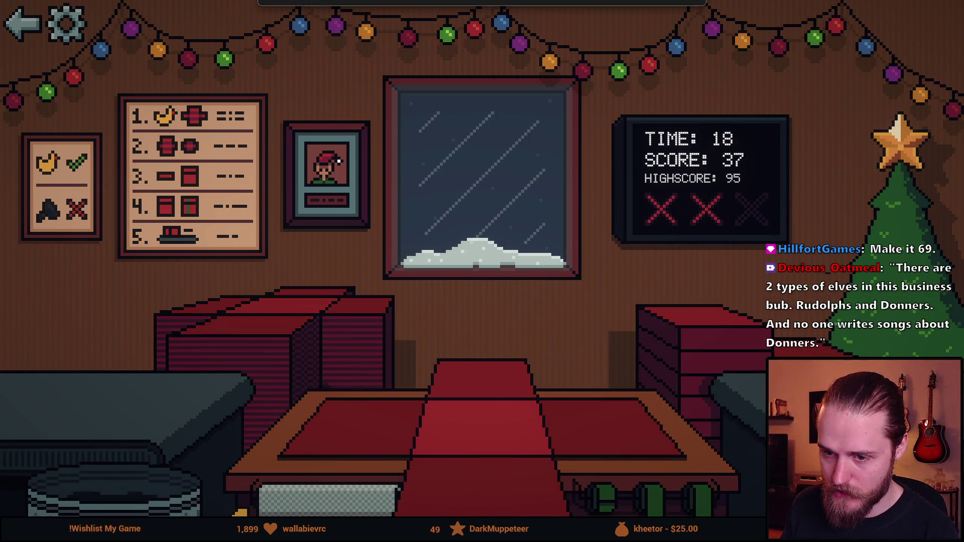
# Box the toy train and book, and bin the grey toy, red car, controller and blue car
pyautogui.moveTo(126, 400)
pyautogui.mouseDown()
pyautogui.moveTo(482, 402)
pyautogui.moveTo(308, 345)
pyautogui.mouseUp()
pyautogui.click(634, 493)
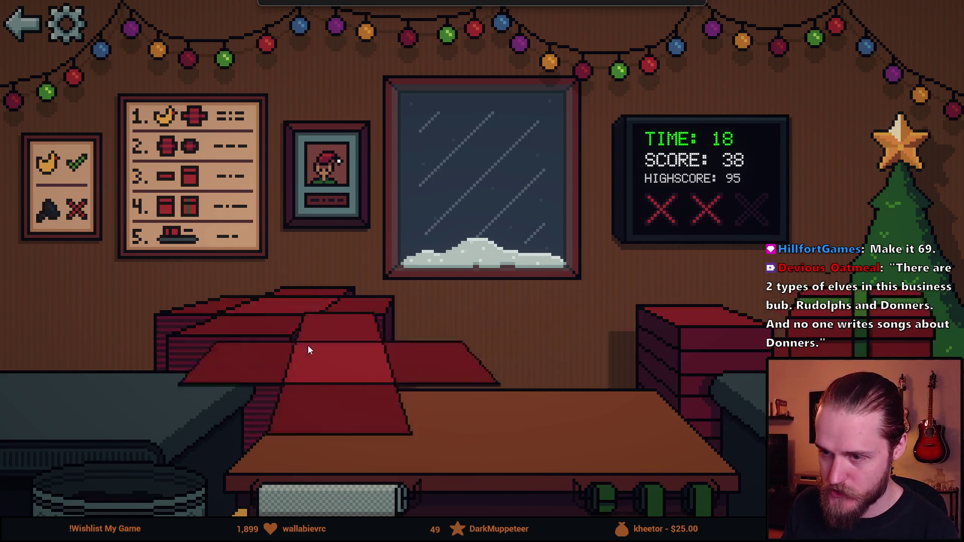
pyautogui.moveTo(103, 398); pyautogui.dragTo(125, 484)
pyautogui.moveTo(78, 397)
pyautogui.mouseDown()
pyautogui.moveTo(482, 402)
pyautogui.moveTo(292, 315)
pyautogui.mouseUp()
pyautogui.click(637, 467)
pyautogui.moveTo(104, 405); pyautogui.dragTo(105, 491)
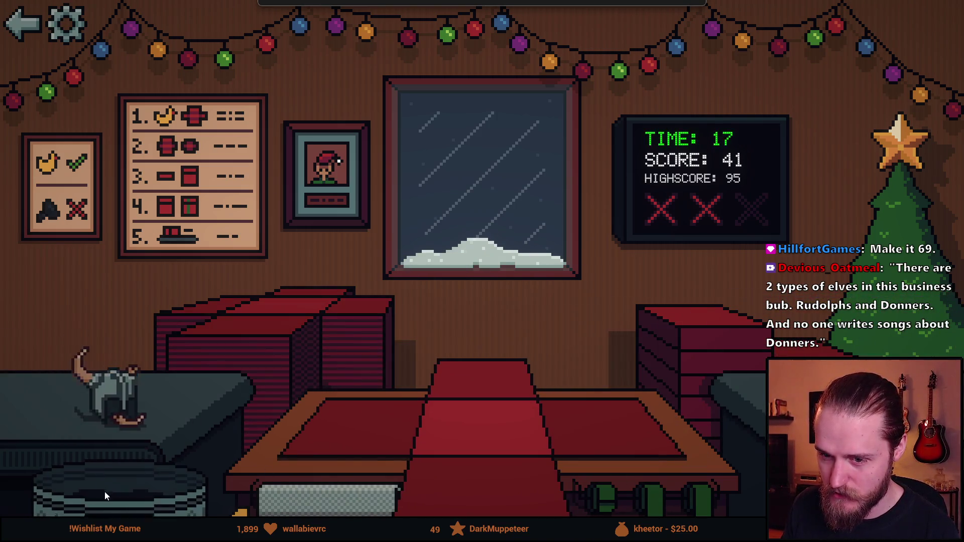
pyautogui.moveTo(102, 429); pyautogui.dragTo(102, 493)
pyautogui.moveTo(103, 405); pyautogui.dragTo(103, 489)
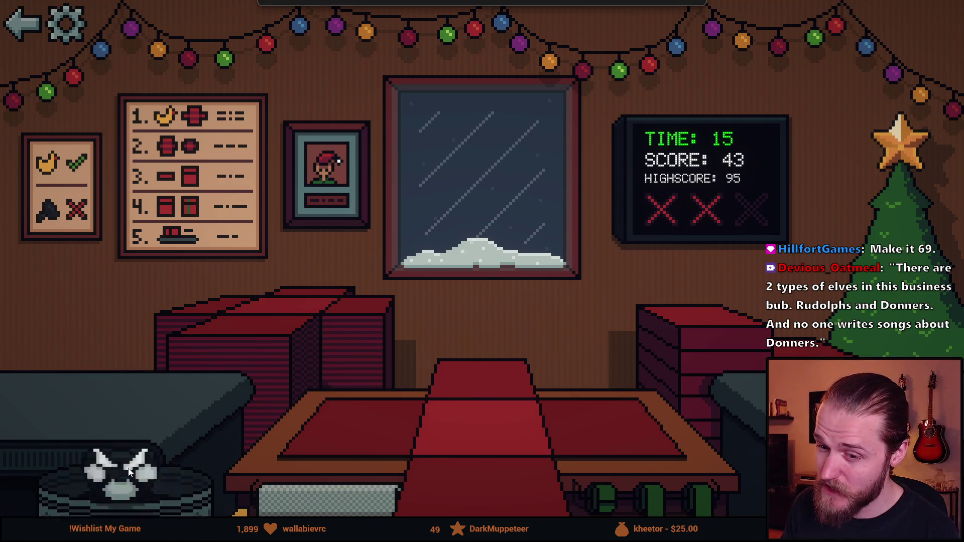
pyautogui.moveTo(104, 402); pyautogui.dragTo(101, 487)
# Box and wrap the red car, soccer ball, orange ball and teddy bear, then bin the black item
pyautogui.moveTo(120, 394)
pyautogui.mouseDown()
pyautogui.moveTo(482, 401)
pyautogui.moveTo(284, 316)
pyautogui.mouseUp()
pyautogui.click(618, 424)
pyautogui.moveTo(89, 388)
pyautogui.mouseDown()
pyautogui.moveTo(482, 407)
pyautogui.moveTo(273, 353)
pyautogui.mouseUp()
pyautogui.click(585, 430)
pyautogui.moveTo(79, 386)
pyautogui.mouseDown()
pyautogui.moveTo(482, 402)
pyautogui.moveTo(310, 347)
pyautogui.mouseUp()
pyautogui.click(629, 415)
pyautogui.moveTo(118, 387)
pyautogui.mouseDown()
pyautogui.moveTo(482, 402)
pyautogui.moveTo(297, 352)
pyautogui.mouseUp()
pyautogui.click(605, 464)
pyautogui.moveTo(101, 400); pyautogui.dragTo(126, 494)
# Gift-wrap the snow globe, moustache, green bottle and sunglasses and send them to the stacks
pyautogui.moveTo(88, 387); pyautogui.dragTo(482, 406)
pyautogui.click(673, 383)
pyautogui.moveTo(473, 369); pyautogui.dragTo(273, 330)
pyautogui.moveTo(91, 394); pyautogui.dragTo(464, 431)
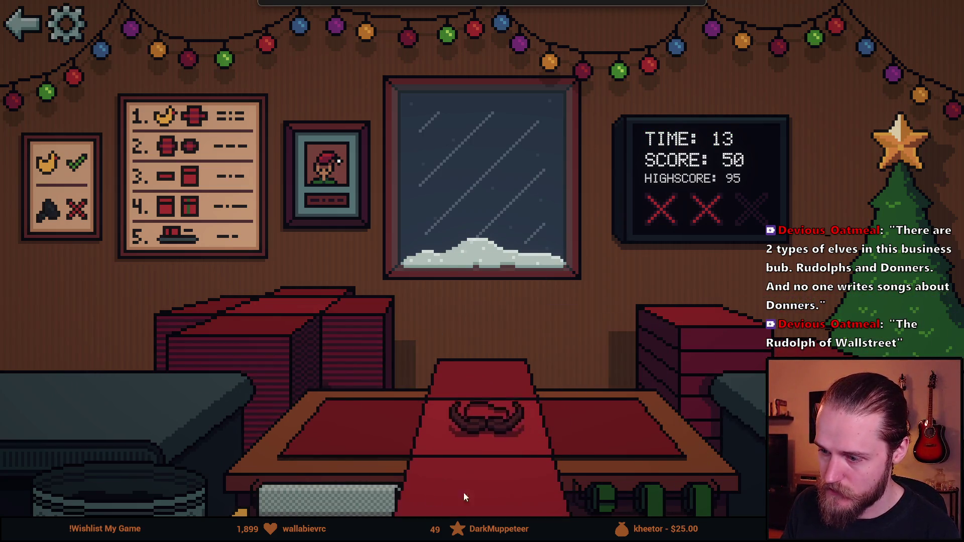
pyautogui.click(661, 366)
pyautogui.moveTo(470, 393); pyautogui.dragTo(287, 308)
pyautogui.moveTo(91, 386)
pyautogui.mouseDown()
pyautogui.moveTo(484, 417)
pyautogui.moveTo(300, 322)
pyautogui.mouseUp()
pyautogui.click(688, 389)
pyautogui.moveTo(101, 405); pyautogui.dragTo(494, 499)
pyautogui.click(683, 394)
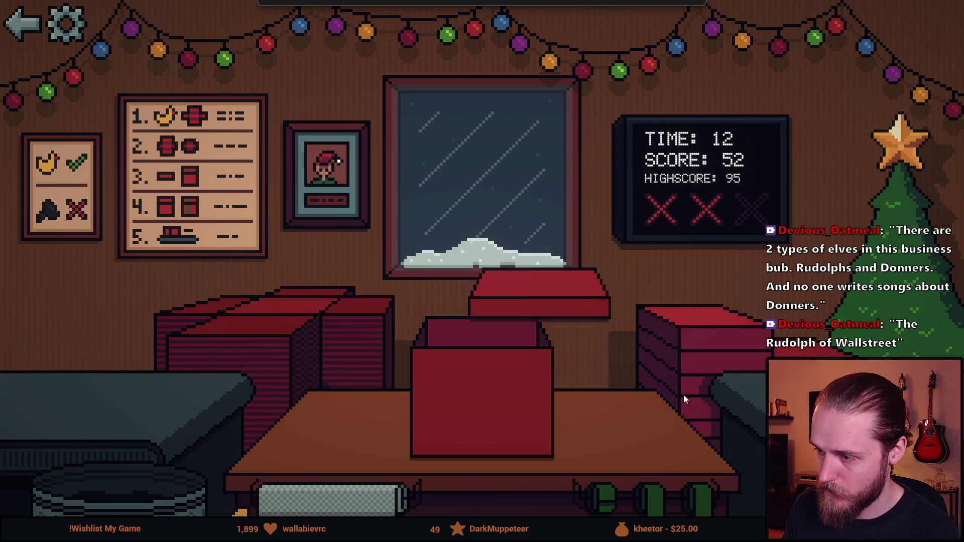
pyautogui.moveTo(482, 396); pyautogui.dragTo(424, 353)
# Bin the bear toy and send a ribboned blue car gift to the left stack
pyautogui.moveTo(81, 392); pyautogui.dragTo(260, 415)
pyautogui.moveTo(437, 409); pyautogui.dragTo(125, 486)
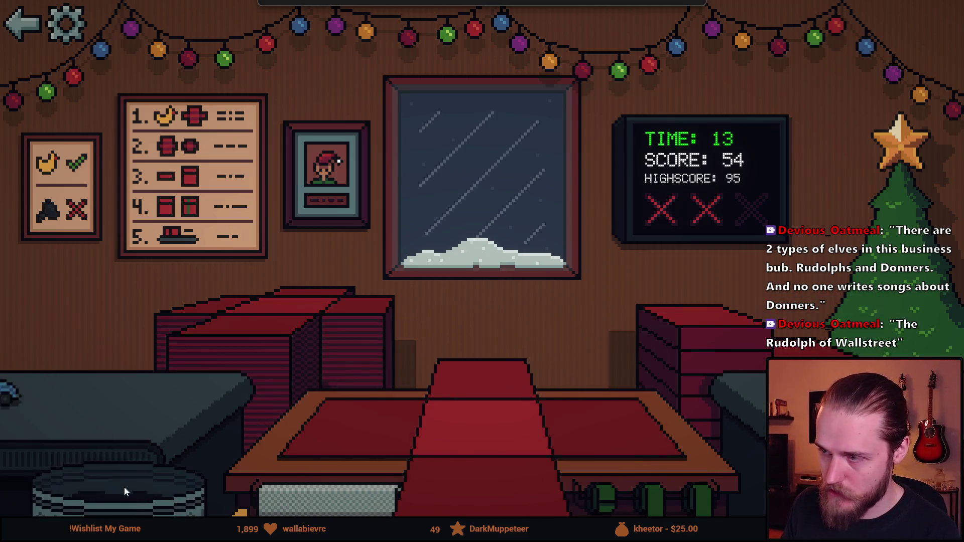
pyautogui.moveTo(134, 406); pyautogui.dragTo(614, 447)
pyautogui.click(605, 496)
pyautogui.moveTo(482, 396); pyautogui.dragTo(273, 365)
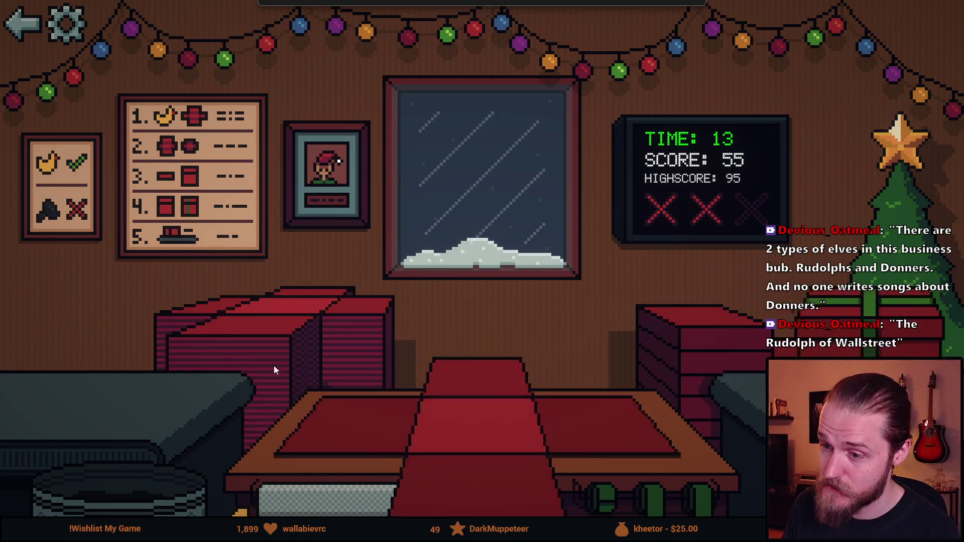
# Box and ribbon the green book, ring toy and cookie, sending each to the left stack
pyautogui.moveTo(71, 391)
pyautogui.mouseDown()
pyautogui.moveTo(492, 427)
pyautogui.moveTo(270, 345)
pyautogui.mouseUp()
pyautogui.click(605, 496)
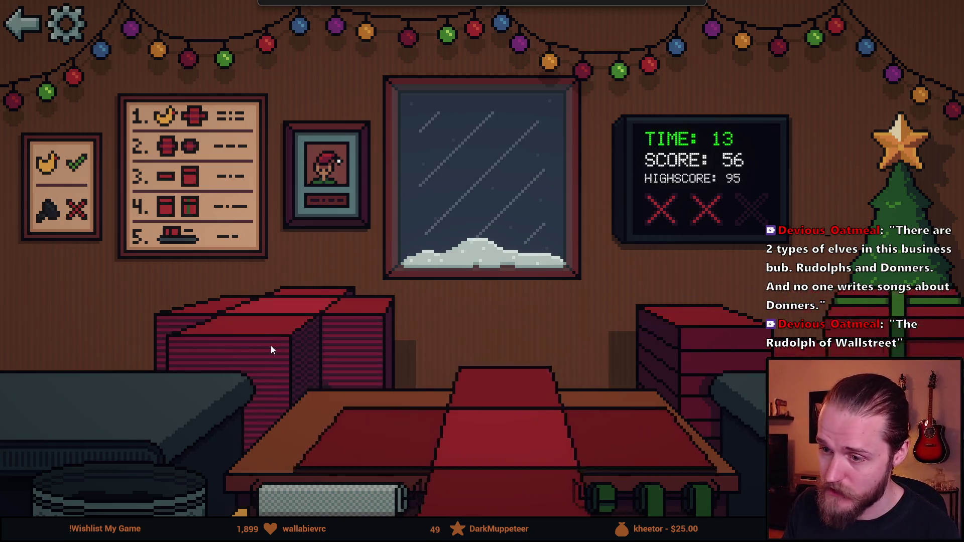
pyautogui.moveTo(79, 390); pyautogui.dragTo(134, 467)
pyautogui.moveTo(91, 375); pyautogui.dragTo(591, 410)
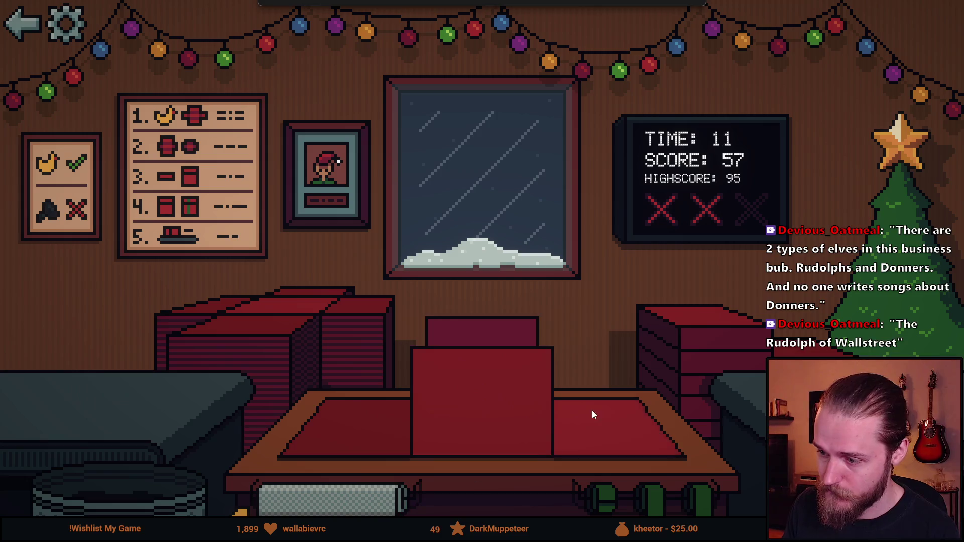
pyautogui.click(635, 488)
pyautogui.moveTo(482, 399); pyautogui.dragTo(222, 307)
pyautogui.moveTo(54, 396); pyautogui.dragTo(599, 440)
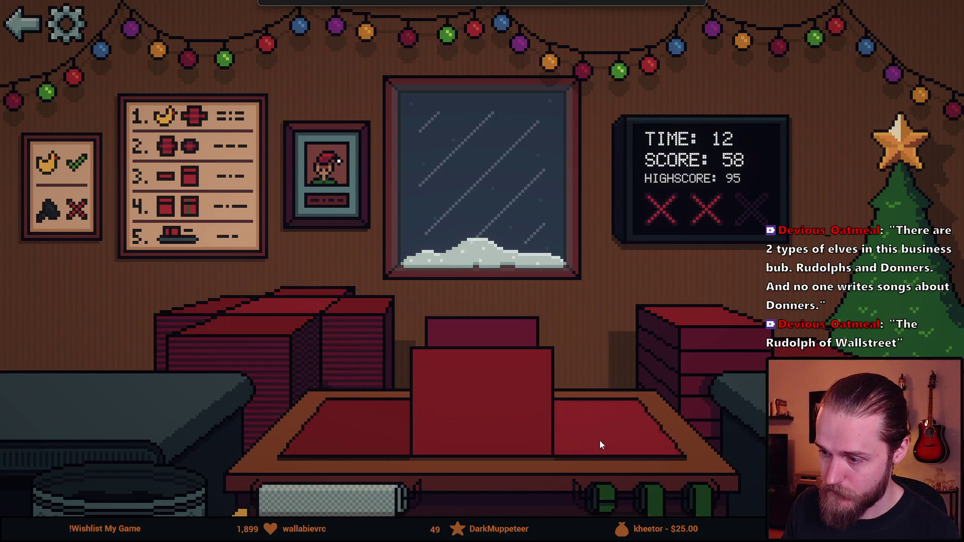
pyautogui.click(616, 480)
pyautogui.moveTo(482, 399); pyautogui.dragTo(259, 333)
# Stack boxed hot dog and car on the right, then paper-wrap, box and ribbon the sunglasses
pyautogui.moveTo(70, 395); pyautogui.dragTo(639, 421)
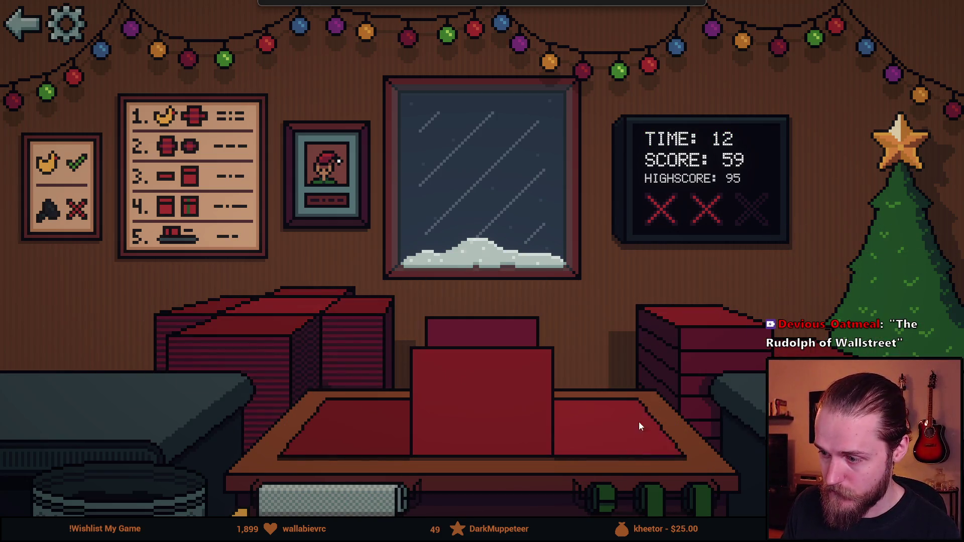
pyautogui.click(674, 468)
pyautogui.moveTo(482, 399); pyautogui.dragTo(818, 326)
pyautogui.moveTo(51, 399)
pyautogui.mouseDown()
pyautogui.moveTo(322, 436)
pyautogui.moveTo(116, 495)
pyautogui.moveTo(482, 417)
pyautogui.moveTo(753, 341)
pyautogui.mouseUp()
pyautogui.click(474, 495)
pyautogui.click(523, 480)
pyautogui.moveTo(70, 377)
pyautogui.mouseDown()
pyautogui.moveTo(482, 401)
pyautogui.moveTo(687, 374)
pyautogui.moveTo(728, 351)
pyautogui.mouseUp()
pyautogui.moveTo(38, 392); pyautogui.dragTo(548, 430)
pyautogui.click(502, 426)
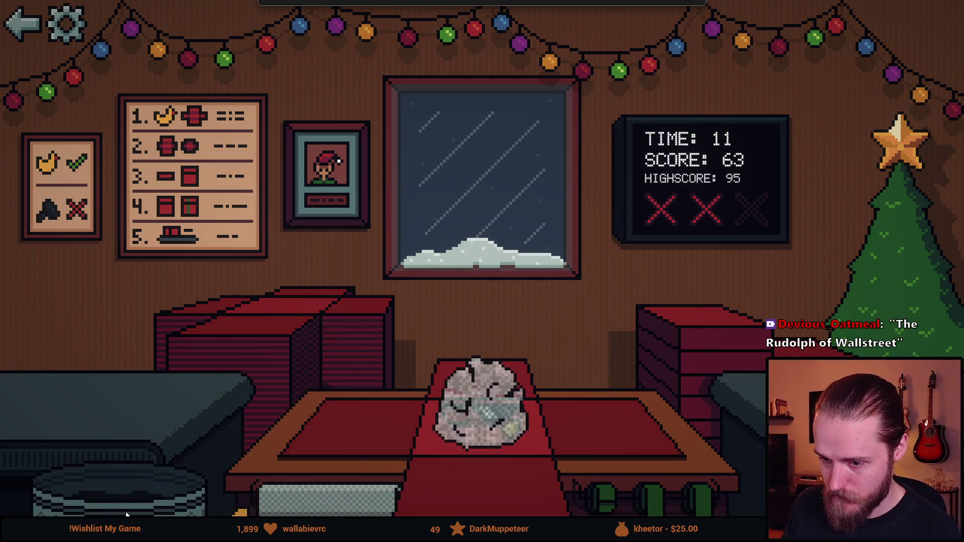
pyautogui.click(587, 441)
pyautogui.click(639, 489)
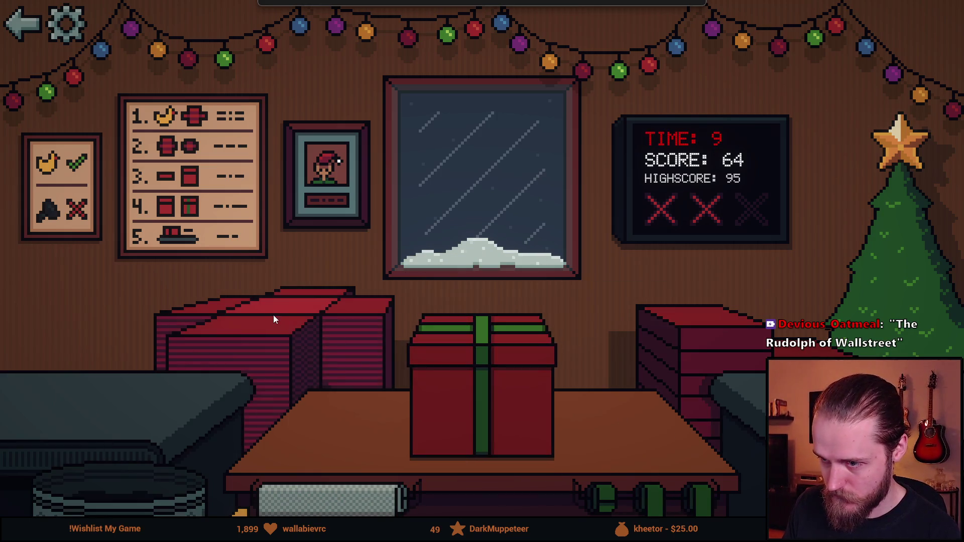
pyautogui.moveTo(482, 402); pyautogui.dragTo(291, 323)
# Ribbon the next item, bin another, and send ball and book gifts to the left stack
pyautogui.moveTo(113, 402); pyautogui.dragTo(606, 439)
pyautogui.click(602, 464)
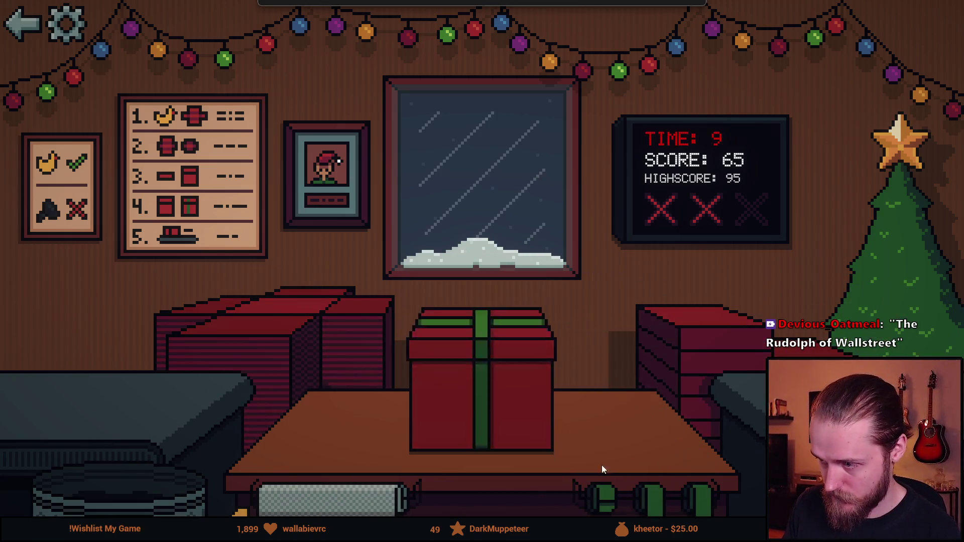
pyautogui.moveTo(501, 402); pyautogui.dragTo(309, 336)
pyautogui.moveTo(83, 388); pyautogui.dragTo(121, 441)
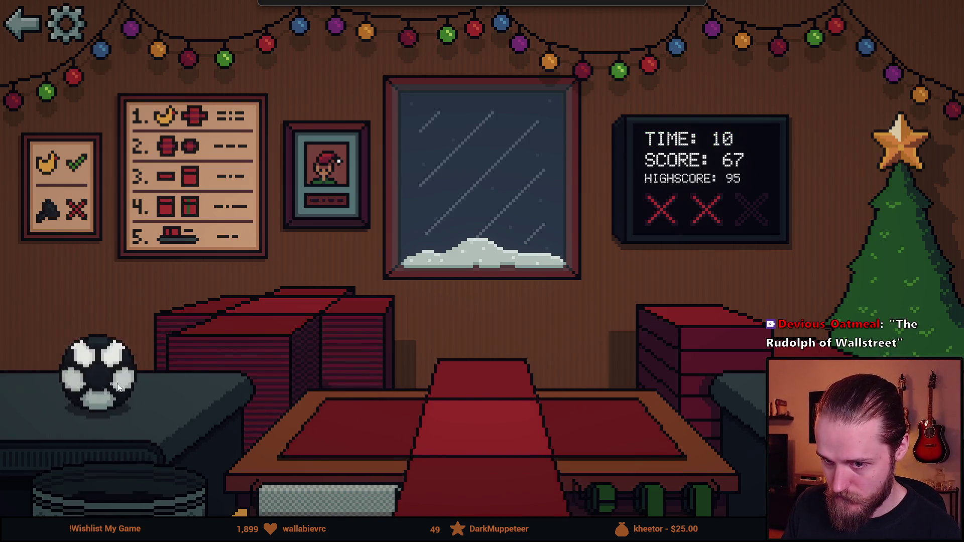
pyautogui.moveTo(101, 372); pyautogui.dragTo(481, 402)
pyautogui.click(639, 389)
pyautogui.moveTo(486, 366); pyautogui.dragTo(241, 350)
pyautogui.moveTo(219, 397)
pyautogui.mouseDown()
pyautogui.moveTo(482, 401)
pyautogui.moveTo(346, 351)
pyautogui.mouseUp()
pyautogui.click(632, 495)
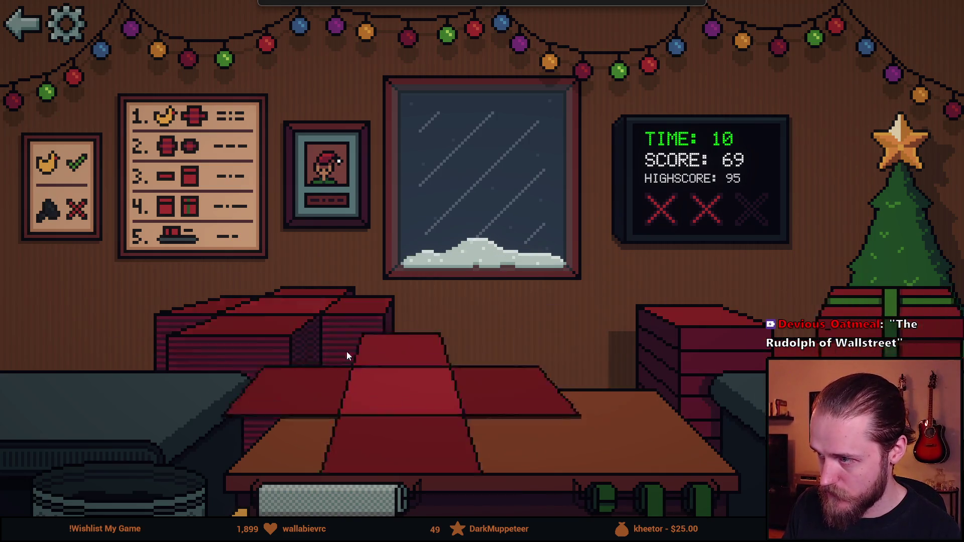
pyautogui.moveTo(95, 391); pyautogui.dragTo(145, 507)
# Bin the police car, toy and toy car, and finish the bowl item's boxed gift
pyautogui.moveTo(68, 392)
pyautogui.mouseDown()
pyautogui.moveTo(482, 407)
pyautogui.moveTo(679, 367)
pyautogui.mouseUp()
pyautogui.moveTo(23, 394); pyautogui.dragTo(115, 472)
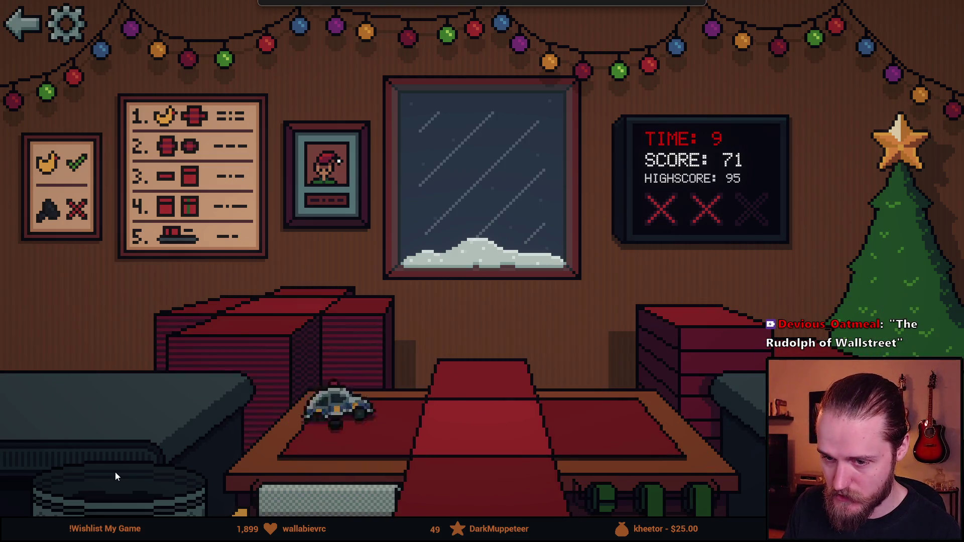
pyautogui.moveTo(22, 389); pyautogui.dragTo(507, 412)
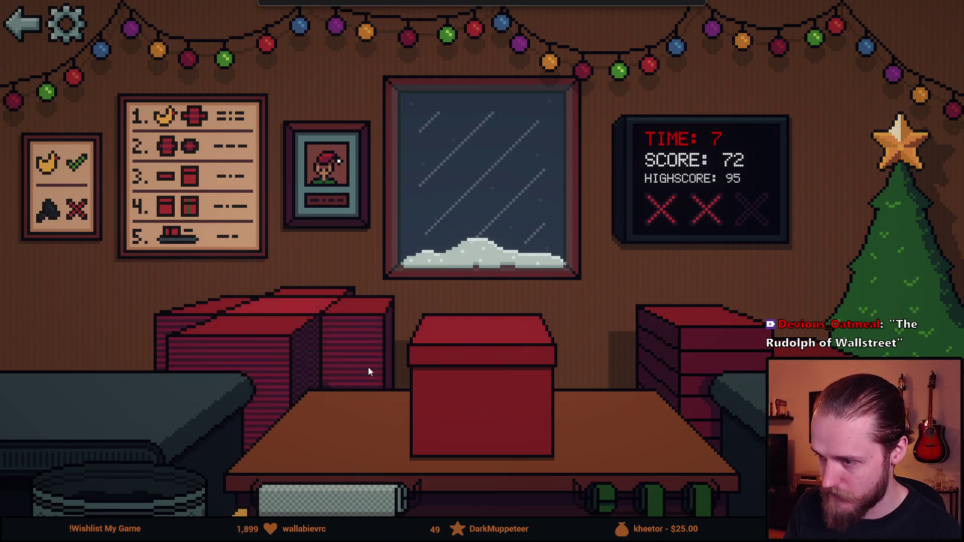
pyautogui.moveTo(65, 392); pyautogui.dragTo(110, 489)
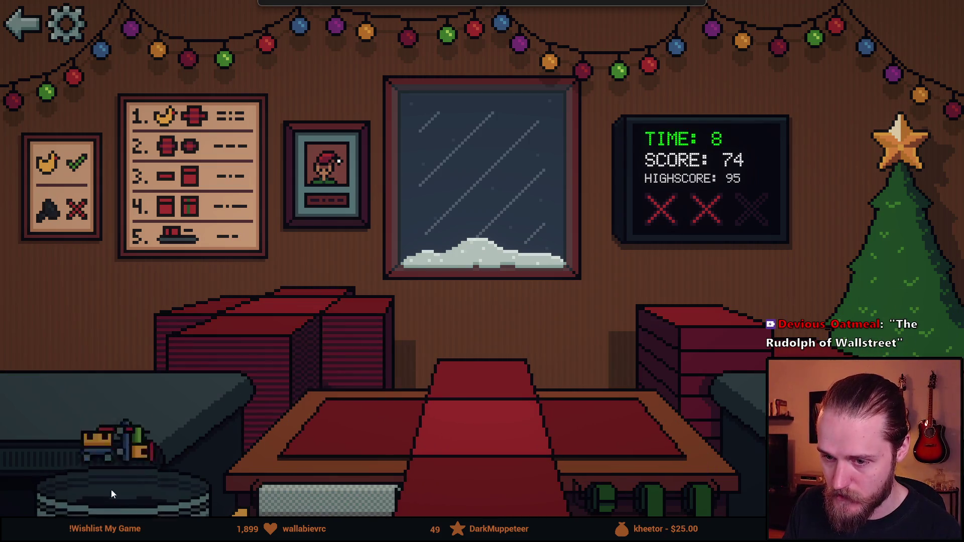
pyautogui.moveTo(65, 389); pyautogui.dragTo(481, 406)
pyautogui.click(661, 498)
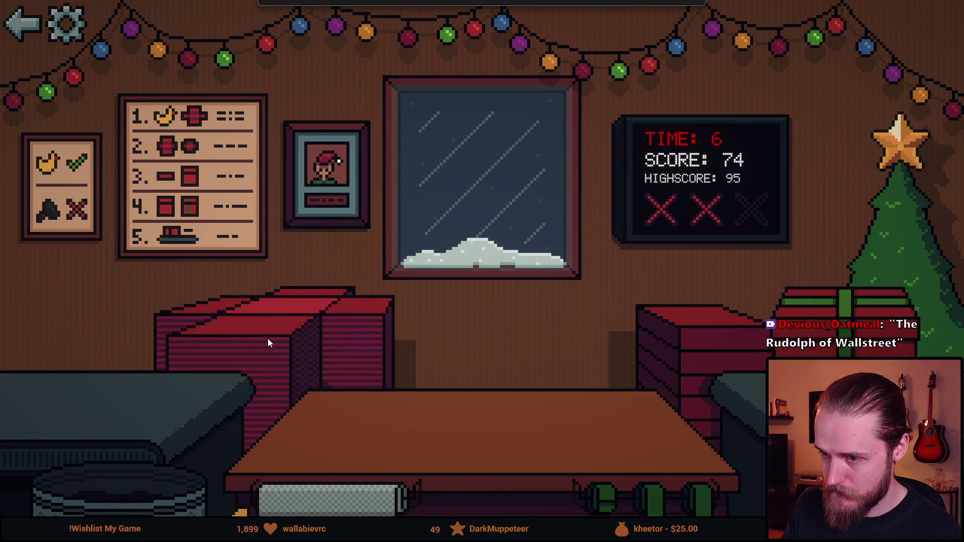
pyautogui.moveTo(80, 403); pyautogui.dragTo(125, 499)
# Box and ribbon the bottle, bin the brown toy, and handle the sunglasses and snow globe
pyautogui.moveTo(75, 392); pyautogui.dragTo(489, 402)
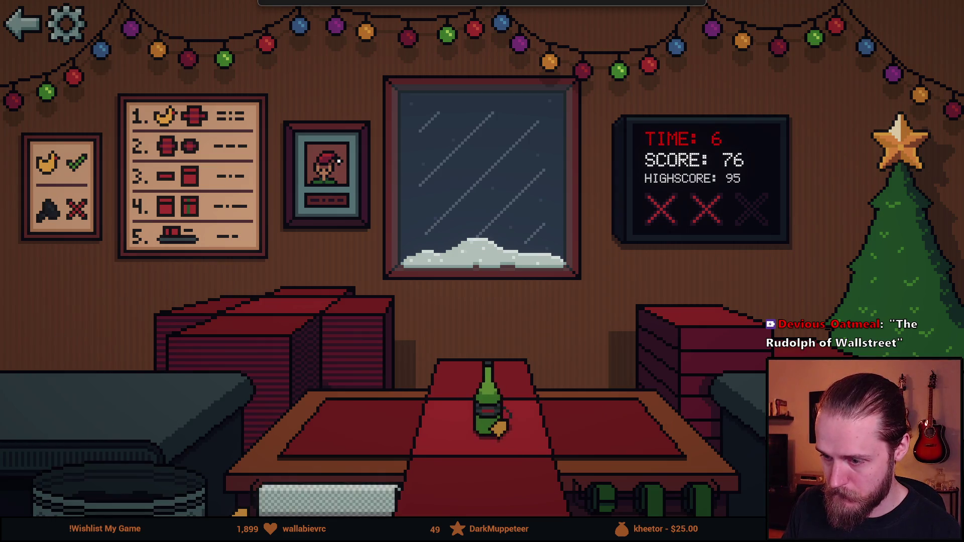
pyautogui.click(652, 498)
pyautogui.moveTo(61, 427)
pyautogui.mouseDown()
pyautogui.moveTo(484, 397)
pyautogui.moveTo(110, 489)
pyautogui.moveTo(138, 481)
pyautogui.mouseUp()
pyautogui.moveTo(65, 396); pyautogui.dragTo(507, 412)
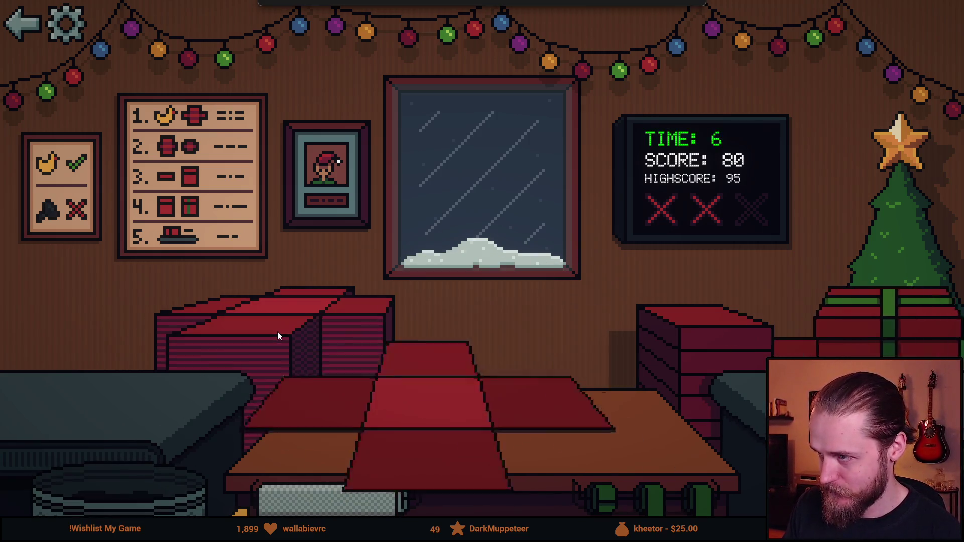
pyautogui.moveTo(98, 414); pyautogui.dragTo(196, 481)
pyautogui.moveTo(93, 405); pyautogui.dragTo(484, 396)
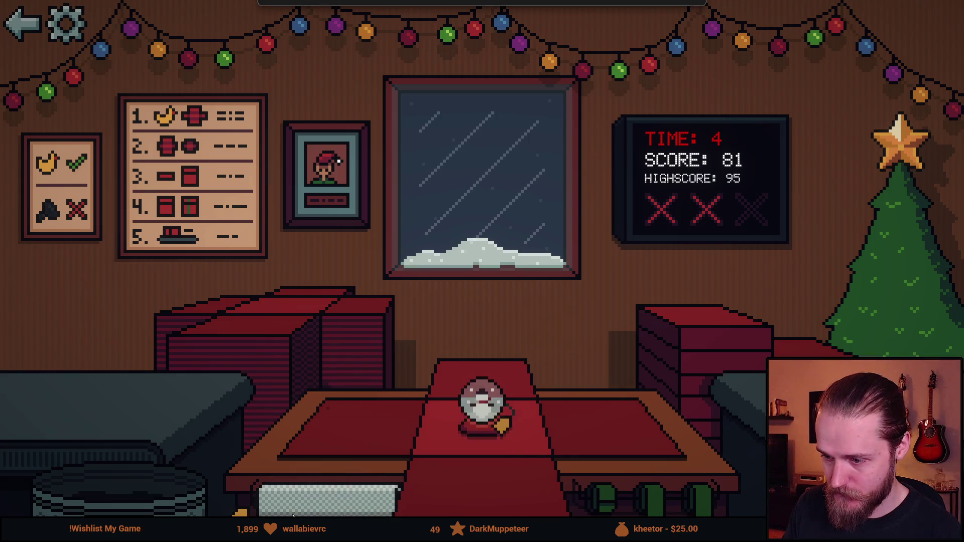
pyautogui.moveTo(522, 441); pyautogui.dragTo(304, 324)
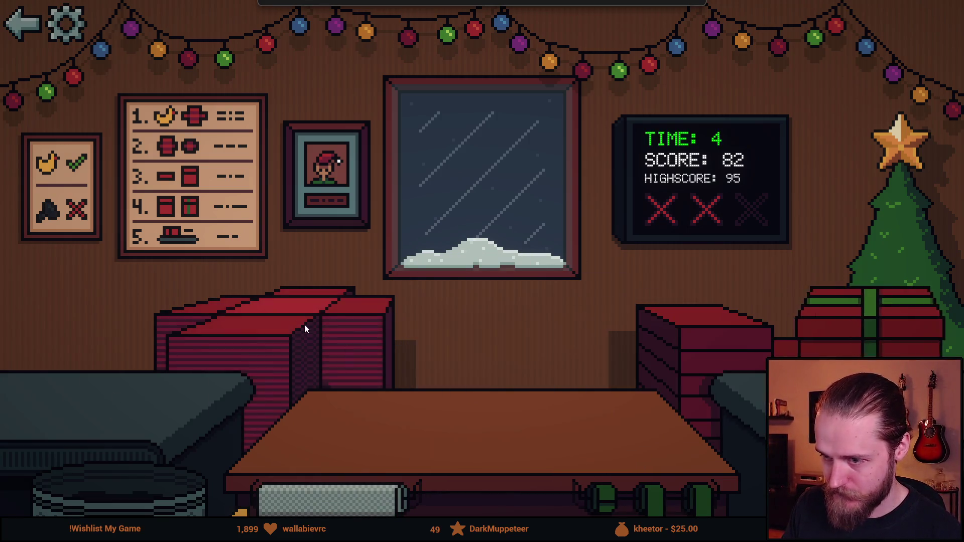
# Rush the final items onto the table until the score reaches 92 with 1 second left
pyautogui.moveTo(103, 390); pyautogui.dragTo(482, 406)
pyautogui.moveTo(672, 502); pyautogui.dragTo(482, 391)
pyautogui.moveTo(482, 392); pyautogui.dragTo(296, 334)
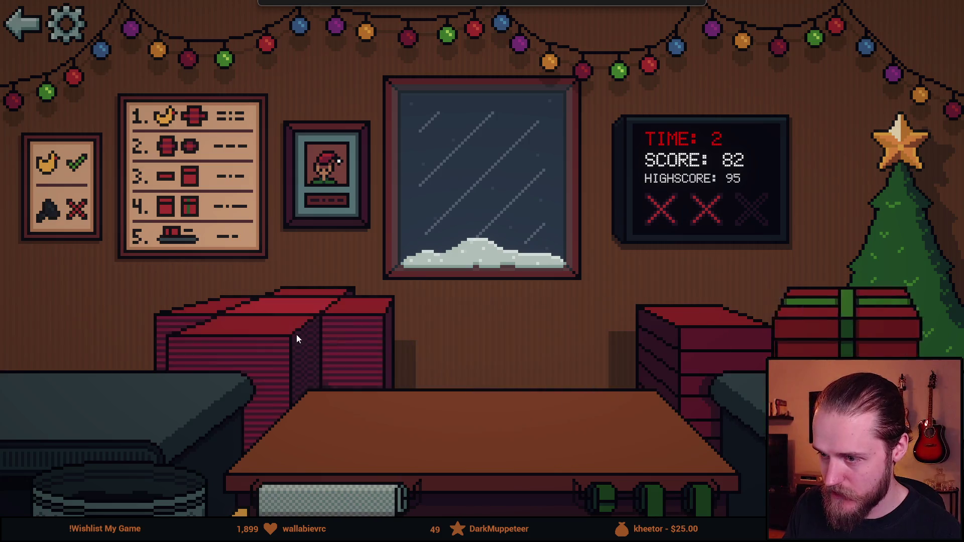
pyautogui.moveTo(40, 387); pyautogui.dragTo(507, 402)
pyautogui.moveTo(77, 383)
pyautogui.mouseDown()
pyautogui.moveTo(477, 399)
pyautogui.moveTo(360, 353)
pyautogui.mouseUp()
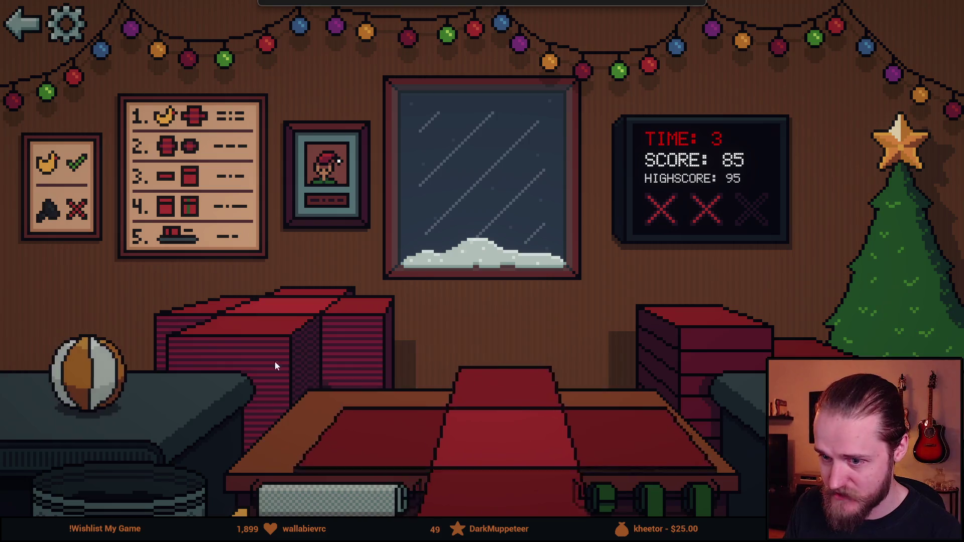
pyautogui.moveTo(97, 377); pyautogui.dragTo(501, 402)
pyautogui.moveTo(36, 387); pyautogui.dragTo(482, 401)
pyautogui.moveTo(22, 384); pyautogui.dragTo(506, 407)
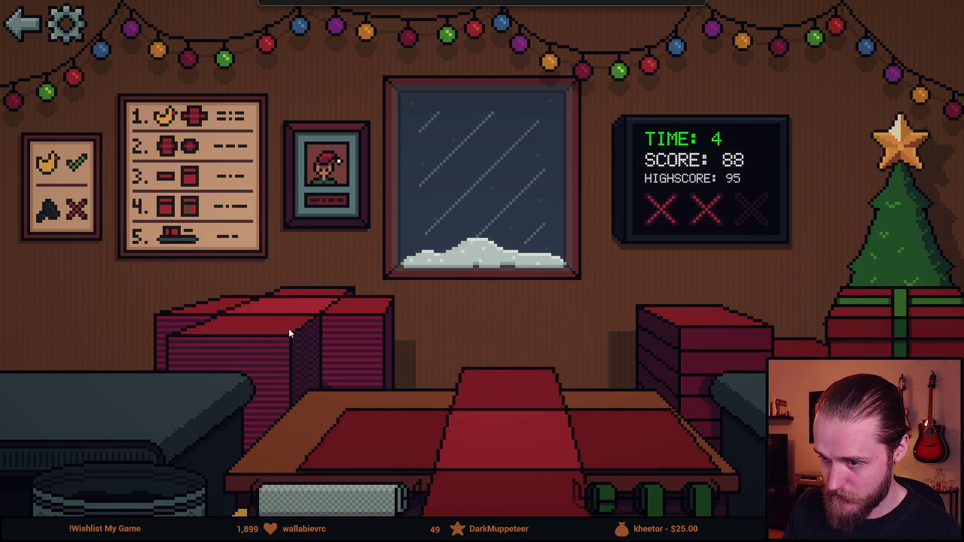
pyautogui.moveTo(110, 396); pyautogui.dragTo(497, 409)
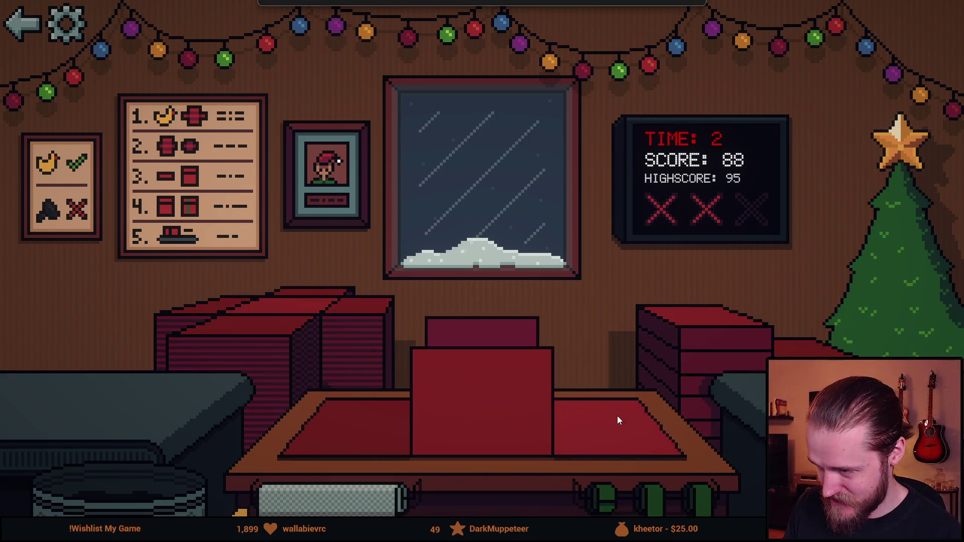
pyautogui.moveTo(78, 386); pyautogui.dragTo(477, 397)
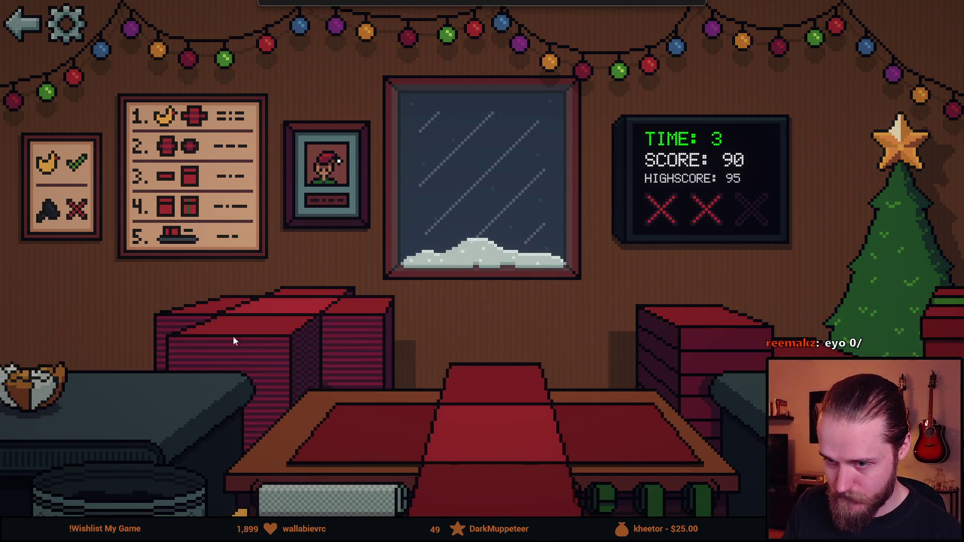
pyautogui.moveTo(90, 391); pyautogui.dragTo(504, 414)
pyautogui.moveTo(53, 389); pyautogui.dragTo(105, 505)
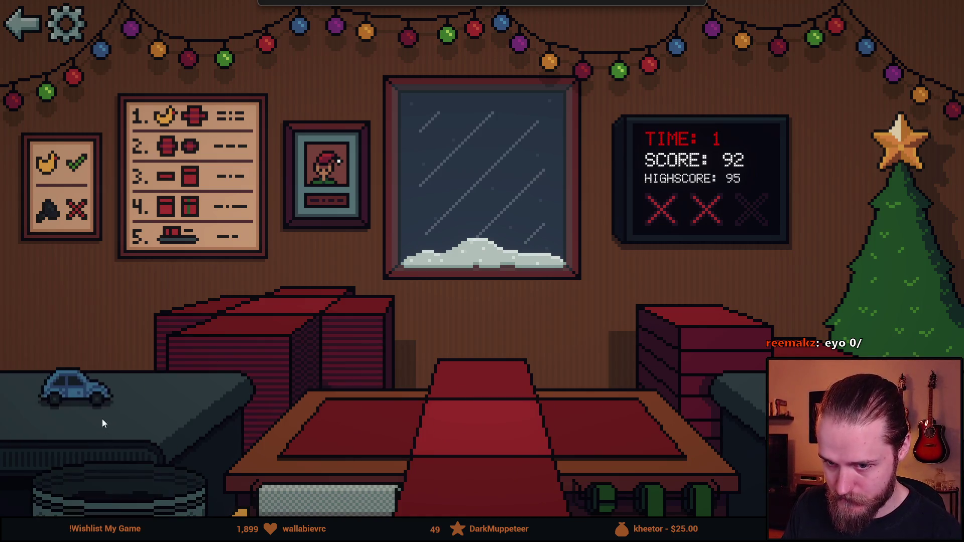
pyautogui.moveTo(83, 391); pyautogui.dragTo(477, 406)
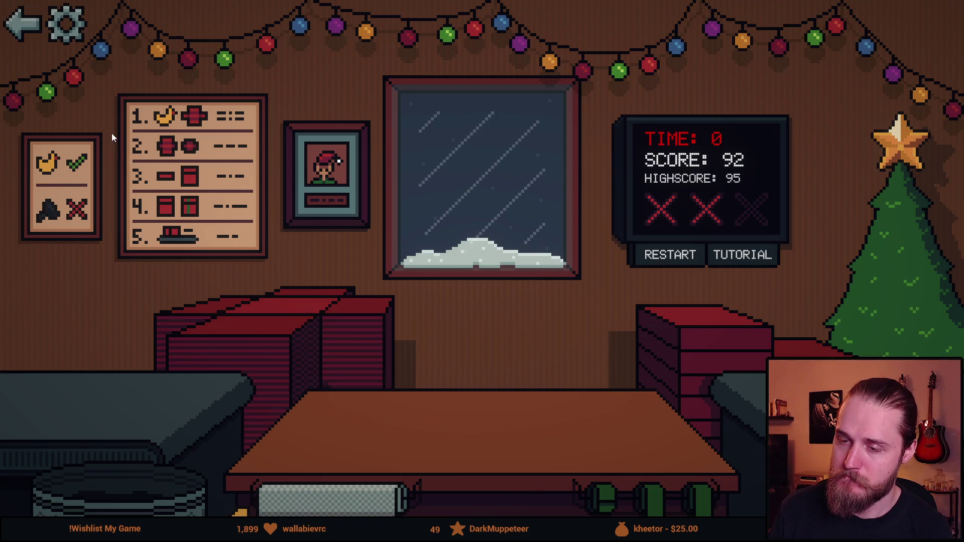
# Exit the game and change the Elf of the Month score from 69 to 100
pyautogui.click(22, 23)
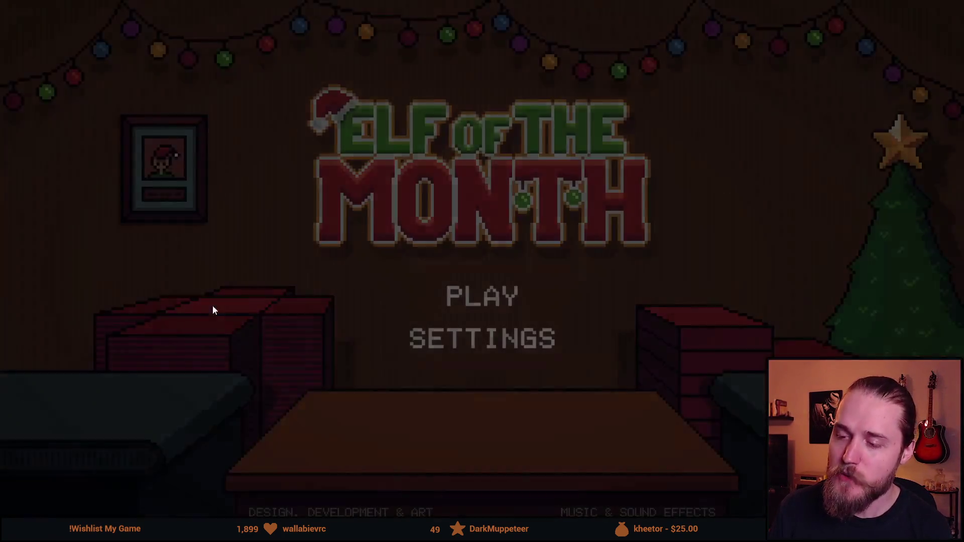
pyautogui.press('Escape')
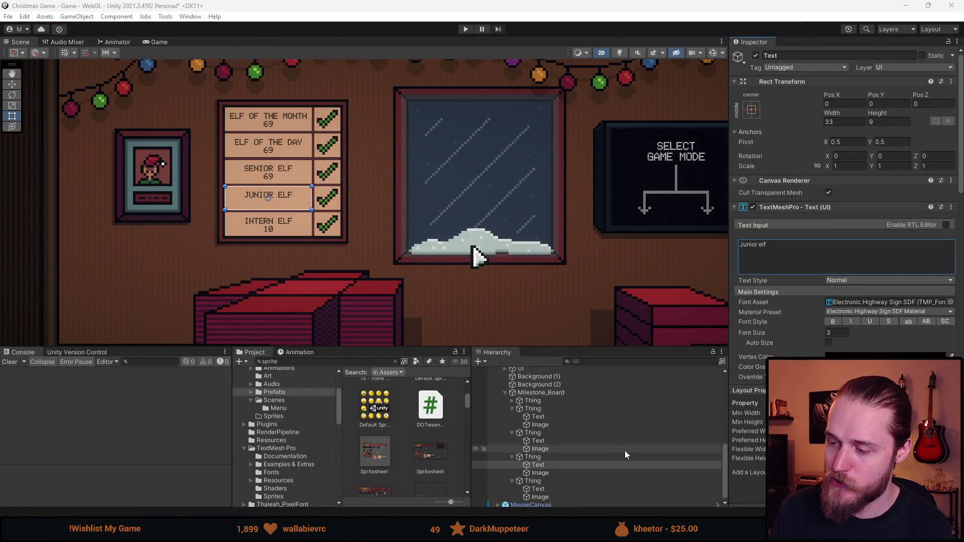
pyautogui.click(511, 400)
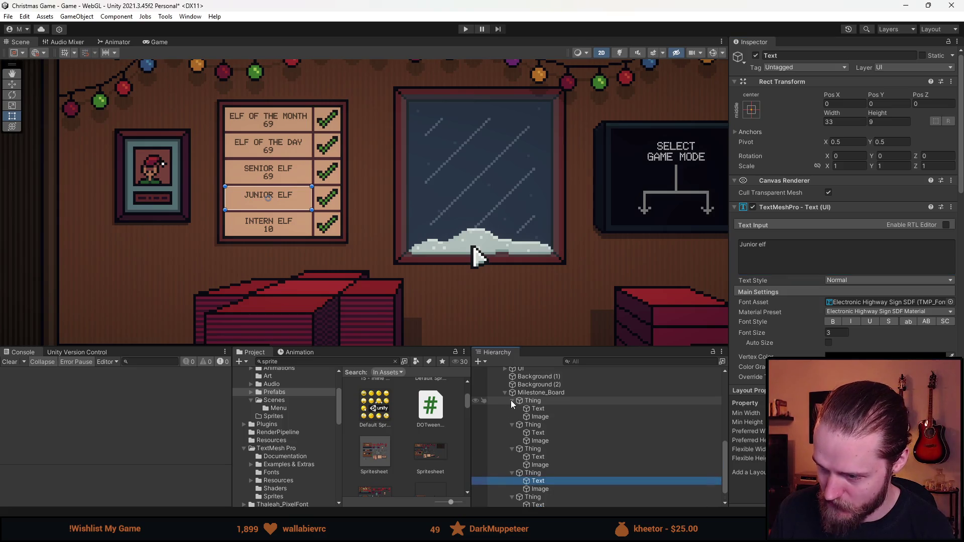
pyautogui.click(548, 409)
pyautogui.click(746, 253)
pyautogui.doubleClick(746, 252)
pyautogui.moveTo(517, 6)
pyautogui.mouseDown()
pyautogui.moveTo(490, 172)
pyautogui.moveTo(481, 2)
pyautogui.mouseUp()
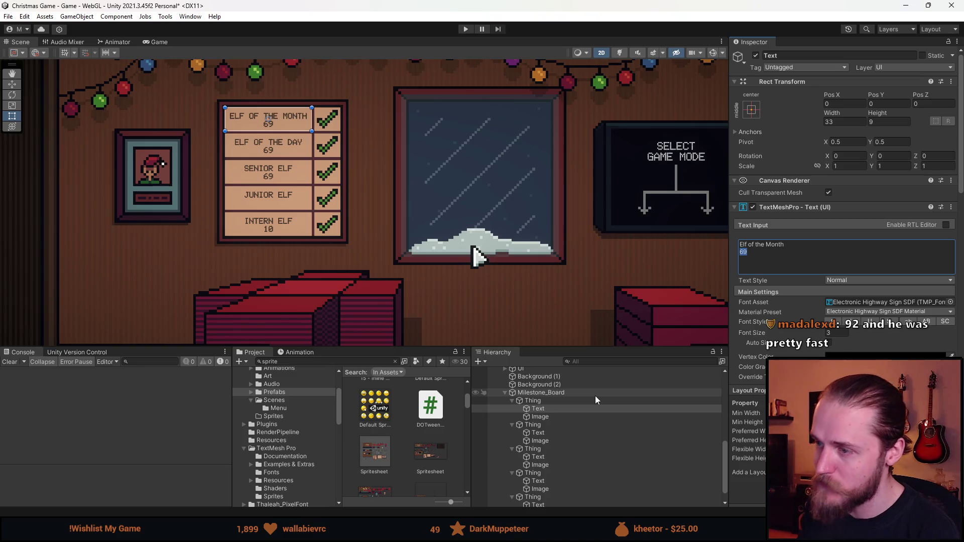
pyautogui.write('100')
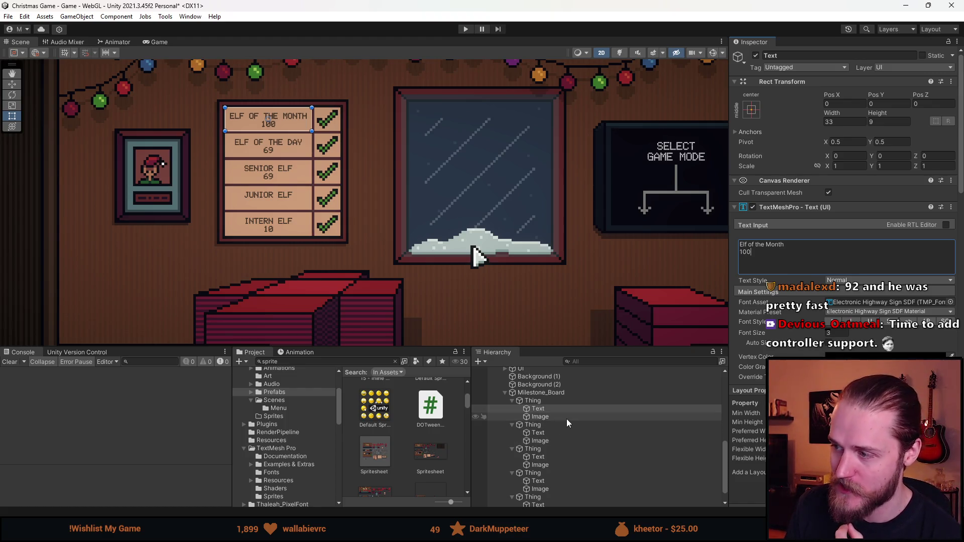
# Change the Elf of the Day label's score to 75
pyautogui.click(562, 432)
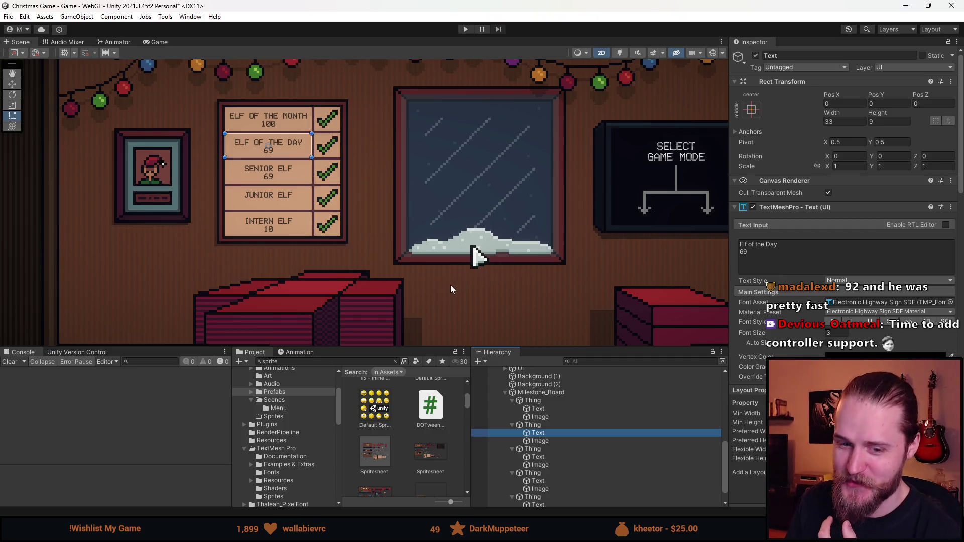
pyautogui.click(763, 260)
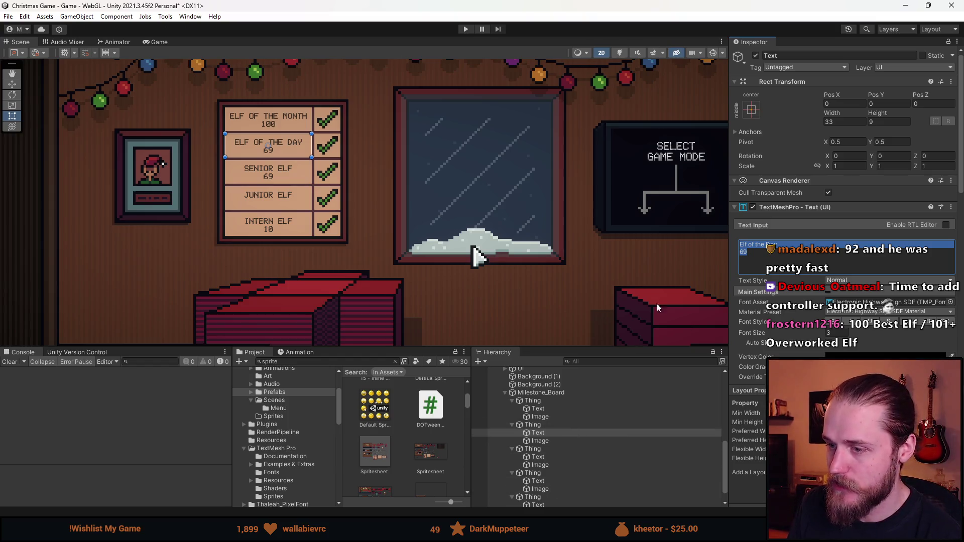
pyautogui.click(754, 258)
pyautogui.write('8+')
pyautogui.write('75')
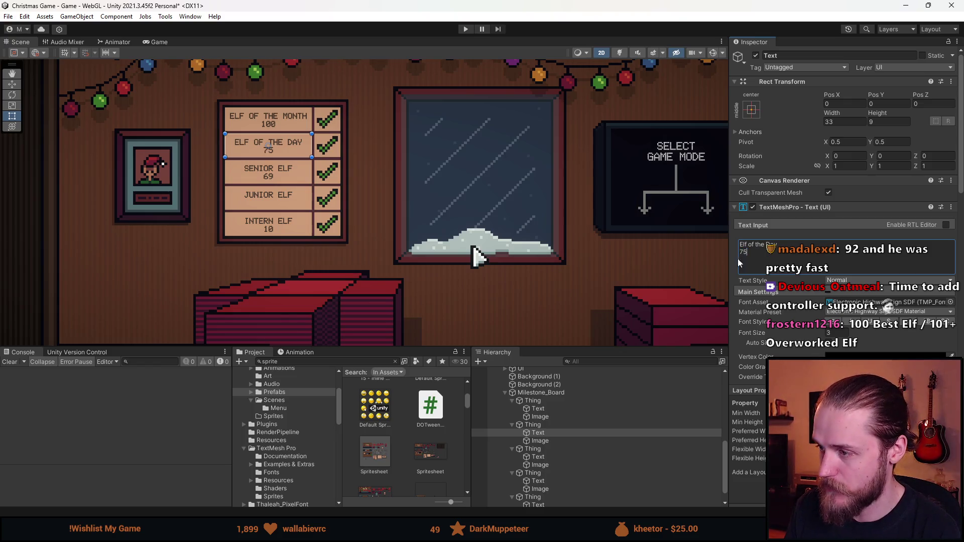
# Set the Senior Elf score to 50 and select the Junior Elf score
pyautogui.click(553, 456)
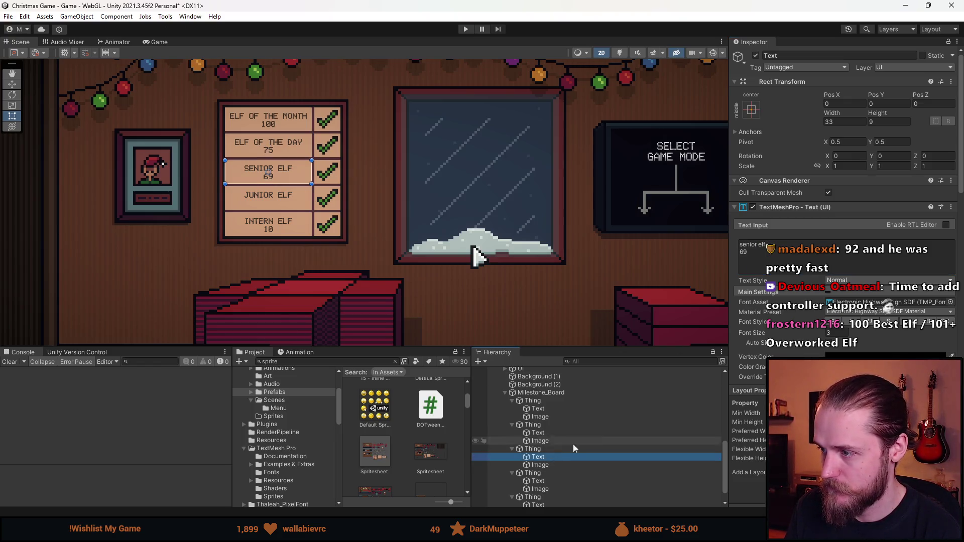
pyautogui.doubleClick(742, 251)
pyautogui.write('50')
pyautogui.click(553, 480)
pyautogui.doubleClick(758, 258)
# Set the Junior Elf score to 25, deselect, and pan the Scene view over the board
pyautogui.write('25')
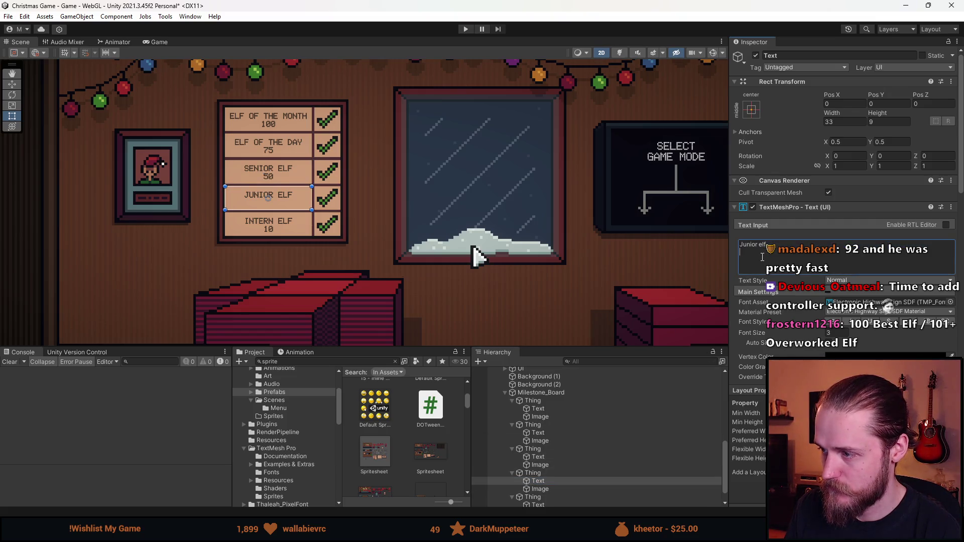
pyautogui.click(443, 290)
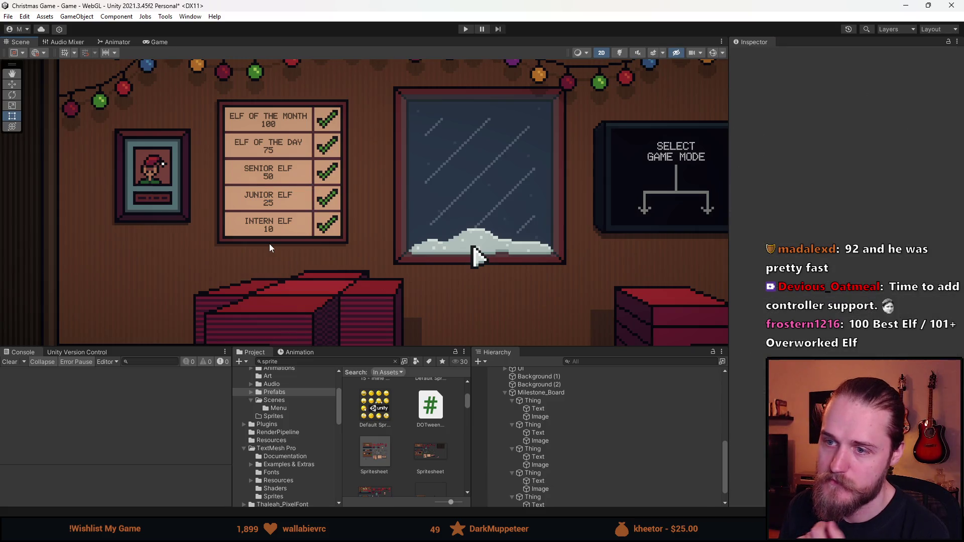
pyautogui.scroll(-2, 269, 243)
pyautogui.moveTo(467, 281)
pyautogui.mouseDown()
pyautogui.moveTo(389, 228)
pyautogui.moveTo(418, 248)
pyautogui.mouseUp()
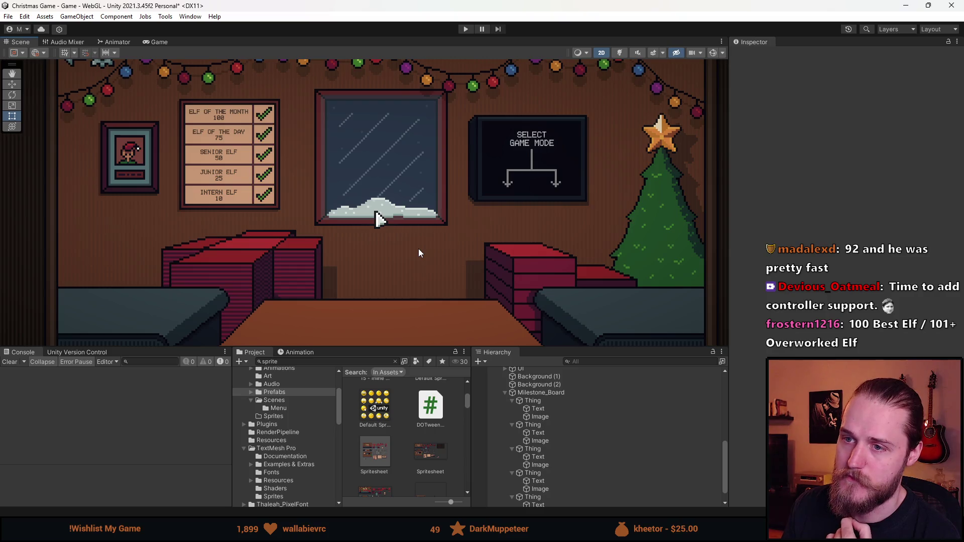
pyautogui.scroll(-2, 417, 248)
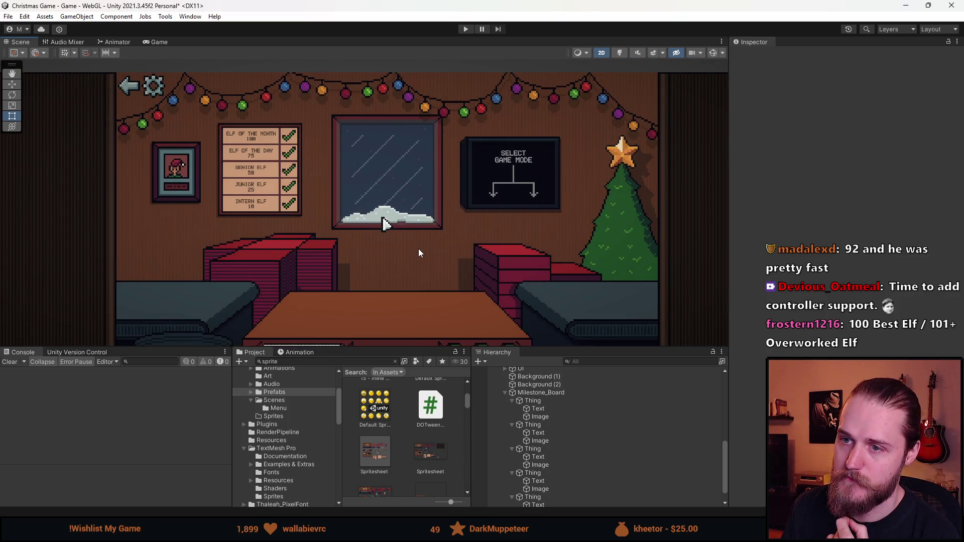
pyautogui.scroll(2, 321, 251)
pyautogui.moveTo(316, 242); pyautogui.dragTo(333, 261)
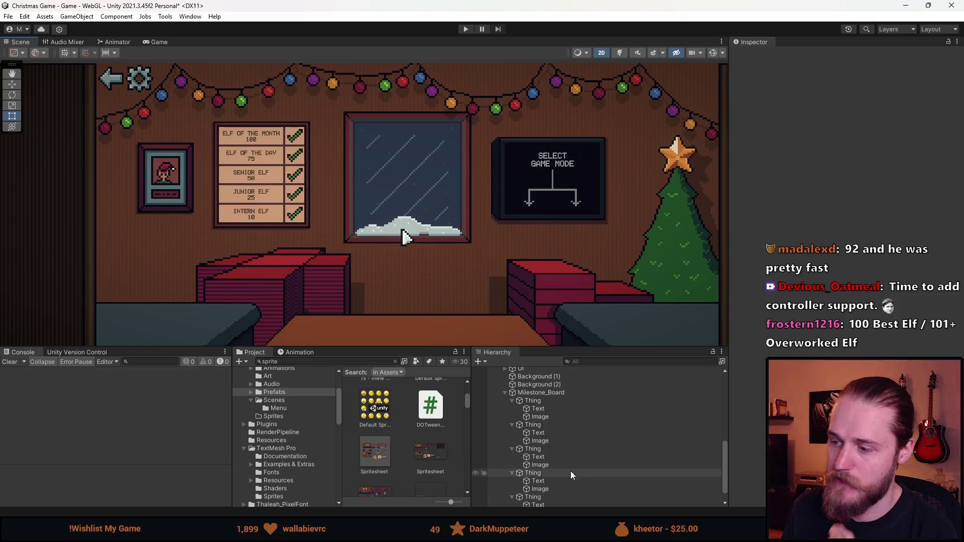
pyautogui.scroll(-1, 532, 482)
# Add a <b> tag to the Intern Elf label text, then deselect it
pyautogui.click(542, 495)
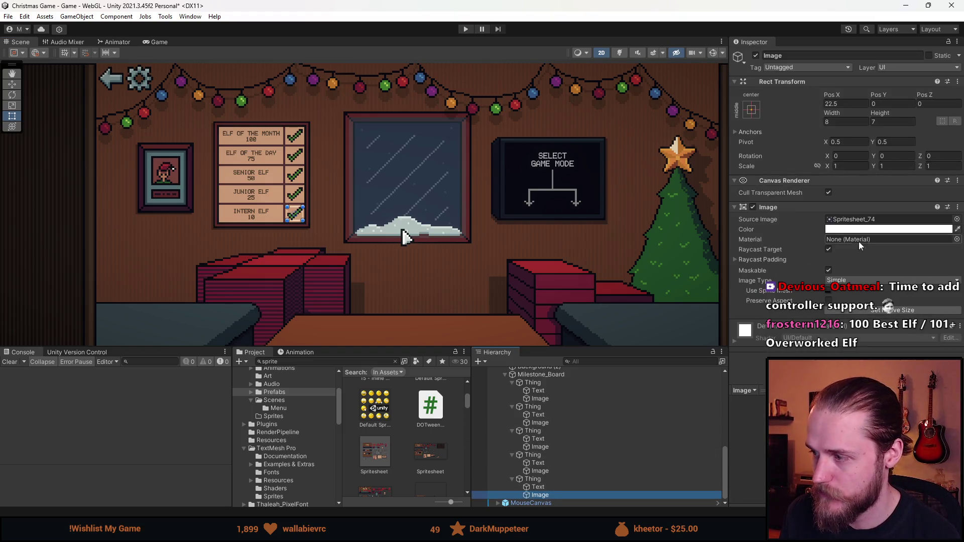
pyautogui.click(569, 487)
pyautogui.click(773, 254)
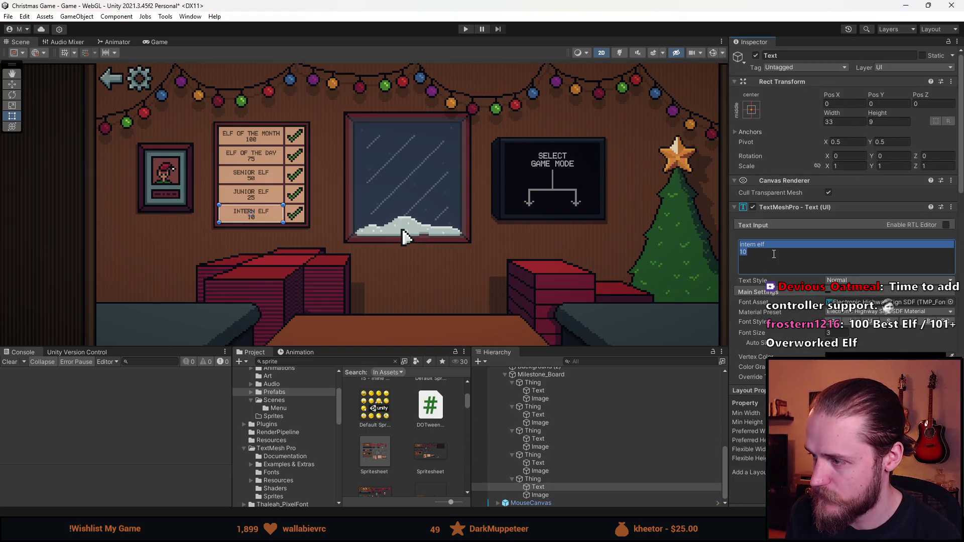
pyautogui.write('<b')
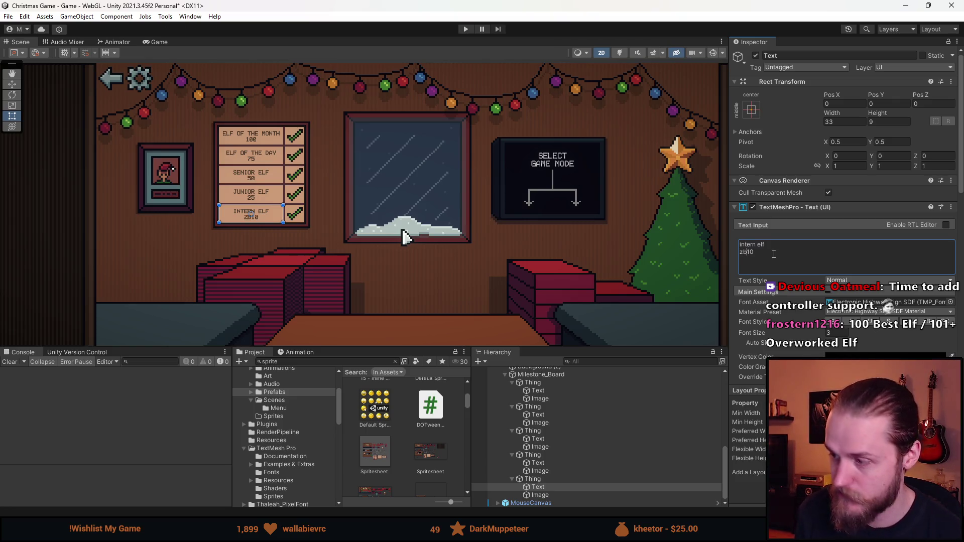
pyautogui.write('>')
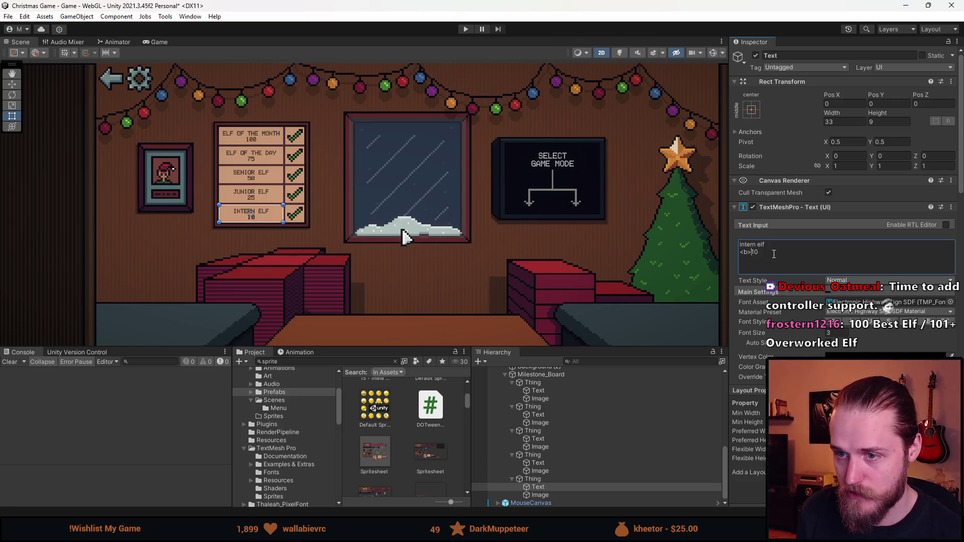
pyautogui.click(476, 249)
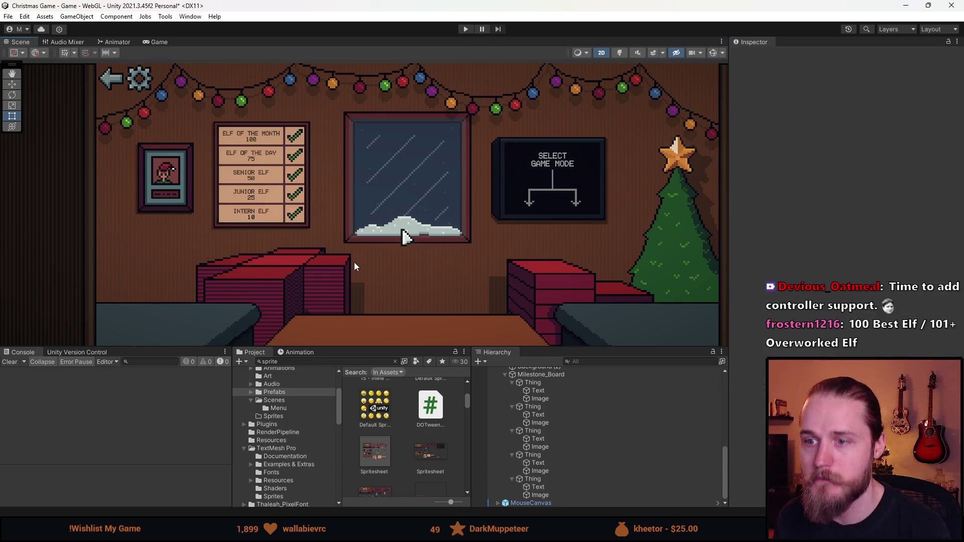
pyautogui.scroll(3, 224, 188)
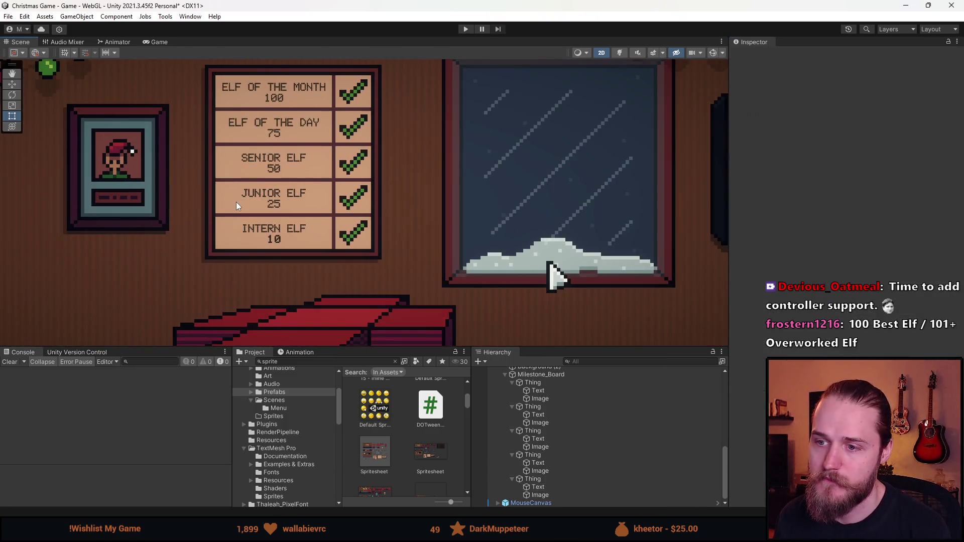
pyautogui.scroll(-3, 236, 201)
# Switch to the Game view, resize its panel, and select the Intern Elf check mark image
pyautogui.click(150, 41)
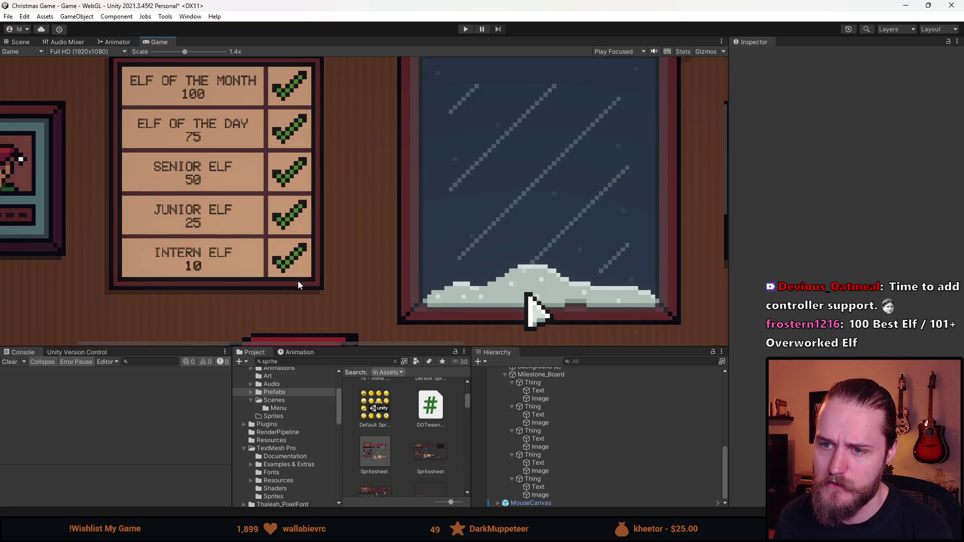
pyautogui.scroll(-5, 298, 284)
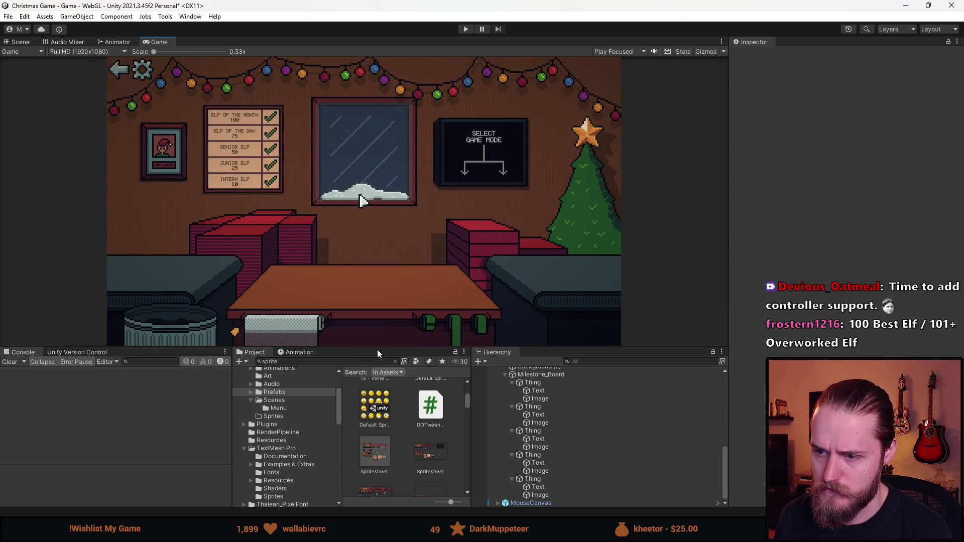
pyautogui.moveTo(384, 349); pyautogui.dragTo(371, 432)
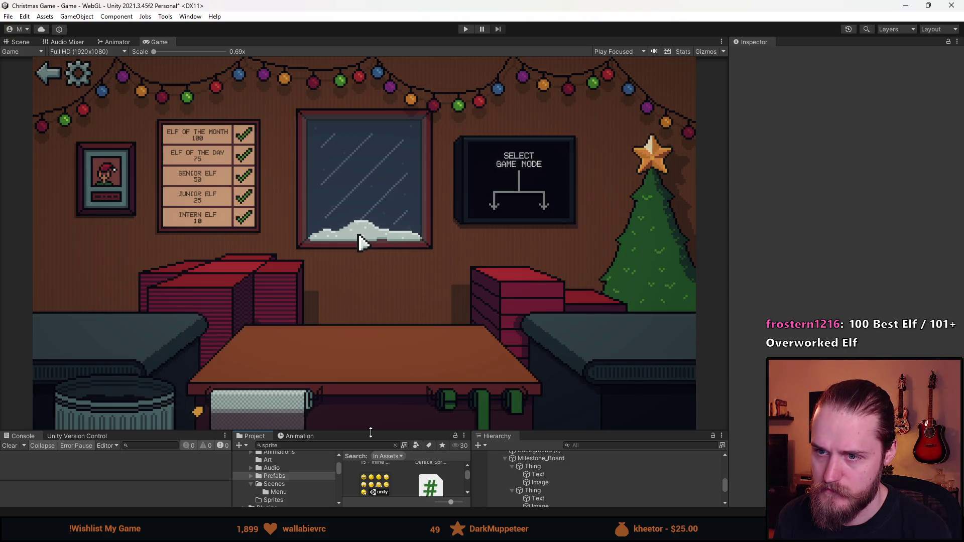
pyautogui.moveTo(370, 432); pyautogui.dragTo(370, 364)
pyautogui.scroll(-5, 550, 498)
pyautogui.click(550, 496)
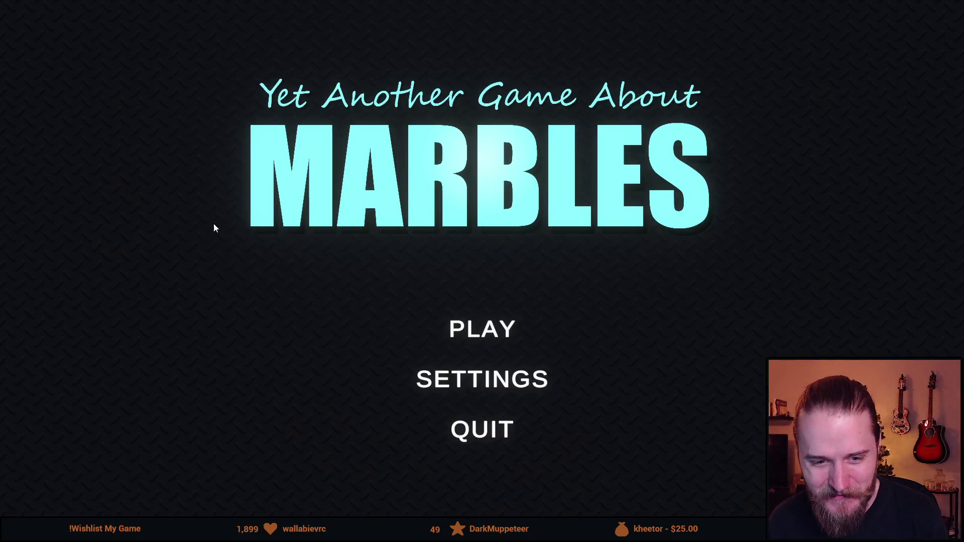
# From PLAY's track selection, start a race on The Descent
pyautogui.click(498, 327)
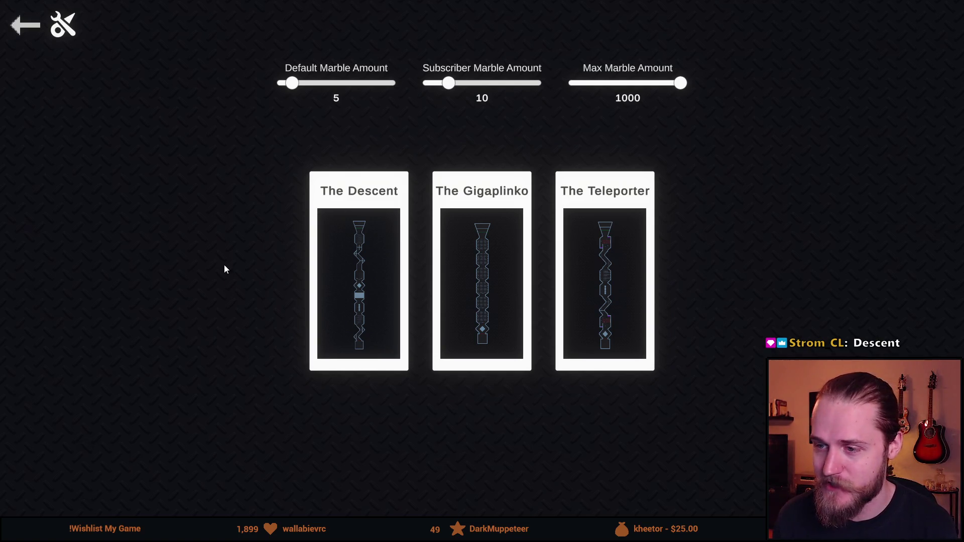
pyautogui.click(374, 265)
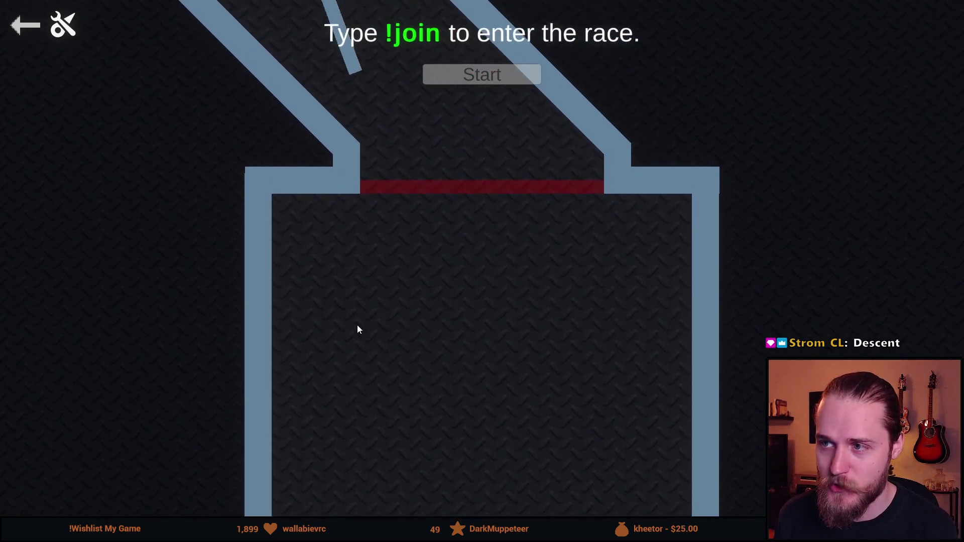